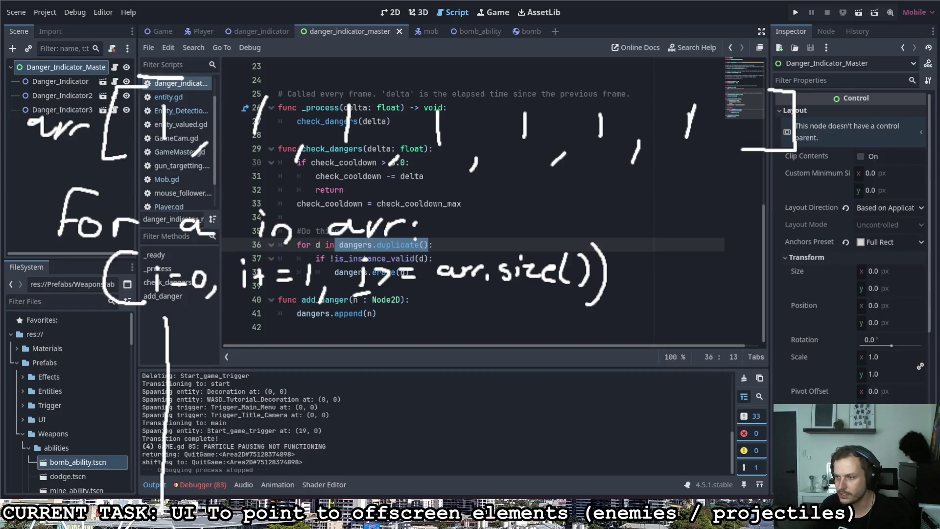
Draw arrows arcing between the array slots and a vertical line under the loop note.
mouse_move(160, 75)
mouse_down()
mouse_move(172, 58)
mouse_move(256, 78)
mouse_up()
drag(192, 316, 190, 504)
mouse_move(270, 79)
mouse_down()
mouse_move(281, 56)
mouse_move(358, 91)
mouse_move(366, 73)
mouse_up()
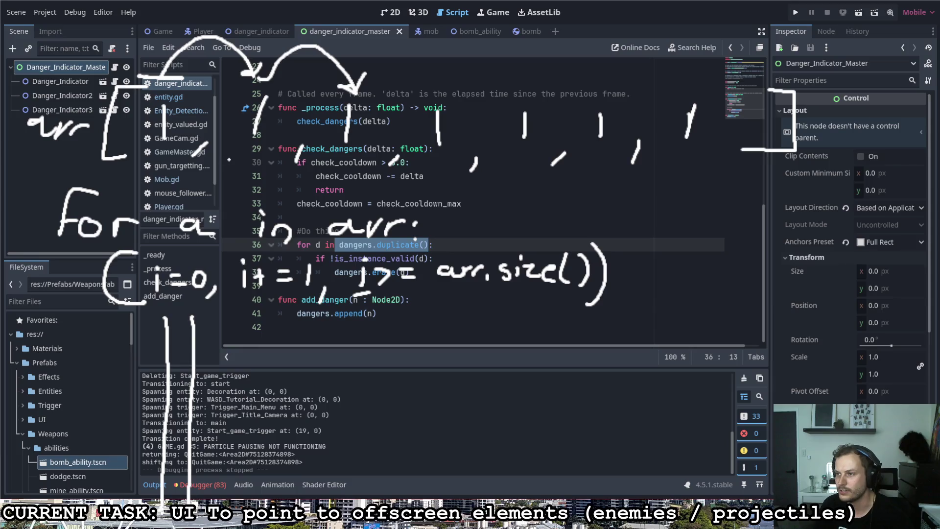
Write indices 0, 2 and 3 under the array slots, then shrink the whole sketch upward.
mouse_move(163, 150)
mouse_down()
mouse_move(156, 158)
mouse_move(163, 151)
mouse_up()
drag(249, 147, 249, 164)
drag(339, 152, 354, 169)
mouse_move(433, 154)
mouse_down()
mouse_move(443, 162)
mouse_move(432, 169)
mouse_up()
click(318, 132)
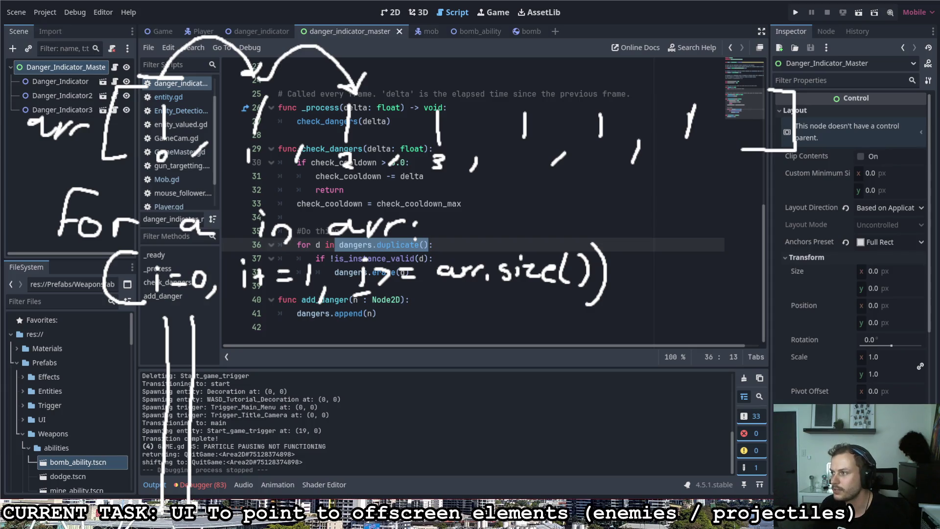
mouse_move(15, 9)
mouse_down()
mouse_move(858, 526)
mouse_move(808, 441)
mouse_move(725, 360)
mouse_up()
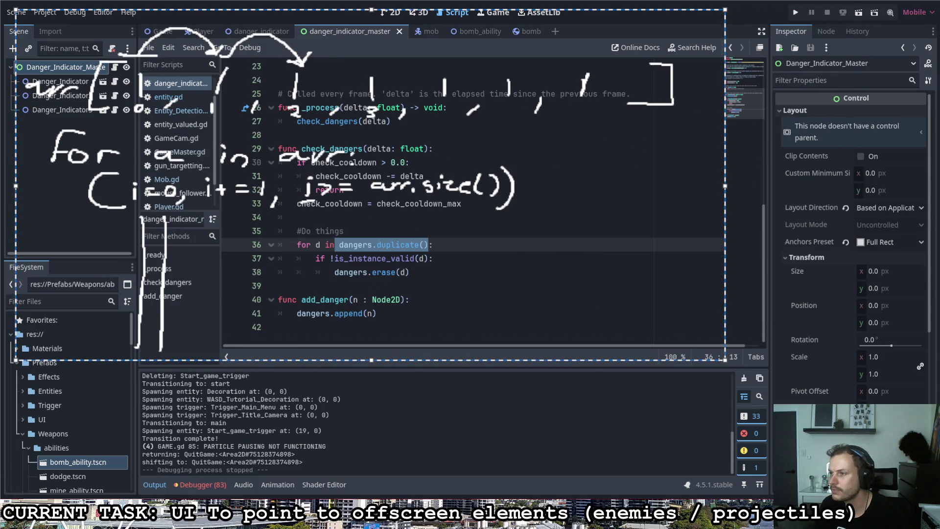
Underline is_instance_valid(d) and dangers.erase(d) on lines 37–38, then undo the underlines.
key(Escape)
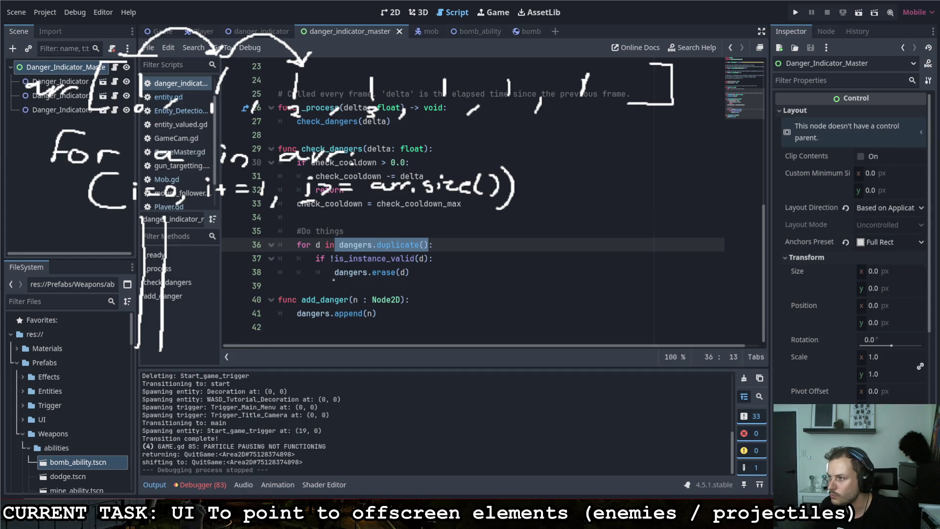
drag(331, 279, 414, 278)
drag(331, 265, 423, 266)
key(ctrl+z)
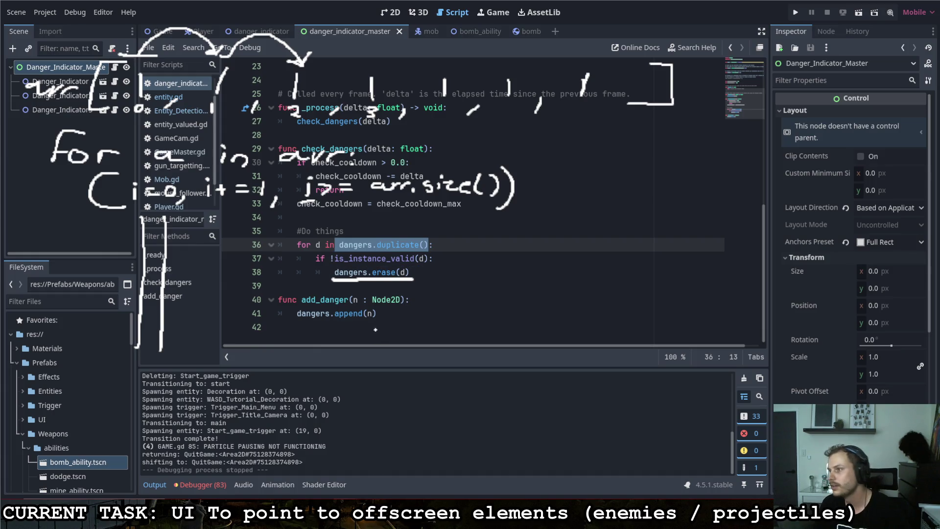
key(ctrl+z)
mouse_move(370, 280)
mouse_down()
mouse_move(384, 279)
mouse_move(372, 265)
mouse_move(413, 265)
mouse_up()
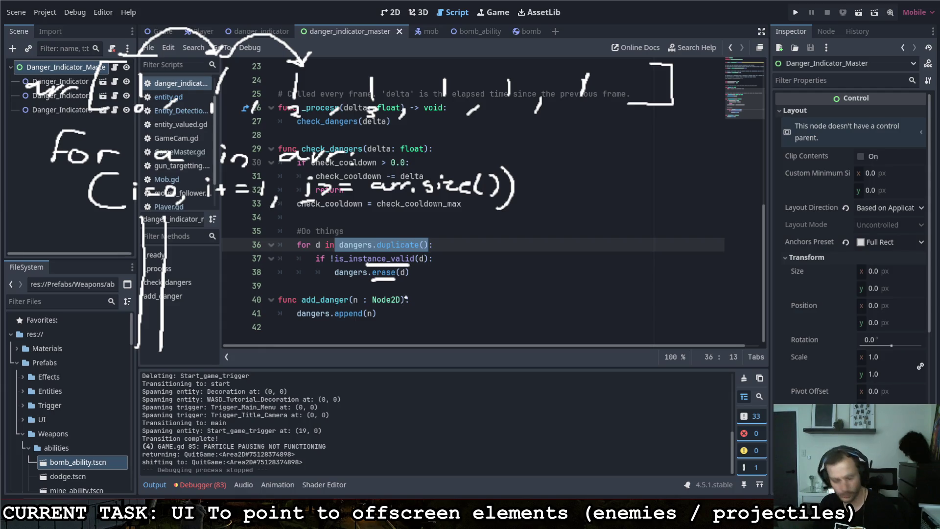
key(ctrl+z)
key(ctrl+z)
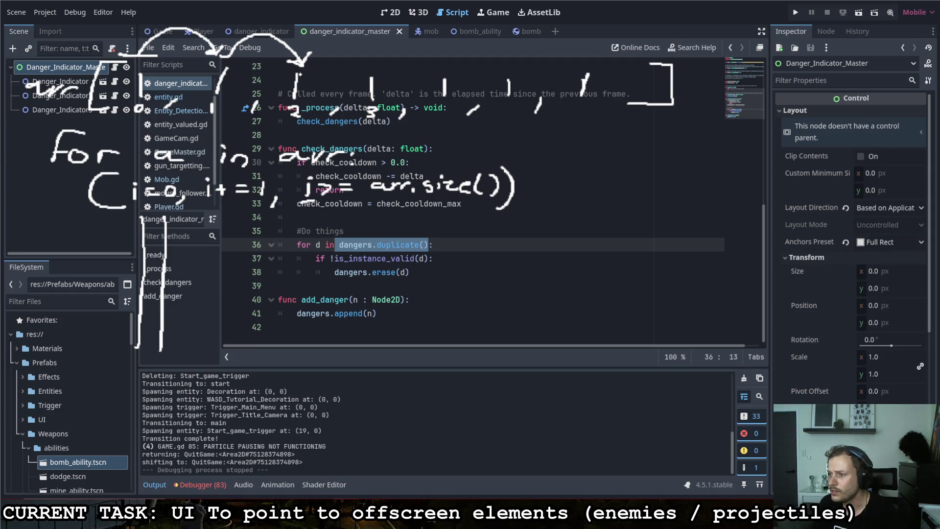
Put an asterisk over an array slot and draw an arrow arcing across the slots.
mouse_move(304, 70)
mouse_down()
mouse_move(292, 65)
mouse_move(285, 105)
mouse_move(315, 78)
mouse_move(301, 67)
mouse_up()
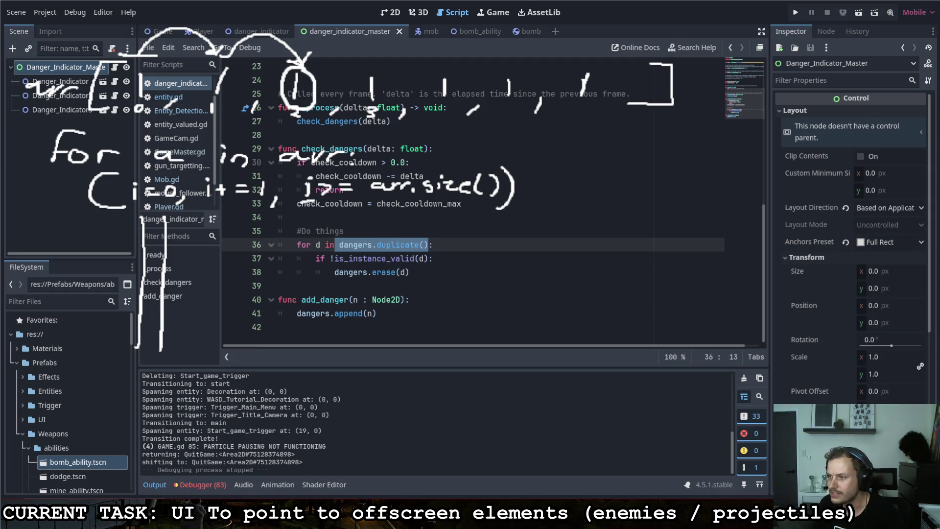
key(ctrl+z)
drag(359, 78, 382, 99)
drag(383, 80, 364, 104)
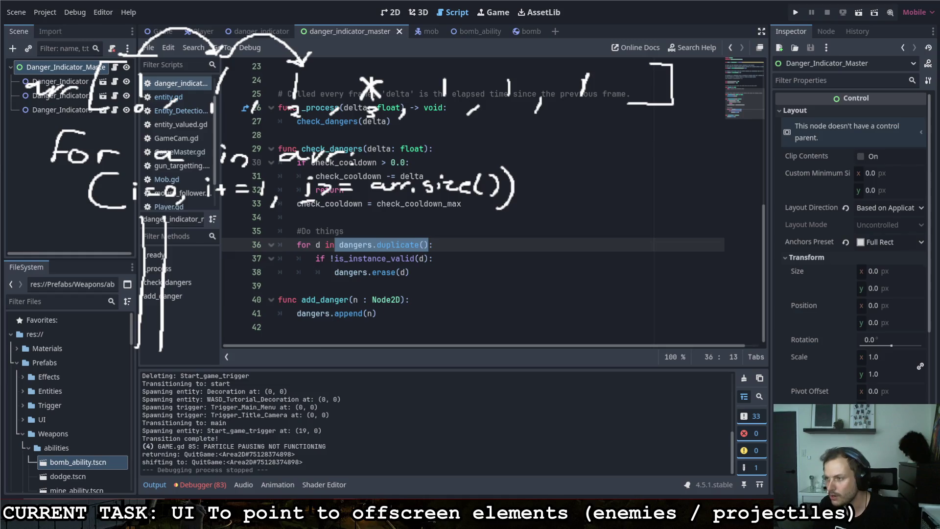
mouse_move(303, 66)
mouse_down()
mouse_move(354, 44)
mouse_move(370, 62)
mouse_move(375, 53)
mouse_move(354, 59)
mouse_up()
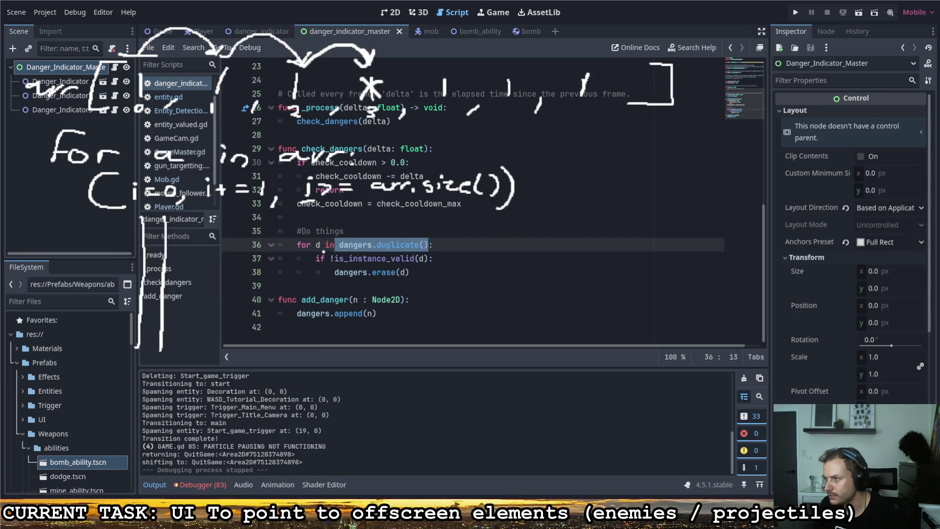
Try marking loop variable d with an underline and an arrow to erase, undoing both.
drag(312, 250, 321, 250)
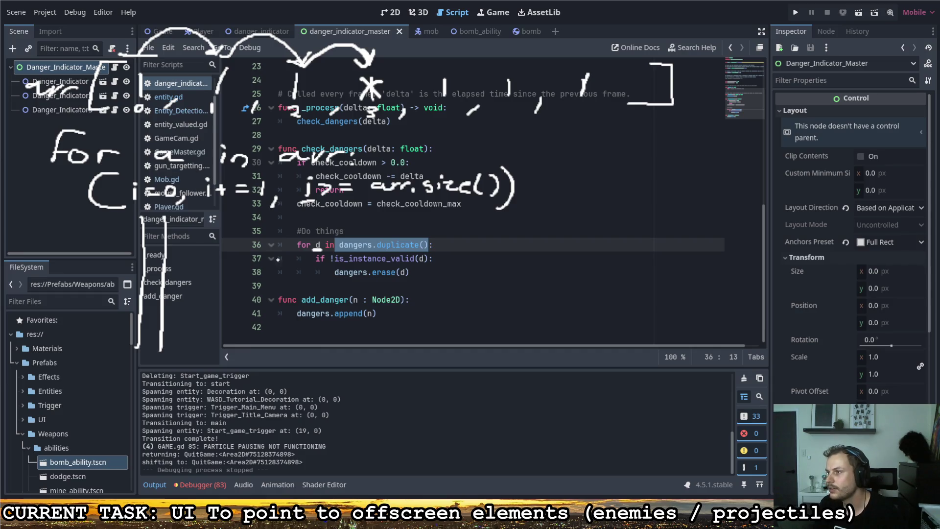
key(ctrl+z)
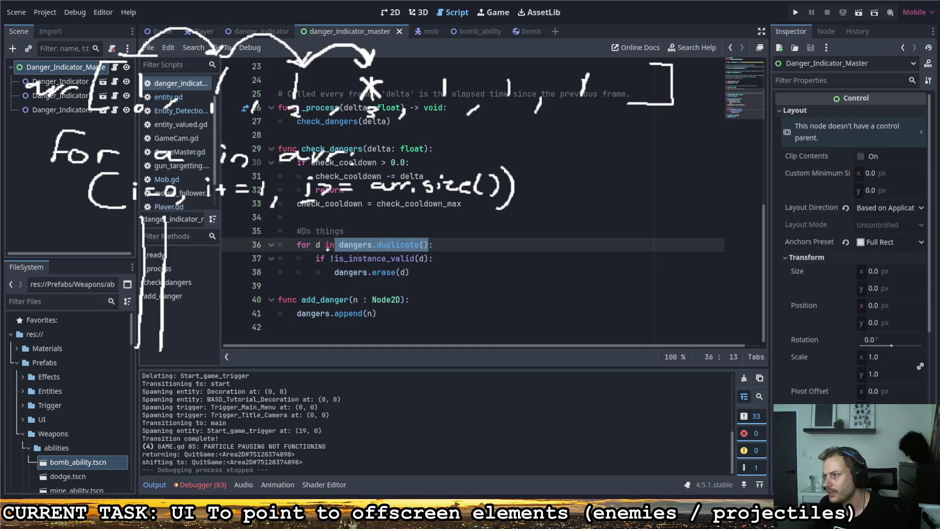
mouse_move(312, 252)
mouse_down()
mouse_move(309, 263)
mouse_move(333, 272)
mouse_move(322, 277)
mouse_up()
key(ctrl+z)
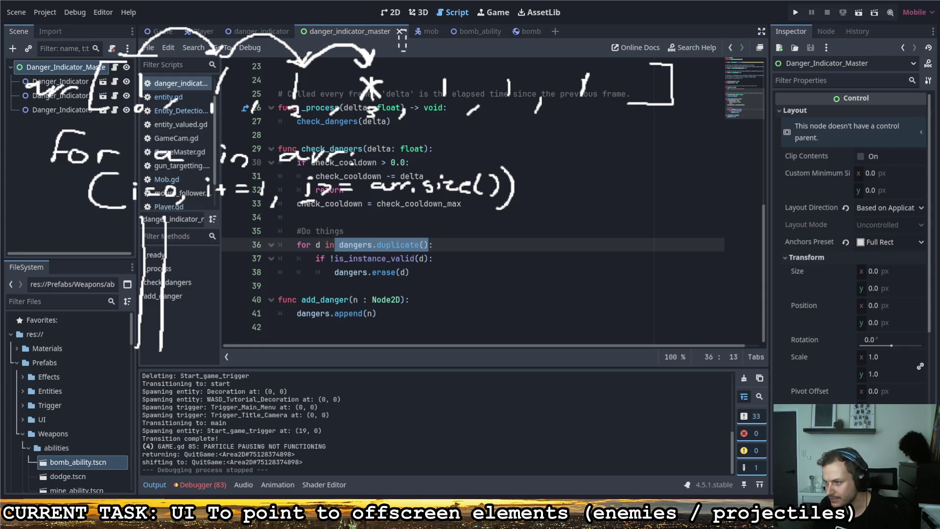
drag(406, 30, 338, 136)
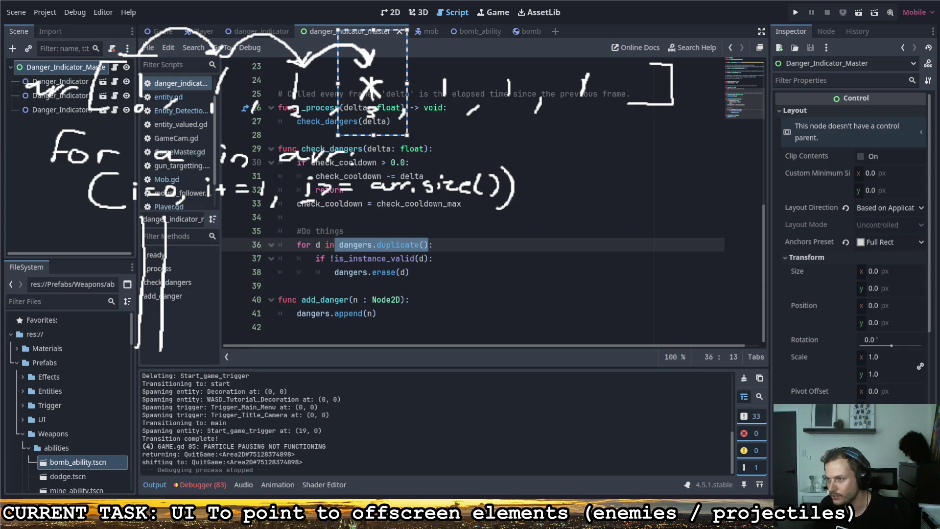
key(Escape)
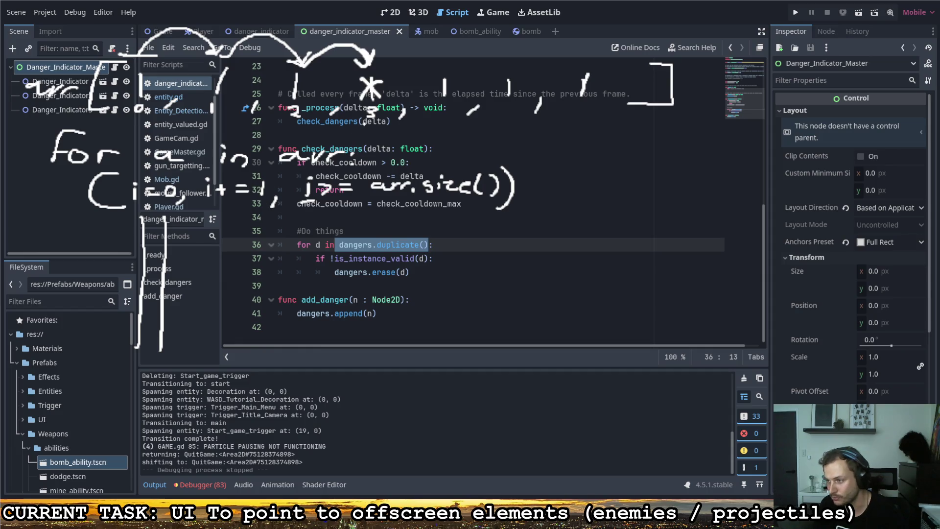
Add an equals mark under the slots, delete the asterisk, and move strokes off the comment.
drag(351, 111, 362, 126)
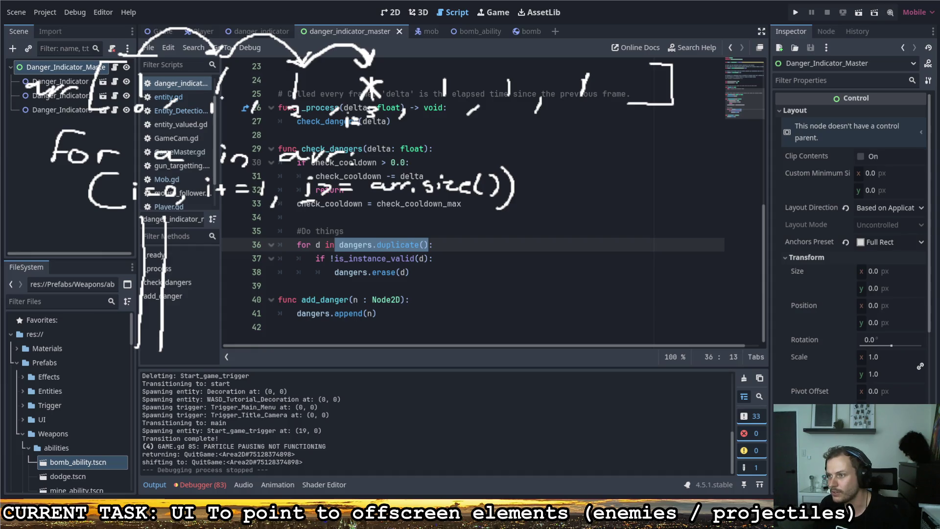
mouse_move(378, 76)
mouse_down()
mouse_move(395, 92)
mouse_move(362, 100)
mouse_move(375, 103)
mouse_up()
key(Delete)
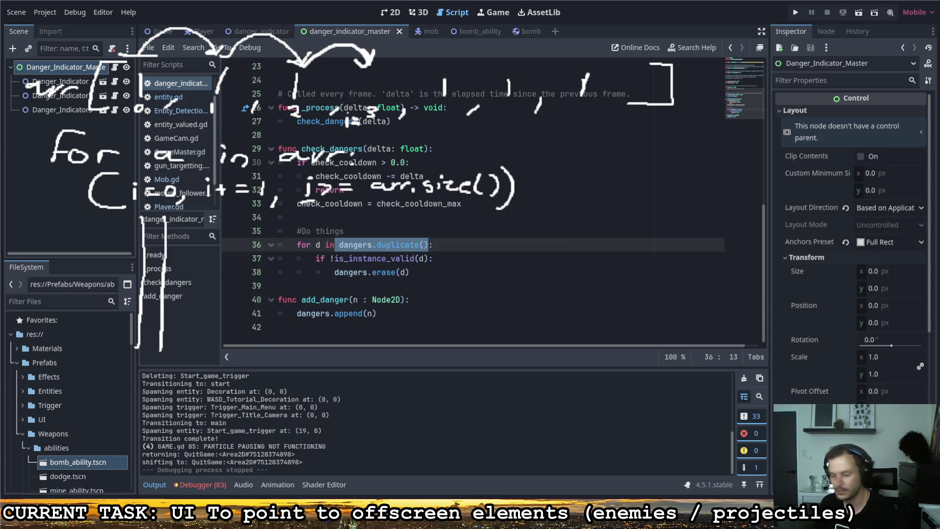
mouse_move(573, 98)
mouse_down()
mouse_move(575, 59)
mouse_move(571, 76)
mouse_move(523, 71)
mouse_move(512, 84)
mouse_up()
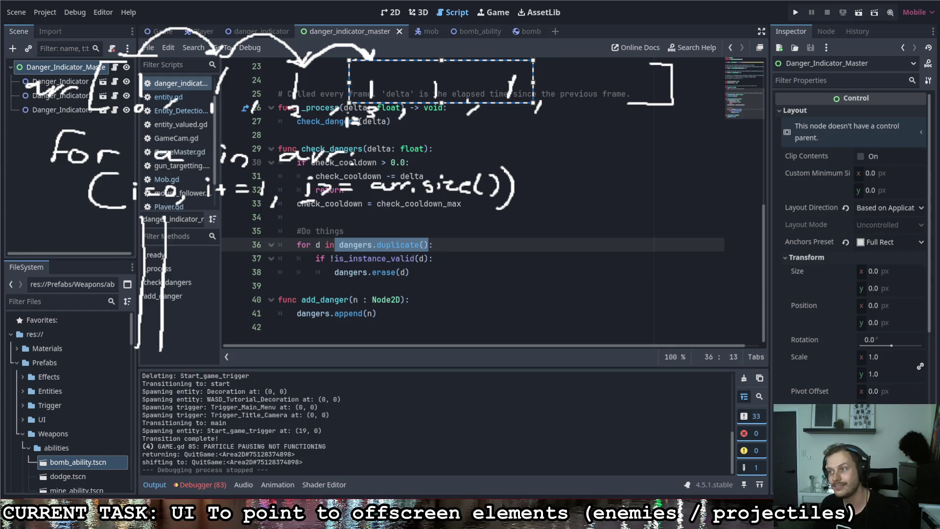
Write i<4 beside index 3, arrow to the next slot, and scribble out the erased slot.
key(Escape)
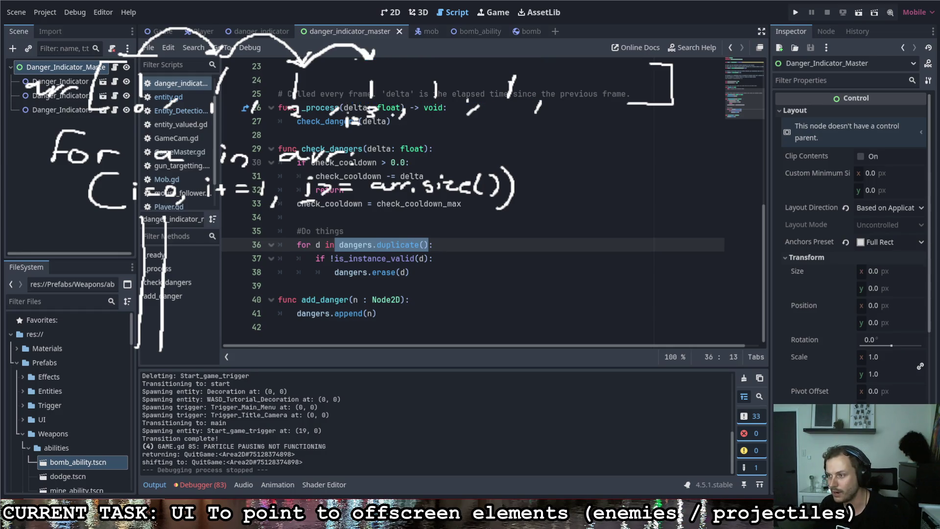
mouse_move(431, 109)
mouse_down()
mouse_move(436, 127)
mouse_move(409, 131)
mouse_move(419, 125)
mouse_up()
drag(413, 130, 422, 129)
mouse_move(374, 55)
mouse_down()
mouse_move(421, 42)
mouse_move(445, 64)
mouse_move(364, 73)
mouse_move(397, 98)
mouse_move(372, 106)
mouse_move(394, 89)
mouse_move(367, 98)
mouse_up()
mouse_move(343, 55)
mouse_down()
mouse_move(348, 96)
mouse_move(361, 88)
mouse_up()
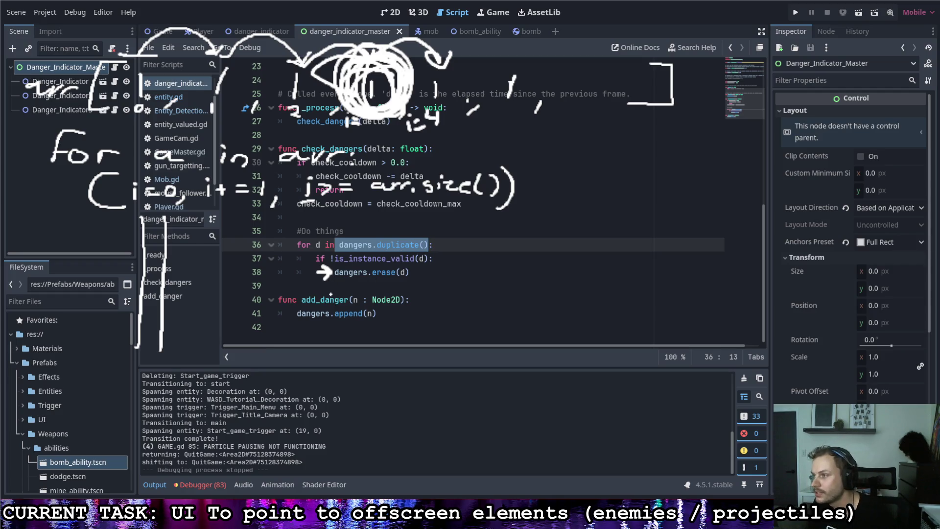
Write i -= 1 beneath the erase line and draw a left-pointing arrow over line 27.
mouse_move(341, 290)
mouse_down()
mouse_move(370, 282)
mouse_move(372, 289)
mouse_up()
drag(381, 275, 379, 294)
drag(353, 126, 297, 123)
drag(297, 124, 310, 132)
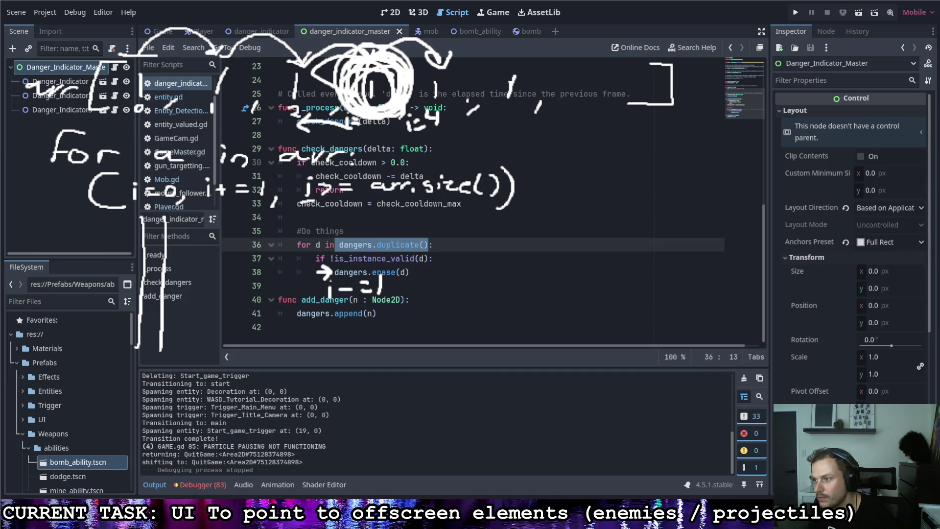
mouse_move(190, 214)
mouse_down()
mouse_move(190, 352)
mouse_move(223, 321)
mouse_move(215, 212)
mouse_move(229, 229)
mouse_up()
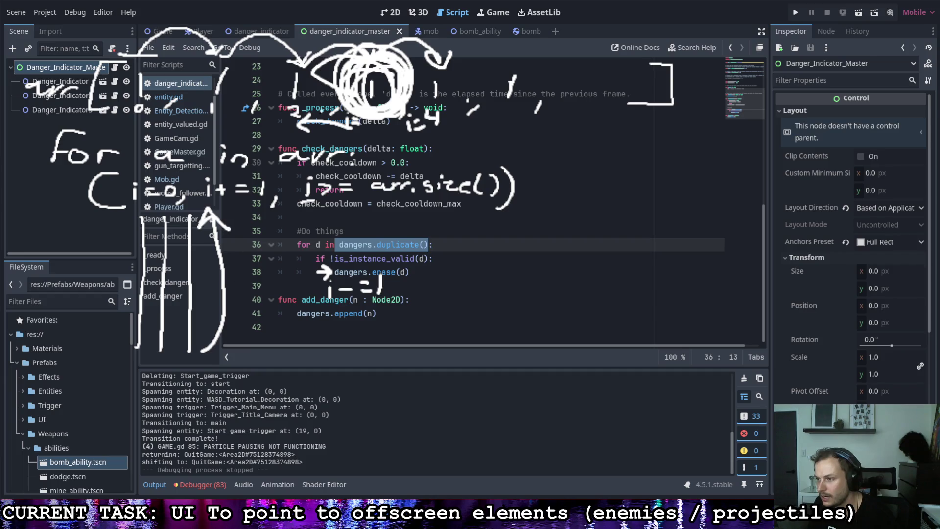
mouse_move(298, 134)
mouse_down()
mouse_move(348, 132)
mouse_move(353, 142)
mouse_move(338, 146)
mouse_up()
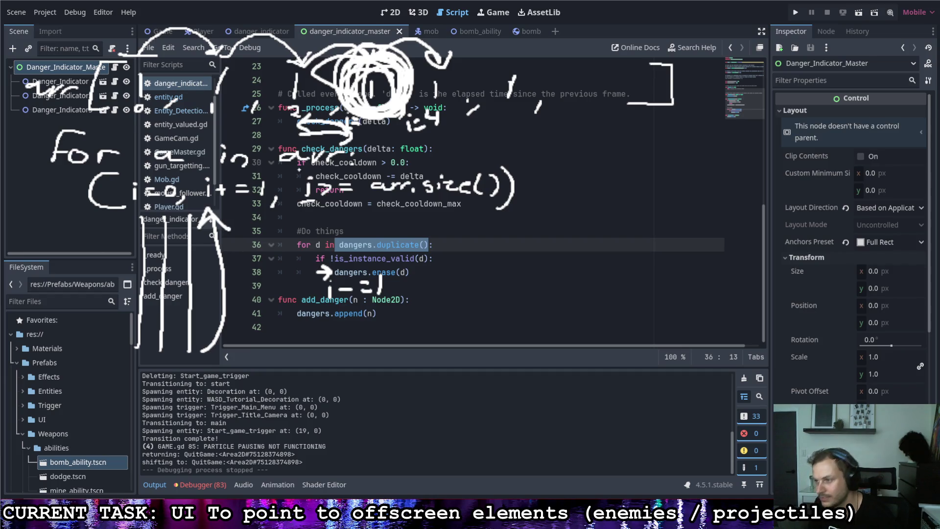
drag(340, 282, 347, 282)
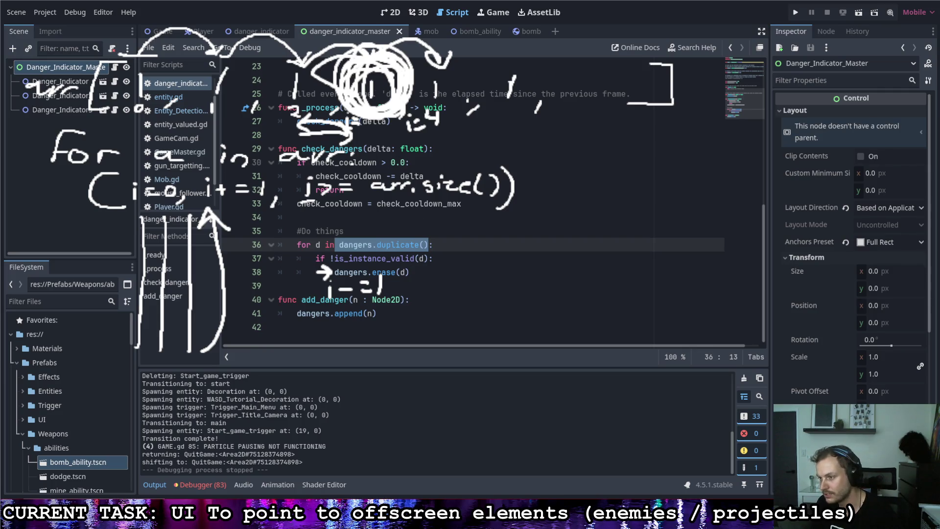
Remove the circle around dangers.duplicate() and clear every drawing from the script.
mouse_move(416, 235)
mouse_down()
mouse_move(326, 247)
mouse_move(414, 257)
mouse_move(435, 245)
mouse_up()
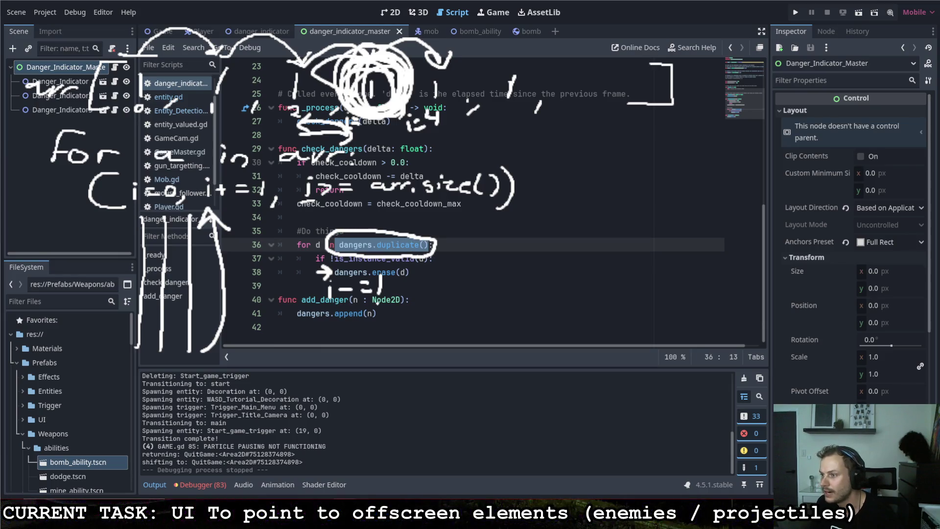
key(ctrl+z)
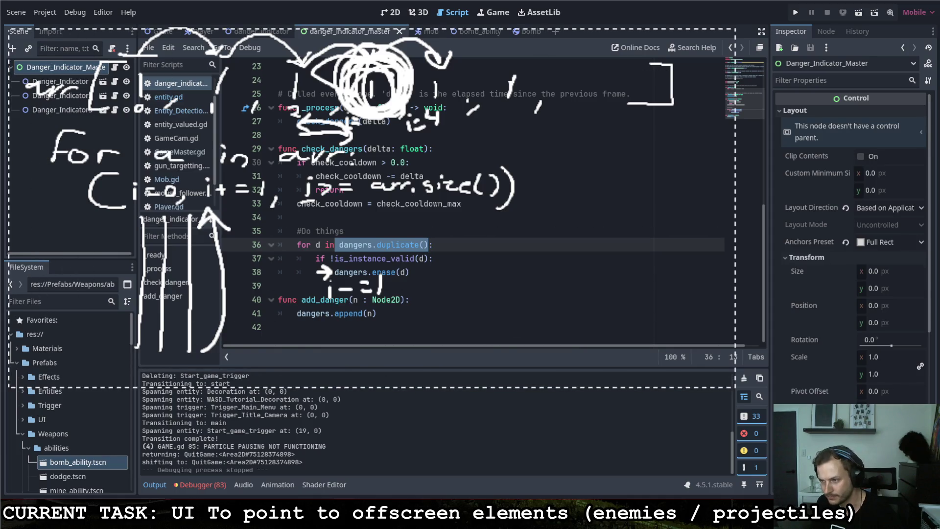
key(Escape)
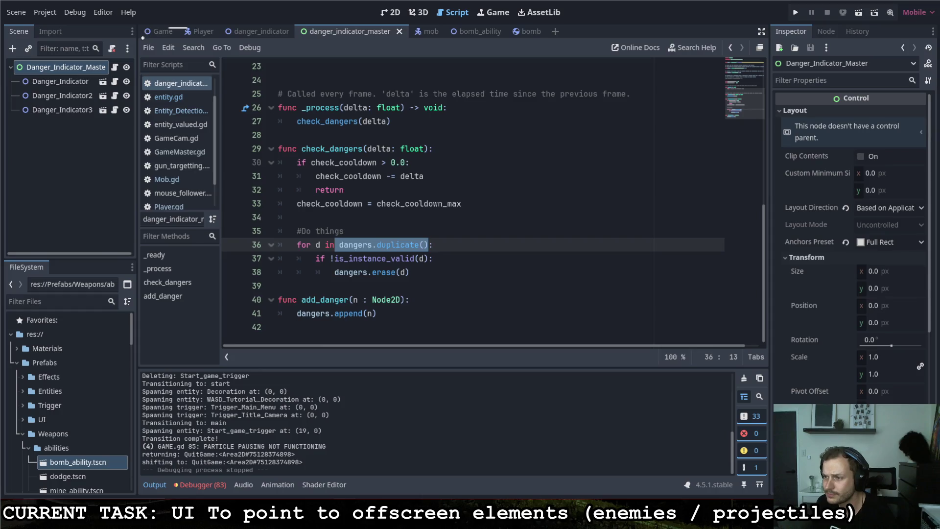
mouse_move(145, 37)
mouse_down()
mouse_move(102, 98)
mouse_move(124, 80)
mouse_up()
mouse_move(129, 81)
mouse_down()
mouse_move(214, 74)
mouse_move(234, 91)
mouse_move(265, 95)
mouse_up()
drag(266, 58, 268, 65)
drag(274, 98, 288, 98)
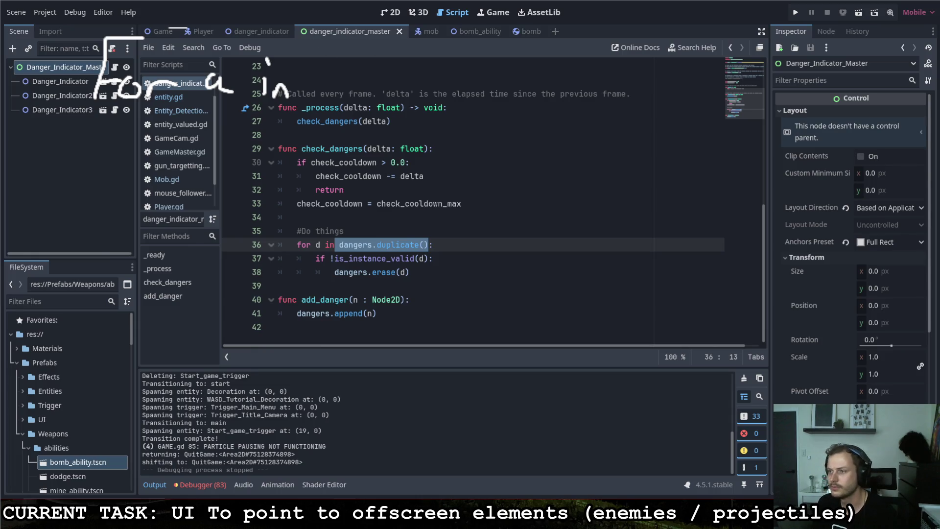
drag(38, 32, 314, 137)
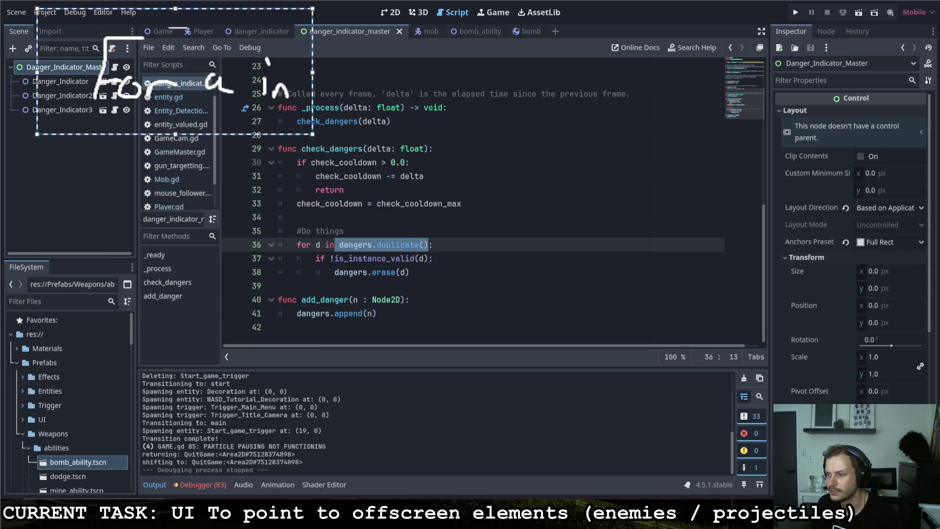
drag(176, 83, 161, 181)
key(Escape)
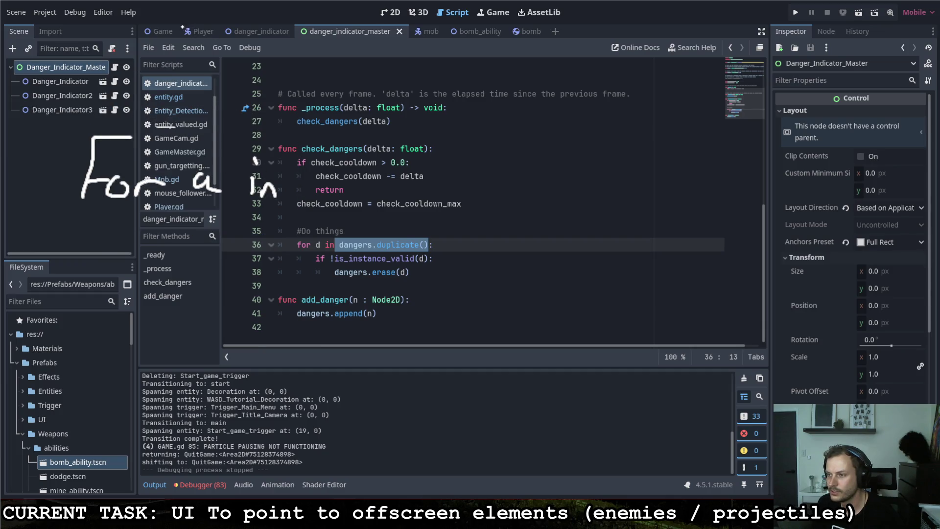
mouse_move(184, 27)
mouse_down()
mouse_move(156, 82)
mouse_move(179, 81)
mouse_up()
mouse_move(200, 44)
mouse_down()
mouse_move(199, 76)
mouse_move(220, 92)
mouse_up()
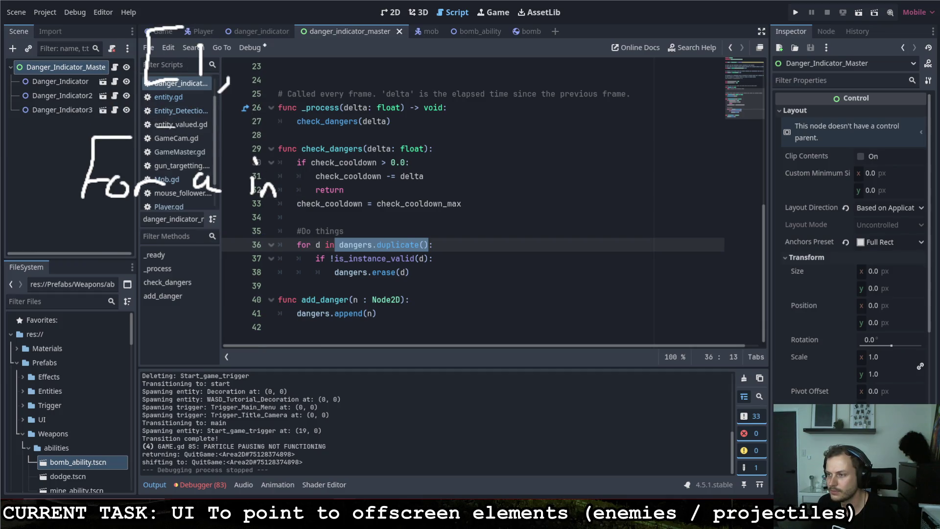
drag(267, 45, 267, 76)
drag(294, 82, 283, 98)
mouse_move(324, 45)
mouse_down()
mouse_move(324, 82)
mouse_move(348, 101)
mouse_up()
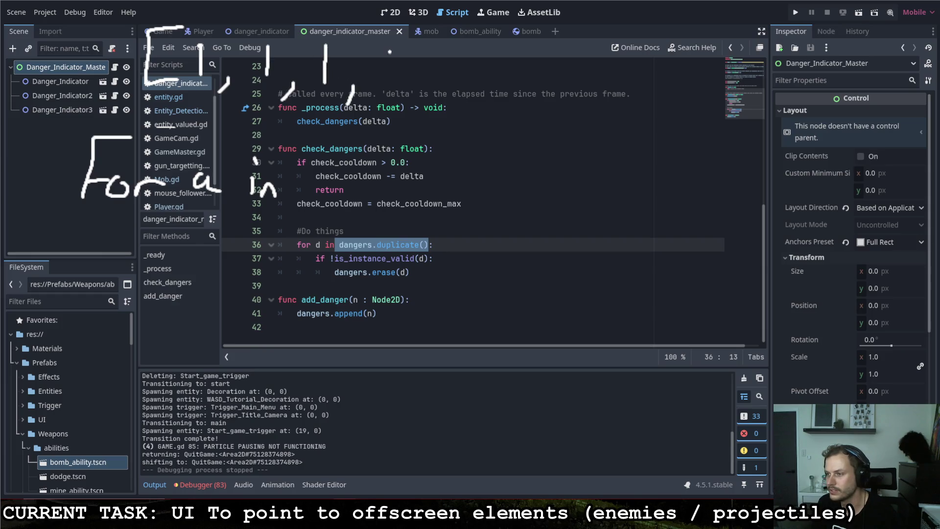
drag(389, 50, 388, 78)
drag(427, 89, 419, 113)
drag(460, 57, 455, 88)
mouse_move(476, 35)
mouse_down()
mouse_move(467, 111)
mouse_move(458, 110)
mouse_up()
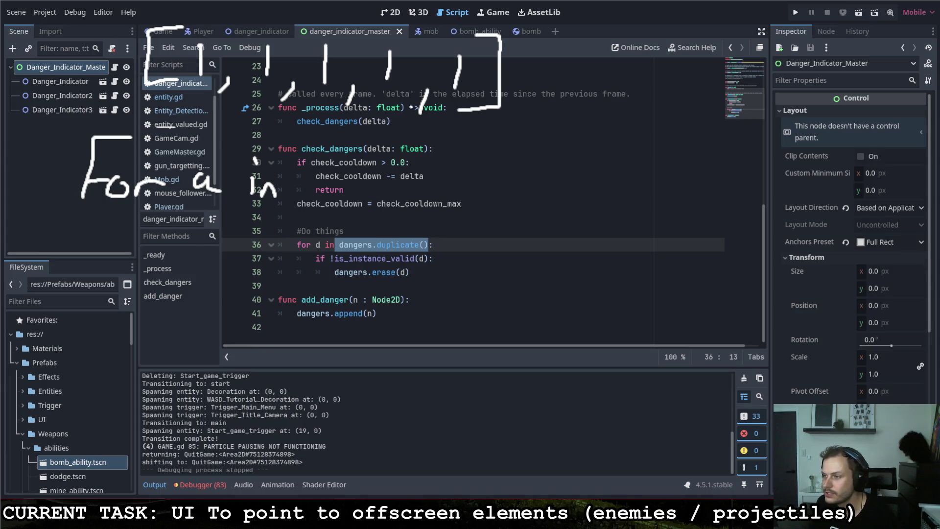
mouse_move(513, 82)
mouse_down()
mouse_move(535, 88)
mouse_move(509, 220)
mouse_up()
drag(504, 176, 542, 213)
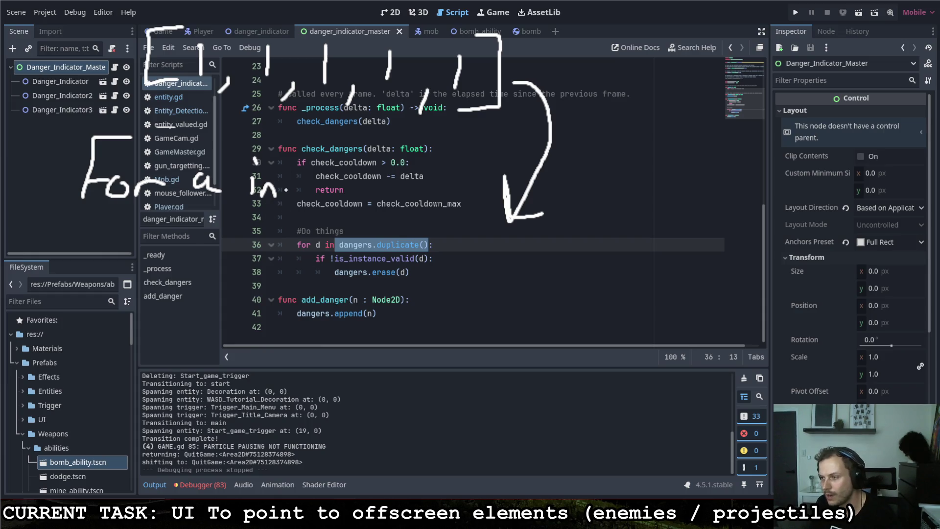
key(ctrl+z)
key(ctrl+z)
mouse_move(502, 74)
mouse_down()
mouse_move(522, 76)
mouse_move(431, 165)
mouse_move(438, 133)
mouse_up()
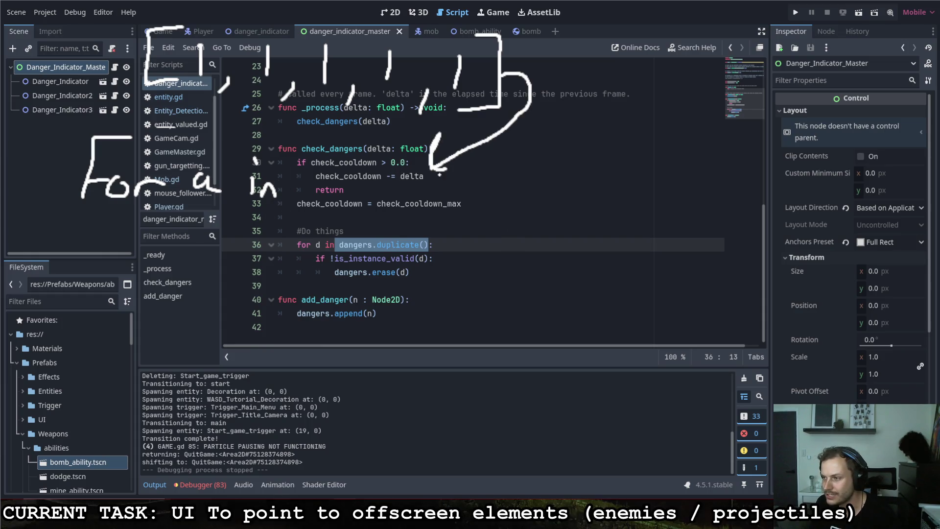
mouse_move(319, 172)
mouse_down()
mouse_move(302, 208)
mouse_move(338, 205)
mouse_up()
mouse_move(348, 205)
mouse_down()
mouse_move(378, 206)
mouse_move(396, 220)
mouse_up()
mouse_move(428, 191)
mouse_down()
mouse_move(426, 216)
mouse_move(447, 224)
mouse_up()
click(427, 184)
drag(475, 188, 484, 229)
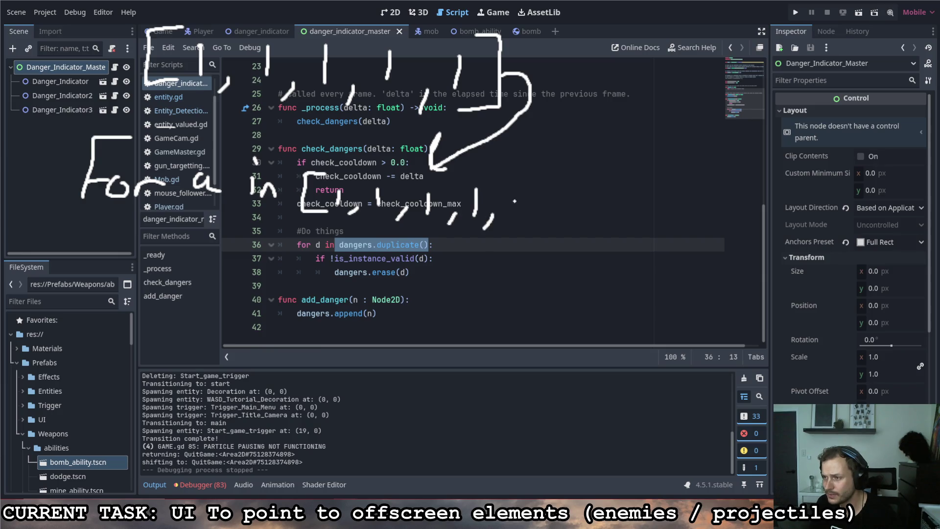
mouse_move(515, 195)
mouse_down()
mouse_move(516, 219)
mouse_move(544, 230)
mouse_move(518, 238)
mouse_up()
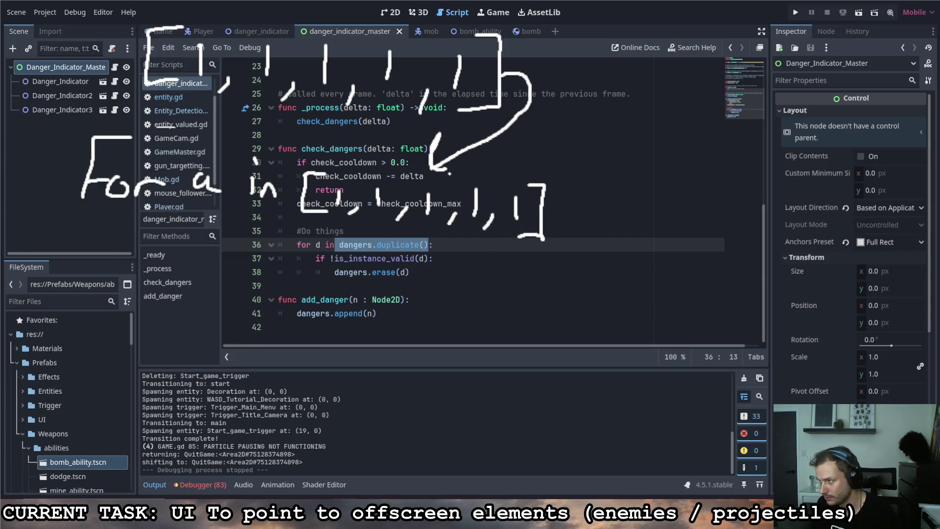
click(343, 211)
click(378, 212)
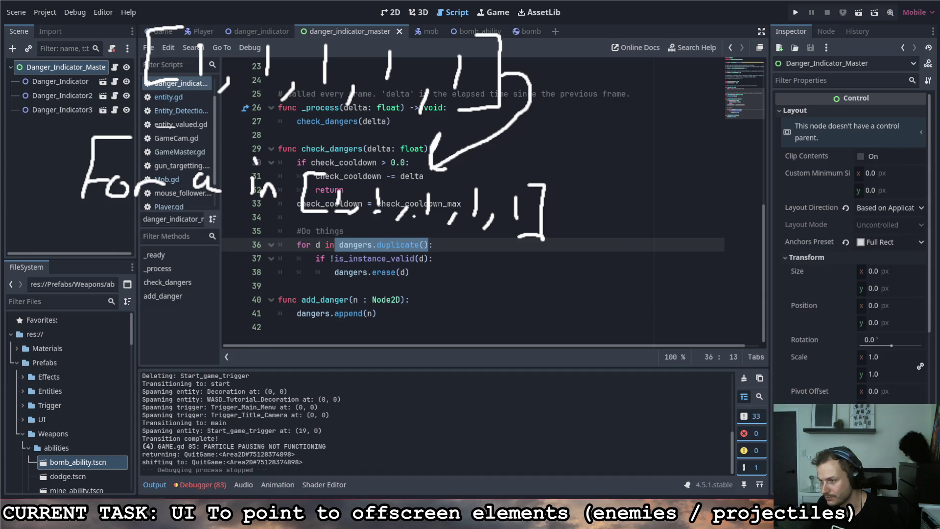
click(419, 217)
click(478, 220)
click(518, 225)
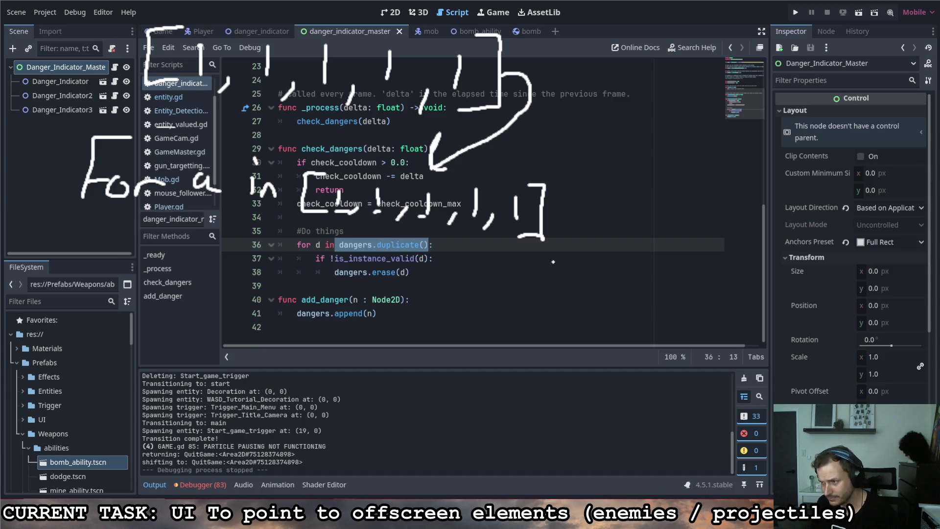
mouse_move(335, 179)
mouse_down()
mouse_move(327, 208)
mouse_move(339, 178)
mouse_up()
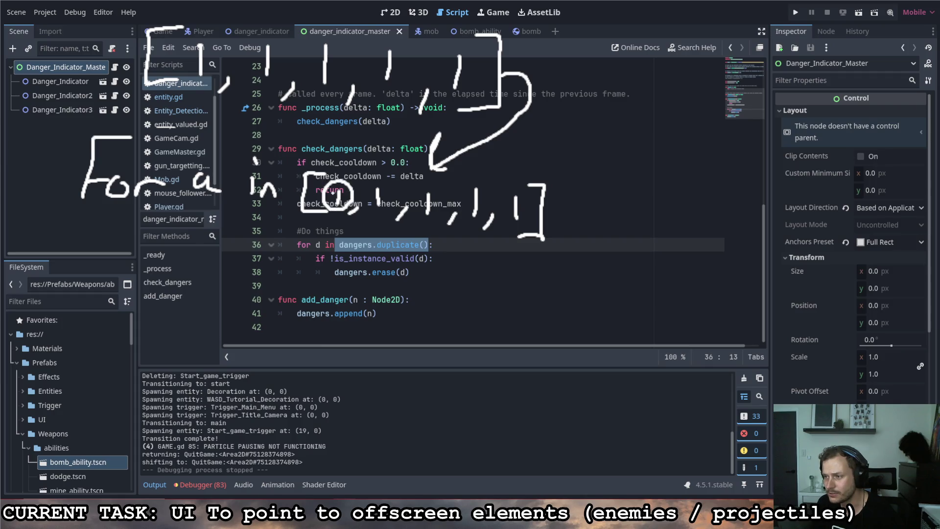
drag(317, 219, 323, 222)
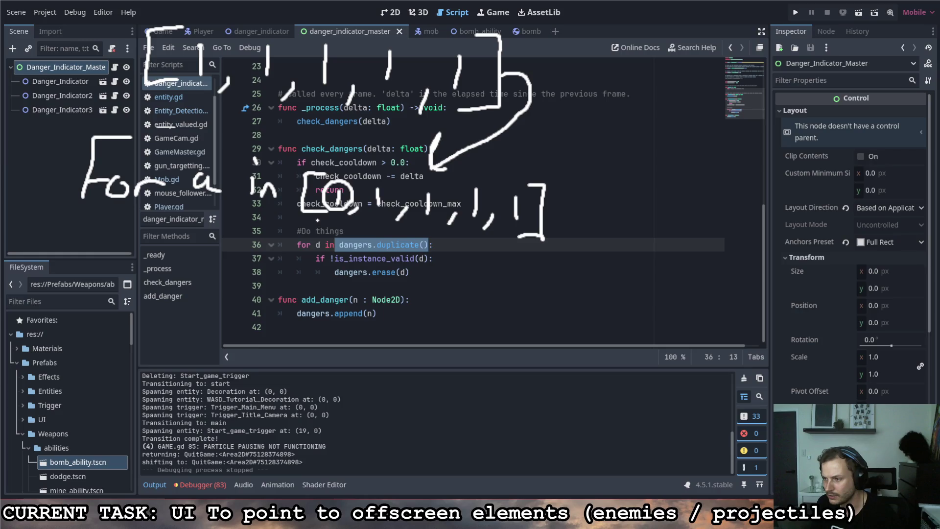
mouse_move(319, 218)
mouse_down()
mouse_move(317, 237)
mouse_move(342, 230)
mouse_move(339, 221)
mouse_up()
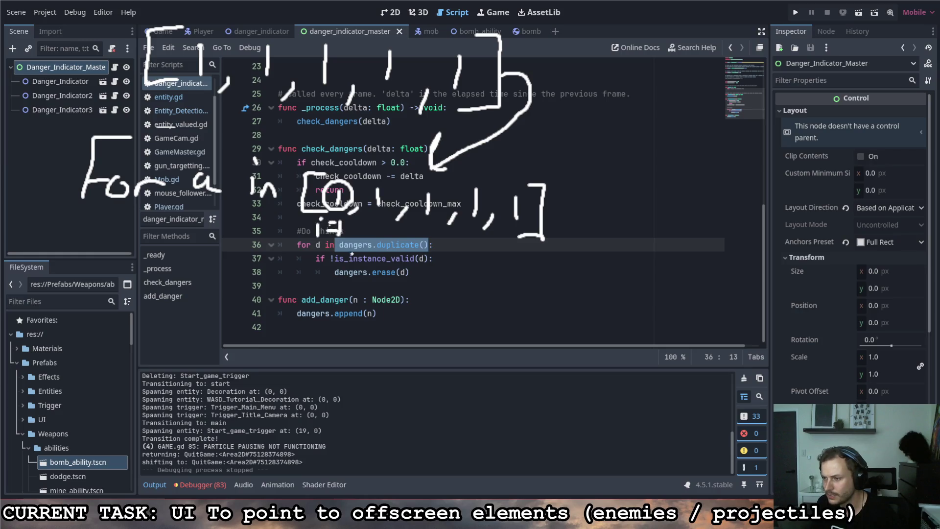
key(ctrl+z)
key(ctrl+z)
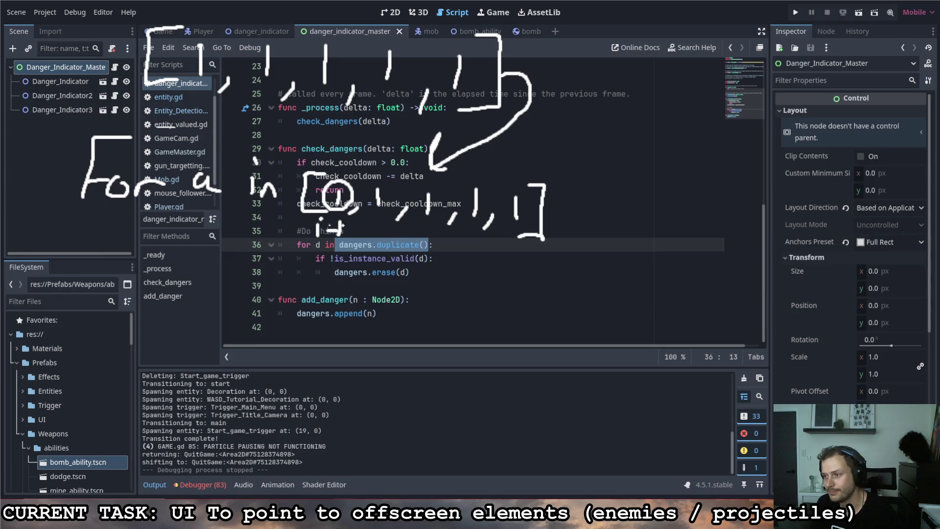
drag(326, 223, 340, 223)
mouse_move(325, 232)
mouse_down()
mouse_move(350, 221)
mouse_move(372, 246)
mouse_up()
drag(371, 222, 392, 234)
drag(378, 245, 393, 242)
drag(397, 231, 398, 248)
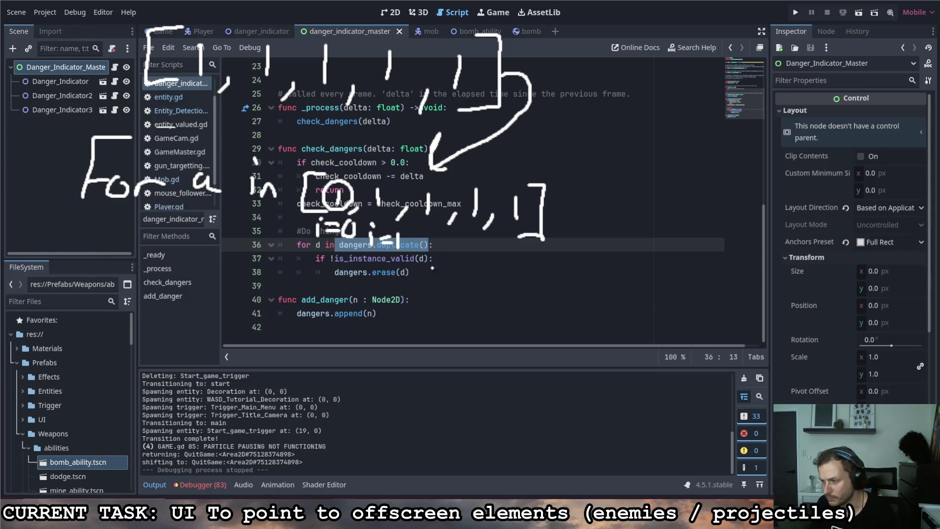
drag(172, 246, 160, 337)
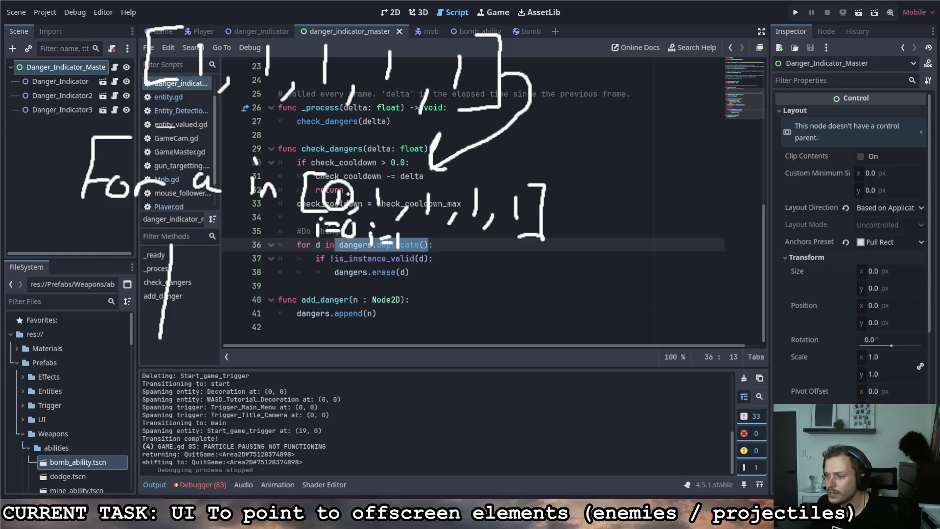
drag(351, 189, 332, 208)
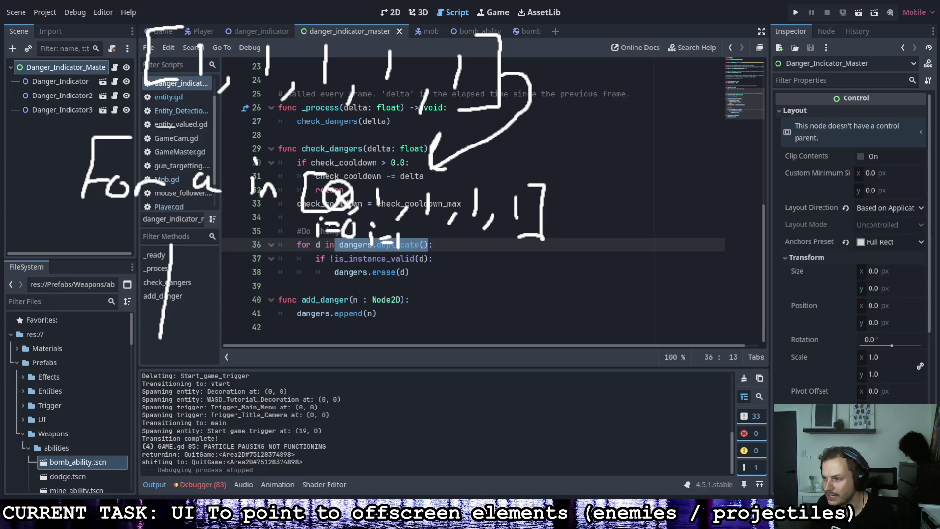
key(ctrl+z)
key(ctrl+z)
mouse_move(338, 184)
mouse_down()
mouse_move(309, 127)
mouse_move(330, 126)
mouse_up()
drag(187, 47, 217, 76)
drag(216, 47, 185, 79)
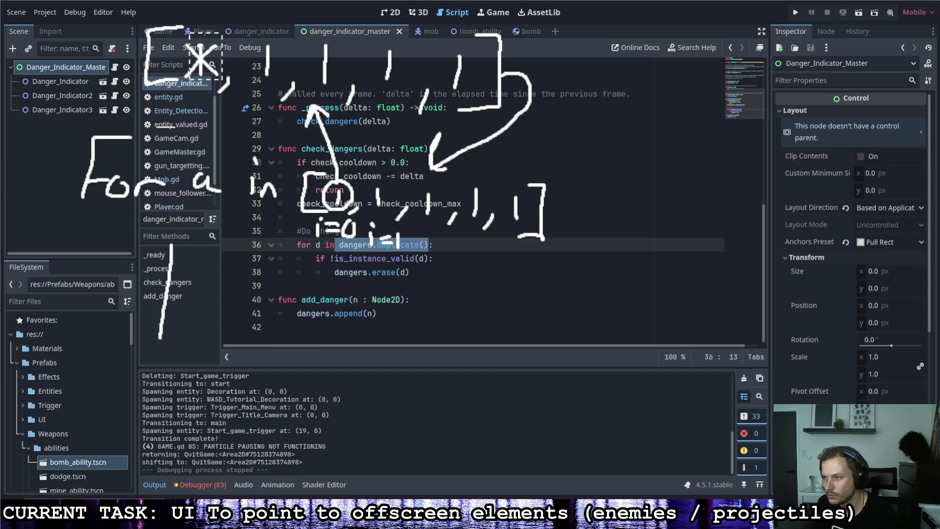
key(Delete)
drag(299, 45, 477, 91)
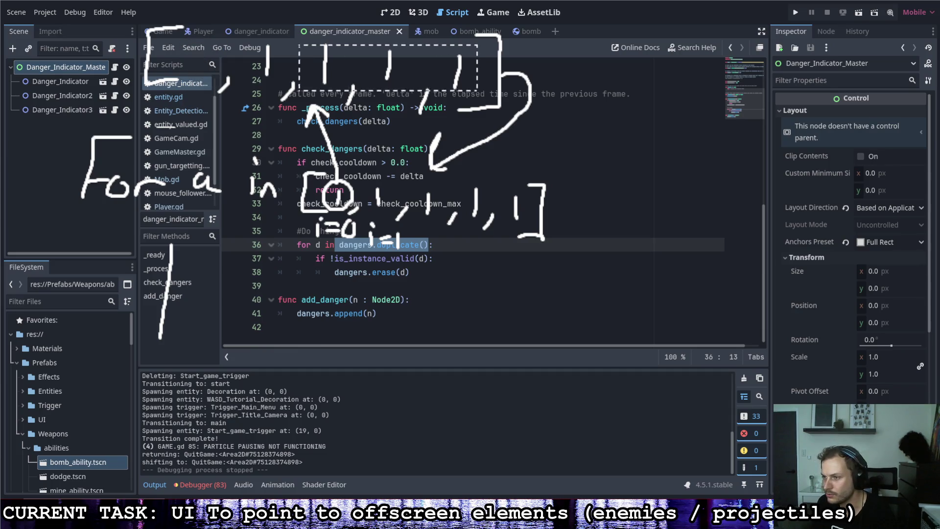
drag(387, 69, 327, 66)
drag(182, 42, 418, 94)
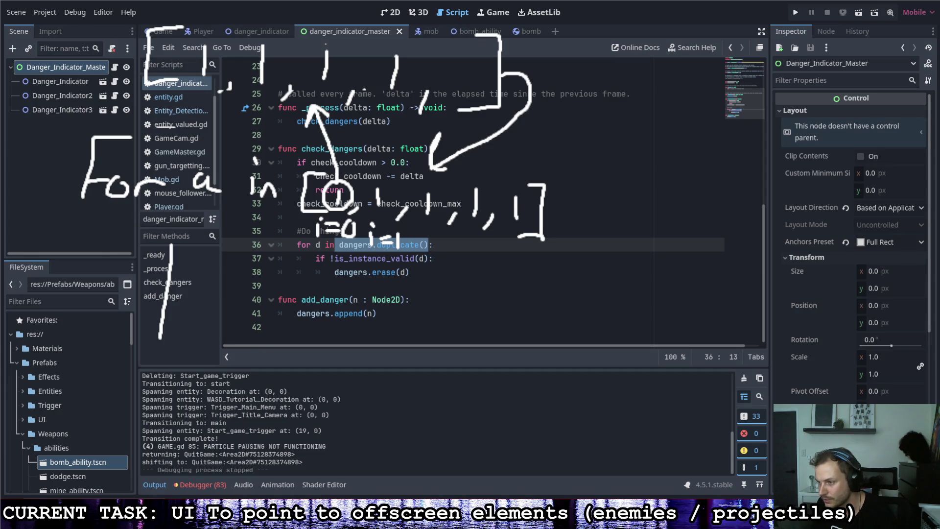
drag(151, 339, 177, 338)
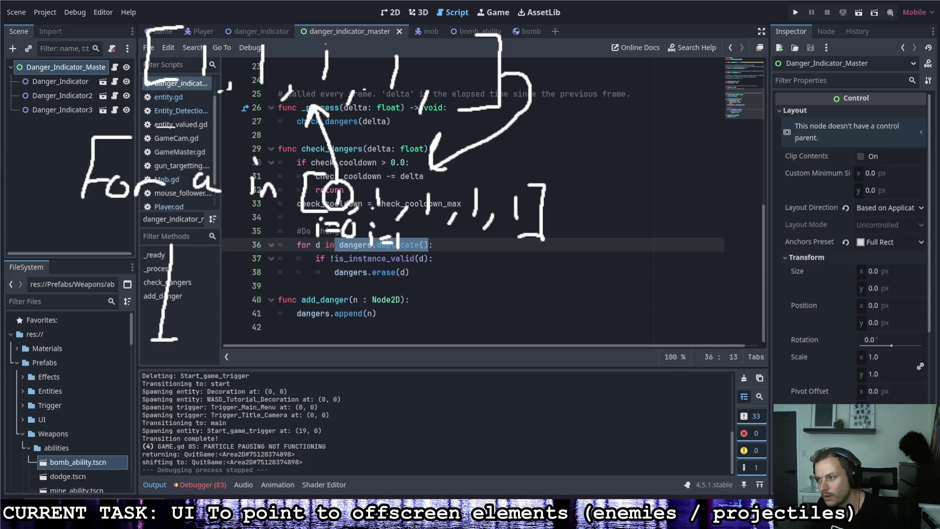
mouse_move(370, 213)
mouse_down()
mouse_move(395, 205)
mouse_move(370, 179)
mouse_move(368, 212)
mouse_up()
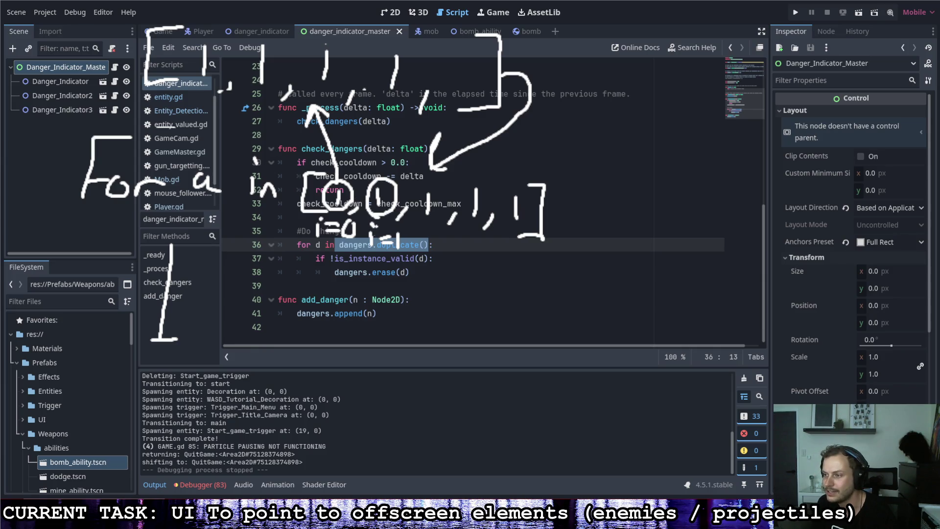
drag(195, 246, 186, 335)
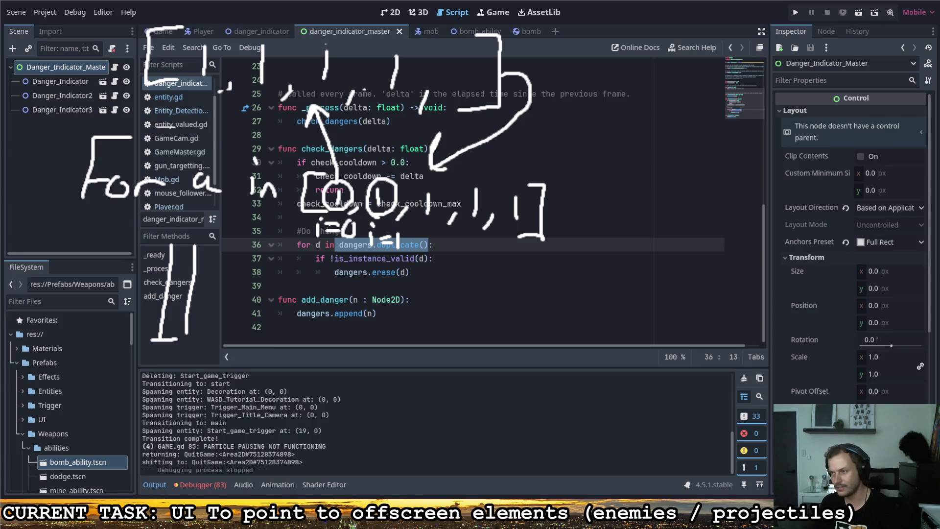
mouse_move(639, 13)
mouse_down()
mouse_move(139, 477)
mouse_move(43, 421)
mouse_up()
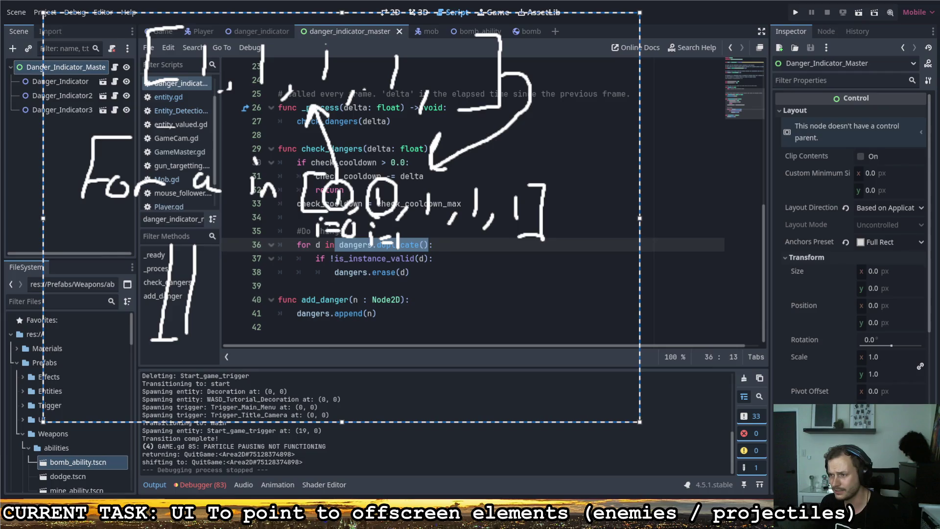
key(Delete)
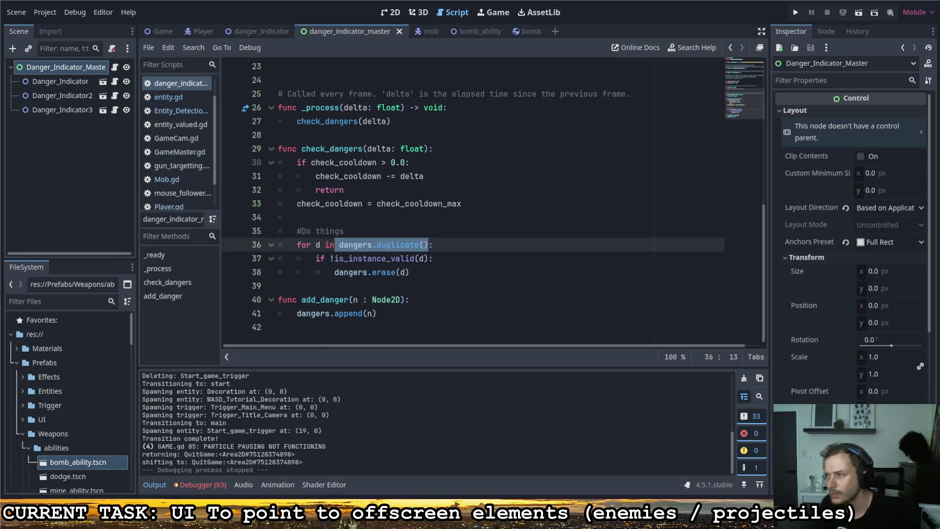
click(373, 272)
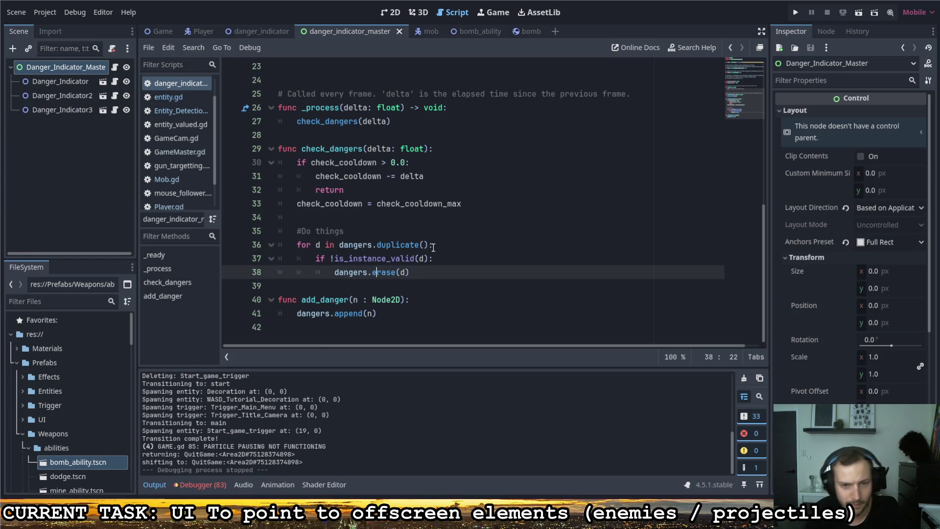
mouse_move(433, 247)
mouse_down()
mouse_move(316, 245)
mouse_move(336, 272)
mouse_move(410, 272)
mouse_up()
click(376, 245)
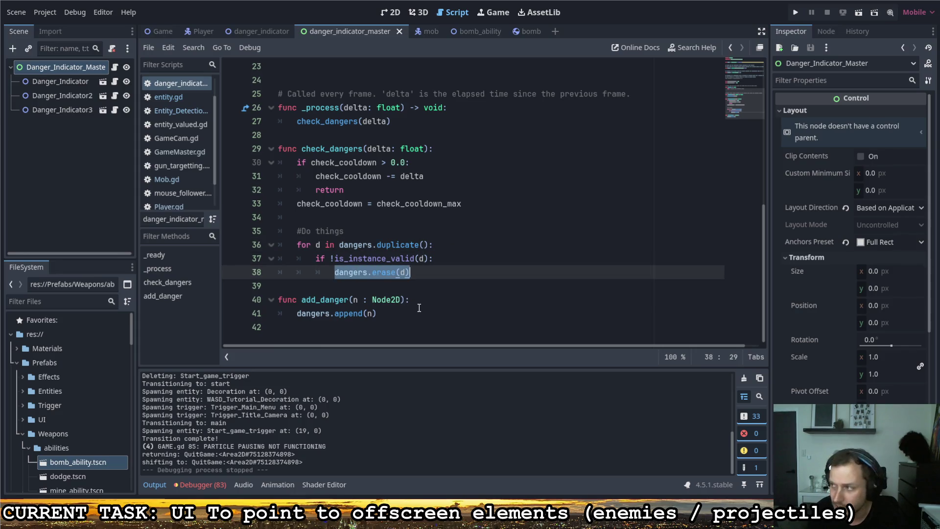
click(411, 277)
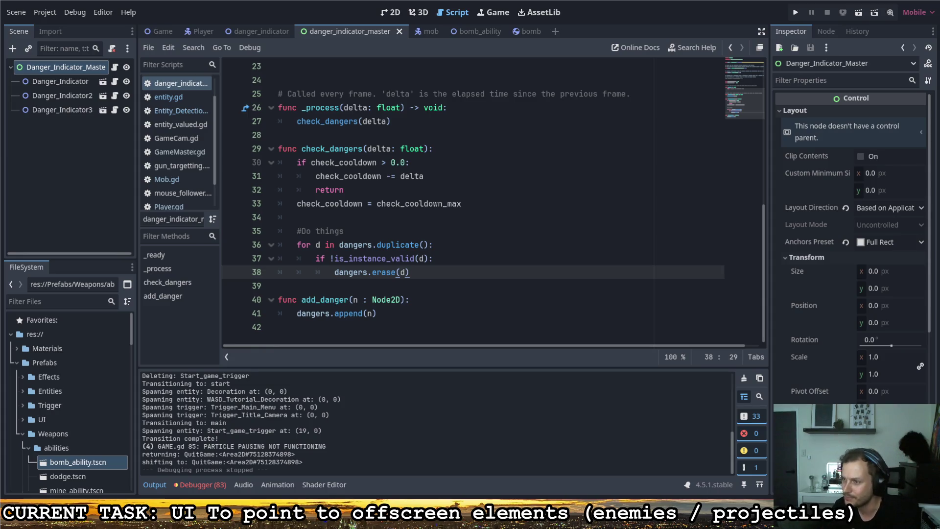
drag(130, 56, 186, 129)
mouse_move(205, 86)
mouse_down()
mouse_move(213, 90)
mouse_move(202, 131)
mouse_up()
Hand-write List above Array and draw a ≠ sign between them.
drag(250, 92, 230, 128)
drag(278, 73, 260, 131)
drag(254, 112, 304, 108)
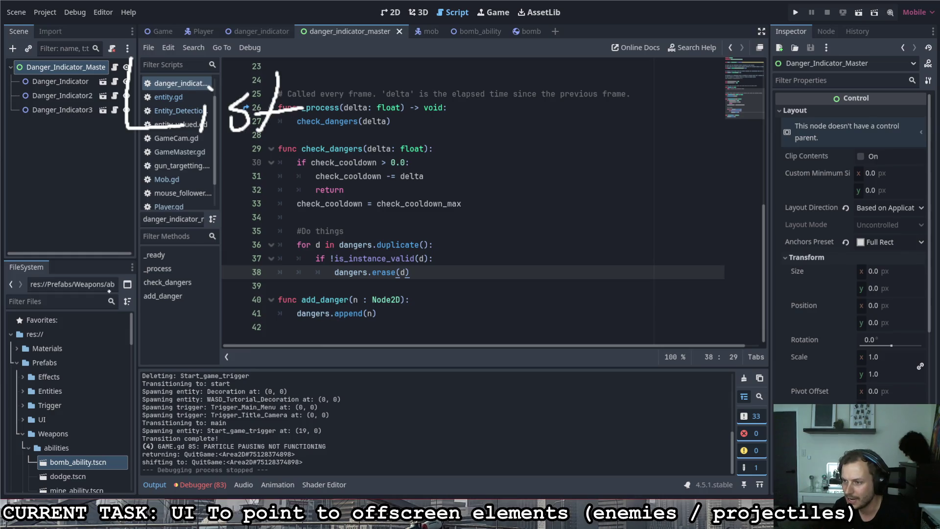
mouse_move(109, 291)
mouse_down()
mouse_move(160, 279)
mouse_move(175, 249)
mouse_up()
mouse_move(179, 267)
mouse_down()
mouse_move(219, 237)
mouse_move(250, 236)
mouse_move(291, 257)
mouse_move(333, 236)
mouse_up()
drag(307, 255, 351, 254)
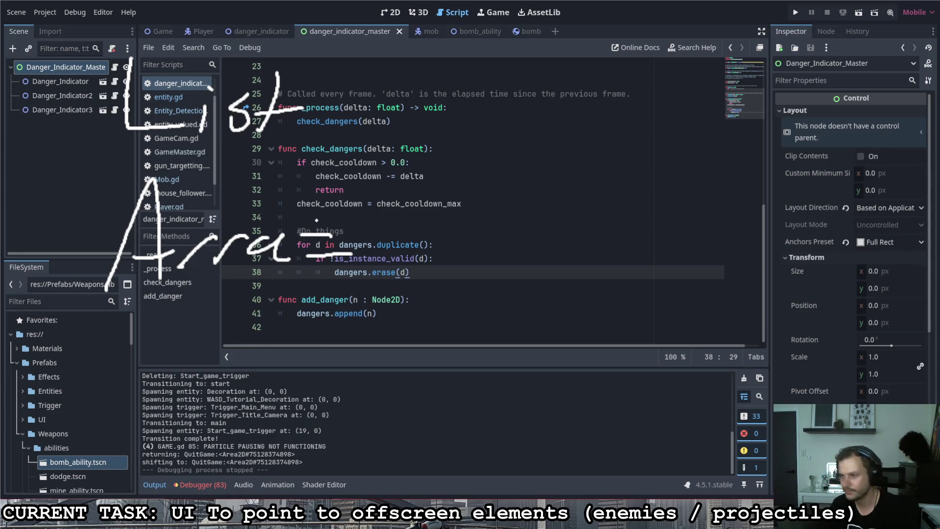
key(ctrl+z)
key(ctrl+z)
mouse_move(308, 230)
mouse_down()
mouse_move(315, 294)
mouse_move(296, 329)
mouse_up()
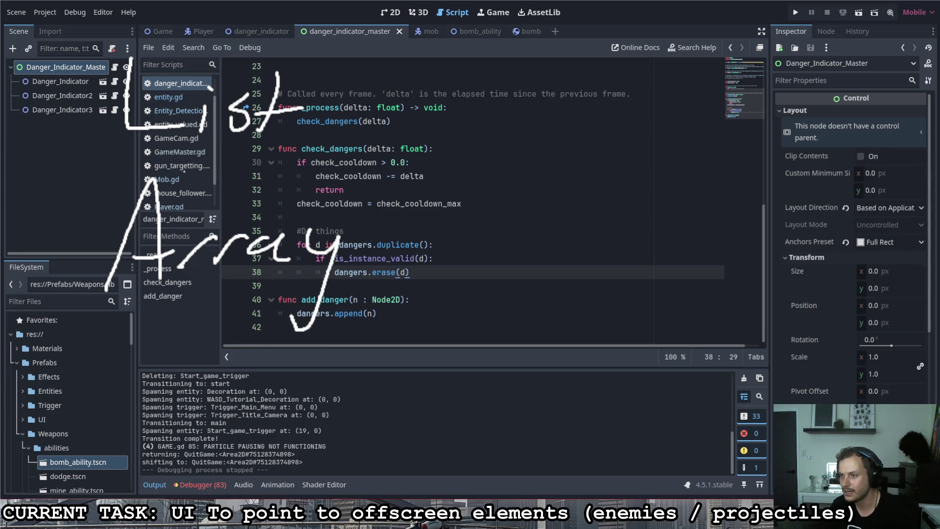
drag(181, 169, 296, 166)
drag(213, 197, 279, 193)
drag(298, 158, 215, 217)
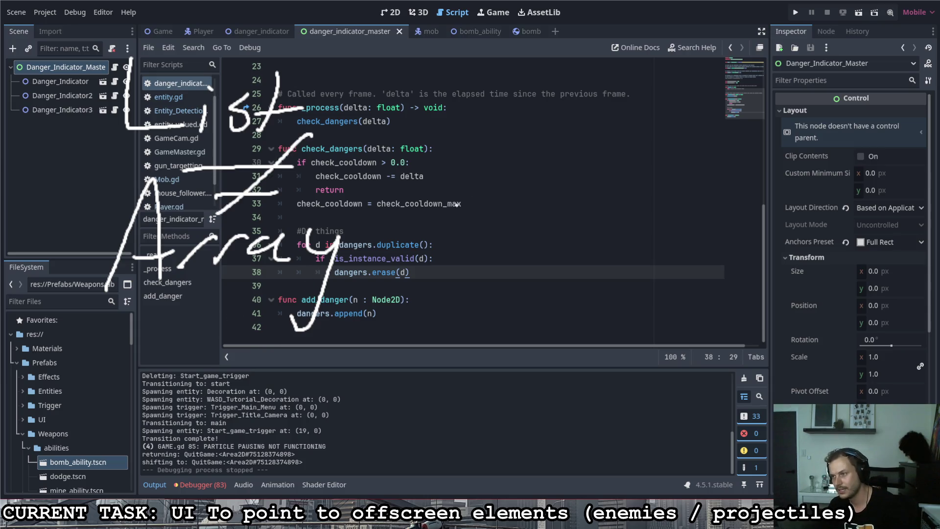
Hand-write Python at the top right of the script.
drag(585, 39, 580, 81)
mouse_move(583, 39)
mouse_down()
mouse_move(618, 44)
mouse_move(588, 62)
mouse_up()
mouse_move(606, 69)
mouse_down()
mouse_move(637, 69)
mouse_move(609, 117)
mouse_up()
mouse_move(667, 34)
mouse_down()
mouse_move(659, 73)
mouse_move(681, 45)
mouse_up()
drag(687, 34, 706, 76)
drag(723, 60, 760, 75)
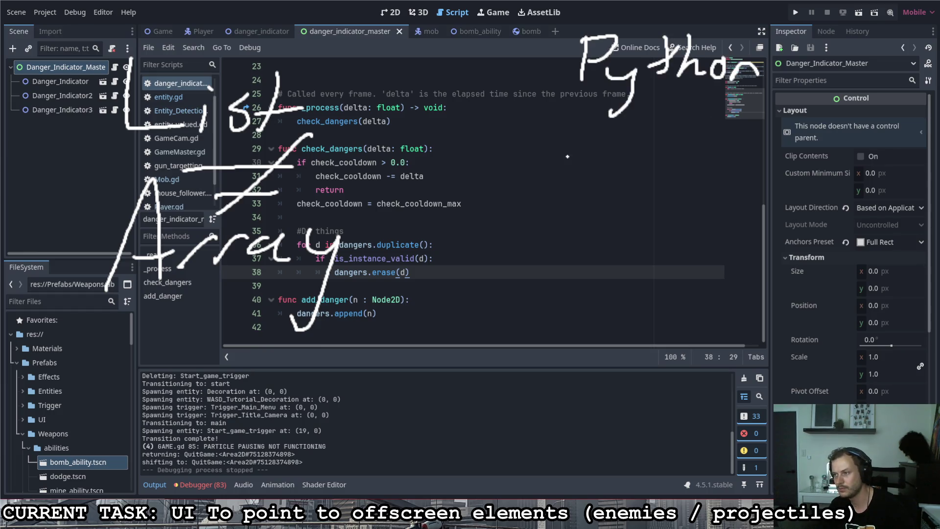
Hand-write GDScript below Python.
mouse_move(579, 138)
mouse_down()
mouse_move(568, 179)
mouse_move(604, 192)
mouse_up()
drag(631, 147, 620, 196)
drag(627, 152, 623, 198)
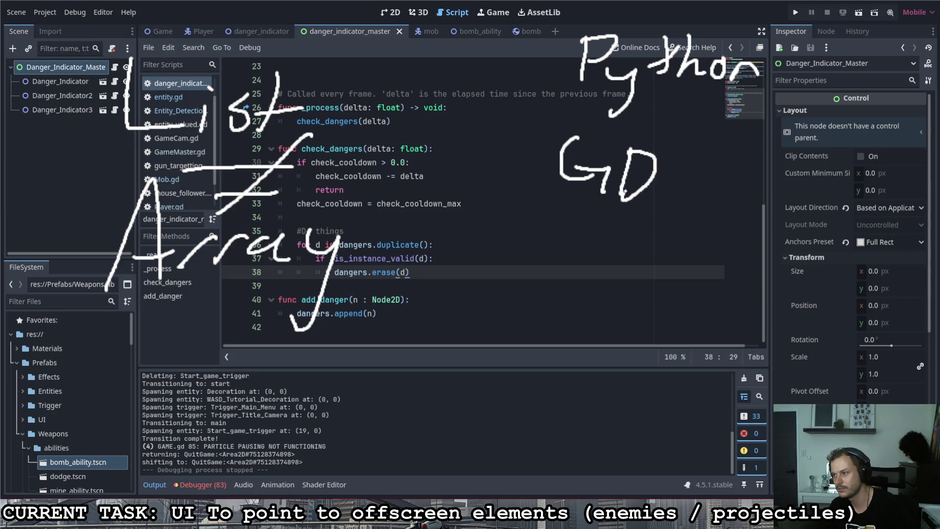
mouse_move(694, 163)
mouse_down()
mouse_move(685, 195)
mouse_move(668, 202)
mouse_up()
mouse_move(710, 189)
mouse_down()
mouse_move(706, 202)
mouse_move(742, 188)
mouse_up()
drag(759, 189, 758, 205)
drag(764, 167, 769, 174)
mouse_move(782, 187)
mouse_down()
mouse_move(781, 211)
mouse_move(804, 183)
mouse_up()
mouse_move(815, 165)
mouse_down()
mouse_move(808, 196)
mouse_move(819, 182)
mouse_up()
Hand-write Javascript below GDScript.
mouse_move(583, 246)
mouse_down()
mouse_move(553, 290)
mouse_move(605, 243)
mouse_up()
mouse_move(611, 277)
mouse_down()
mouse_move(618, 289)
mouse_move(683, 293)
mouse_move(681, 307)
mouse_up()
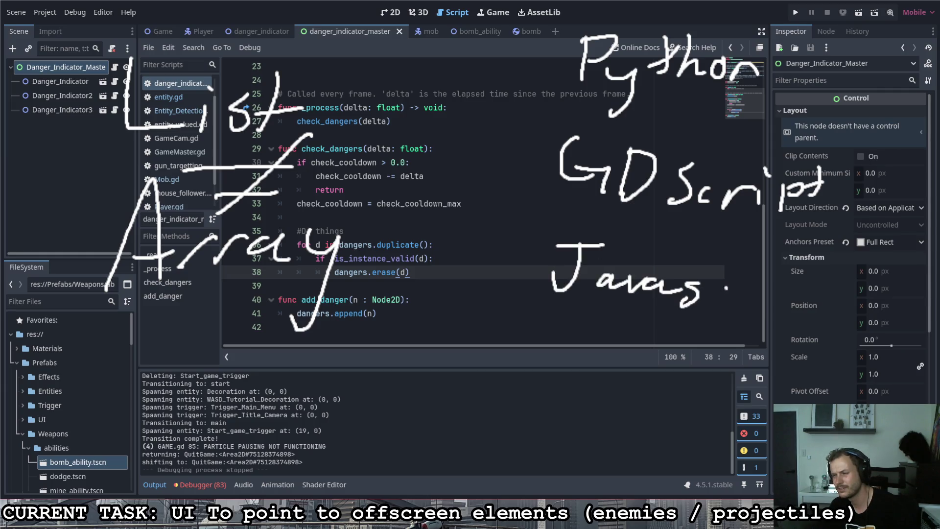
drag(734, 288, 716, 306)
mouse_move(739, 299)
mouse_down()
mouse_move(756, 287)
mouse_move(771, 309)
mouse_up()
drag(773, 274, 779, 329)
drag(783, 303, 799, 313)
drag(817, 278, 804, 311)
drag(793, 316, 825, 295)
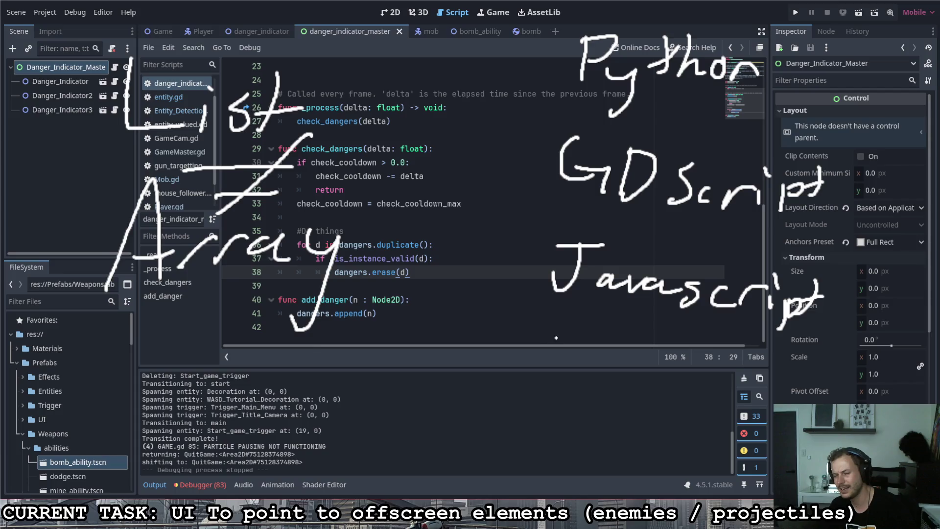
Add an Unreal 3D note below Javascript, then remove its strike-out stroke.
mouse_move(552, 337)
mouse_down()
mouse_move(611, 375)
mouse_move(642, 363)
mouse_move(676, 377)
mouse_move(716, 367)
mouse_move(709, 394)
mouse_up()
mouse_move(764, 362)
mouse_down()
mouse_move(786, 373)
mouse_move(763, 394)
mouse_up()
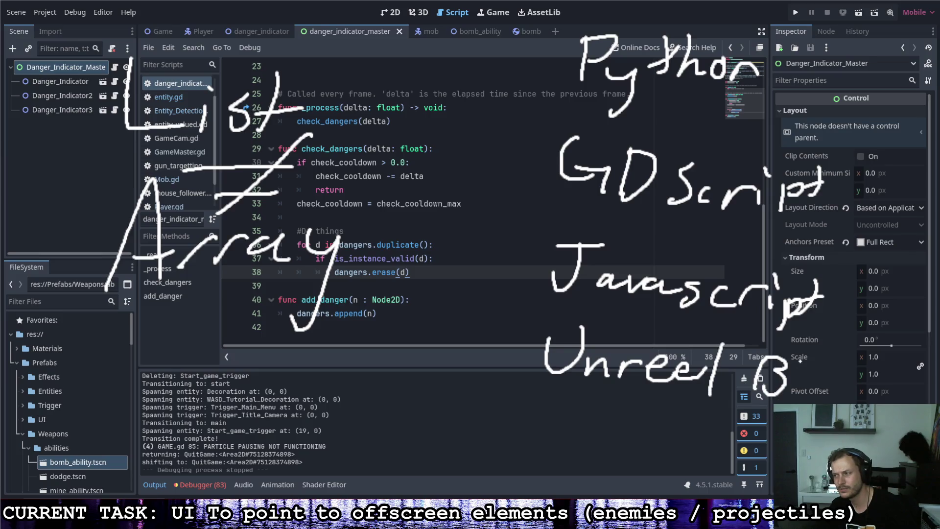
mouse_move(803, 361)
mouse_down()
mouse_move(801, 394)
mouse_move(808, 388)
mouse_up()
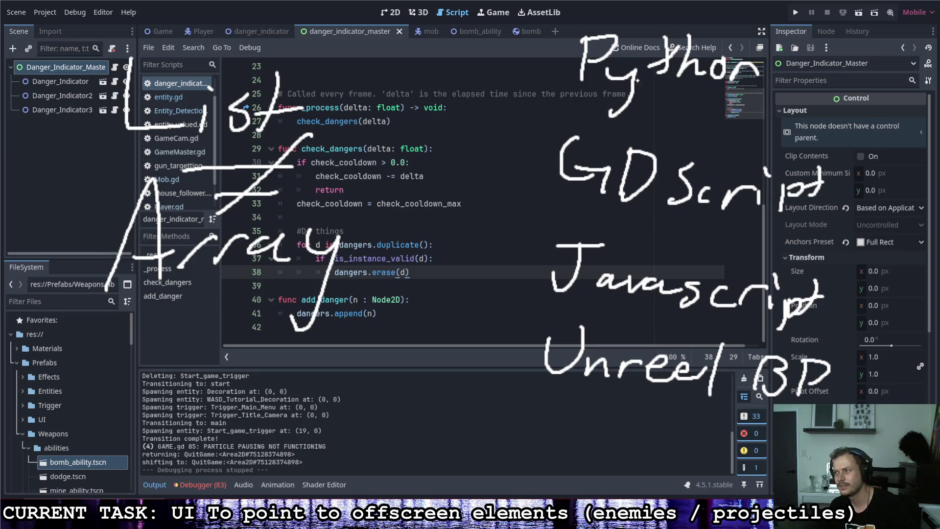
drag(541, 387, 720, 377)
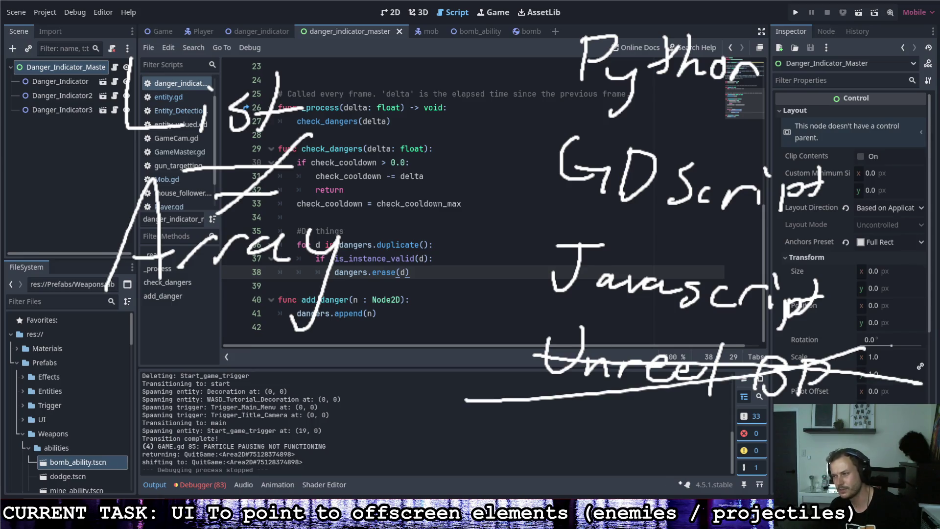
key(ctrl+z)
key(ctrl+z)
key(ctrl+z)
key(ctrl+z)
key(ctrl+z)
key(ctrl+z)
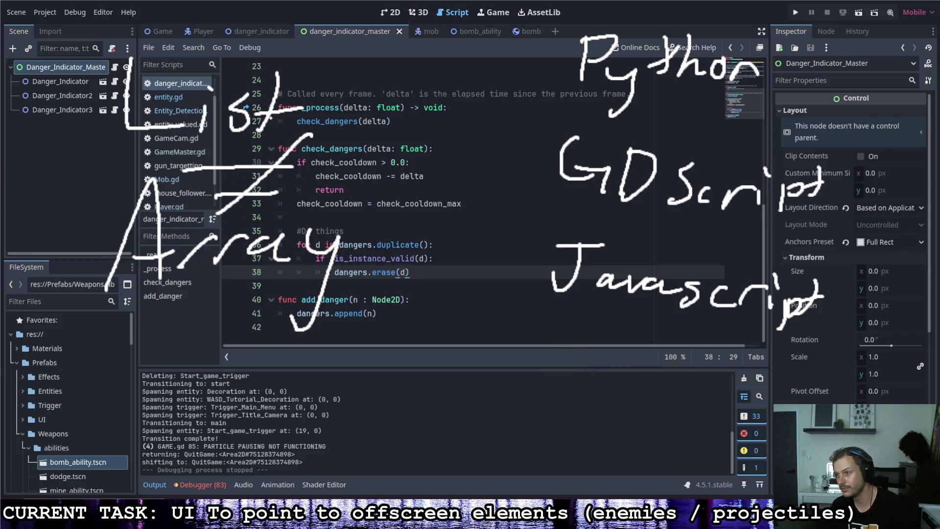
Draw an arc with an equals sign and a brace grouping Python, GDScript and Javascript.
drag(112, 148, 289, 149)
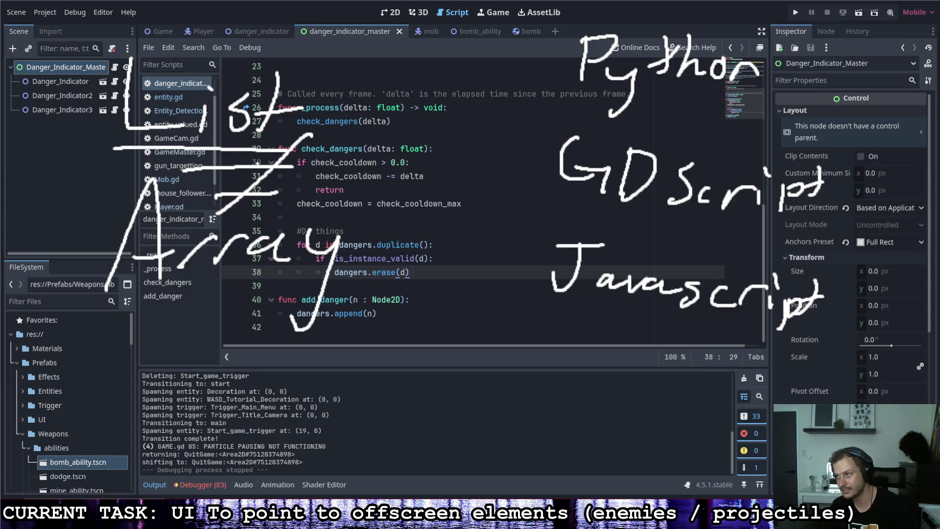
drag(141, 296, 288, 296)
key(ctrl+z)
key(ctrl+z)
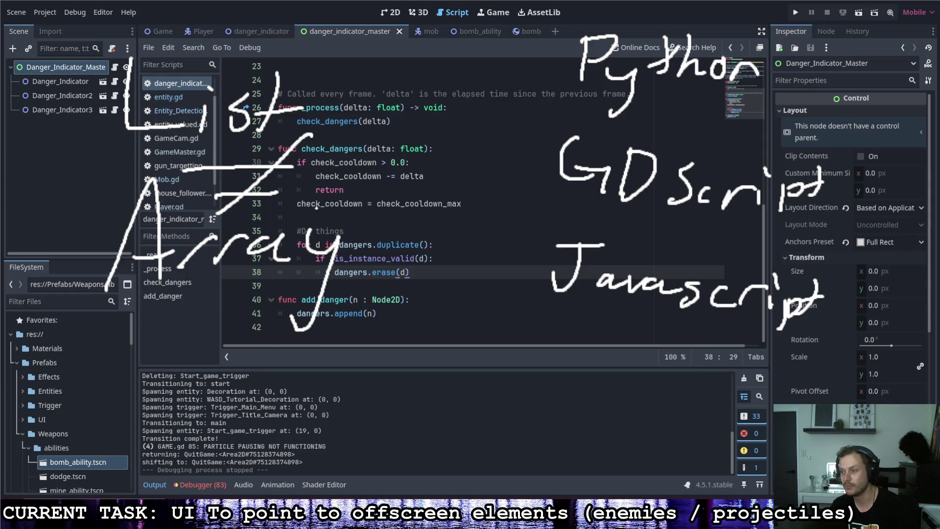
mouse_move(328, 111)
mouse_down()
mouse_move(343, 115)
mouse_move(360, 239)
mouse_up()
drag(421, 148, 483, 146)
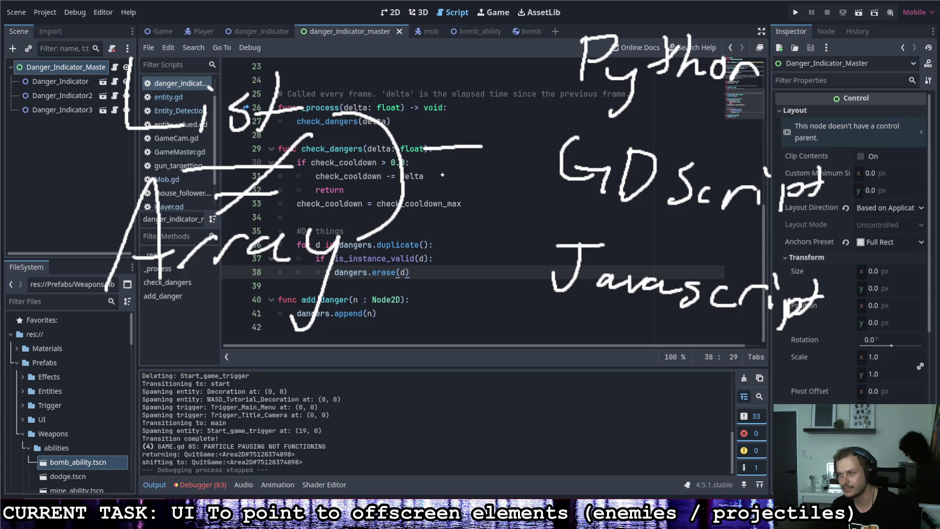
drag(436, 177, 485, 173)
mouse_move(575, 15)
mouse_down()
mouse_move(526, 184)
mouse_move(547, 318)
mouse_up()
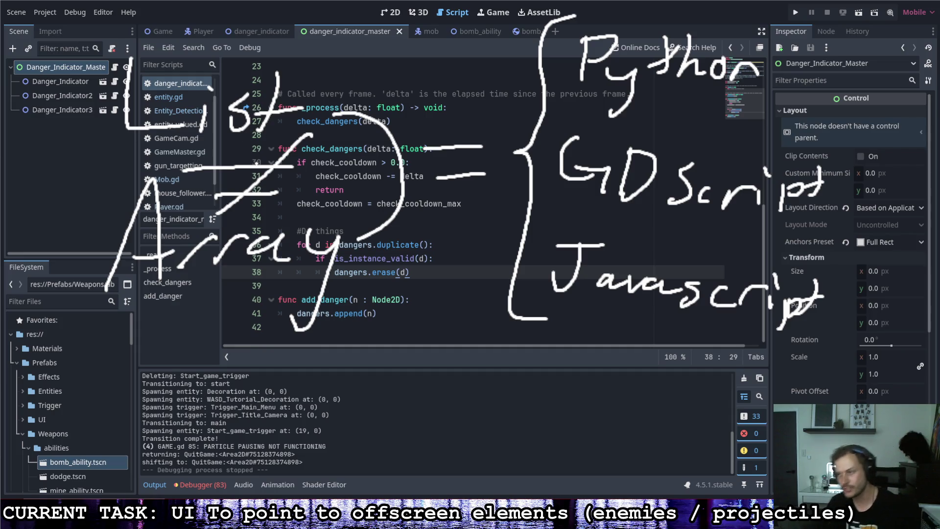
Remove the brace, arc and Javascript strokes, then delete the Python and GDScript notes.
key(ctrl+z)
key(ctrl+z)
key(ctrl+z)
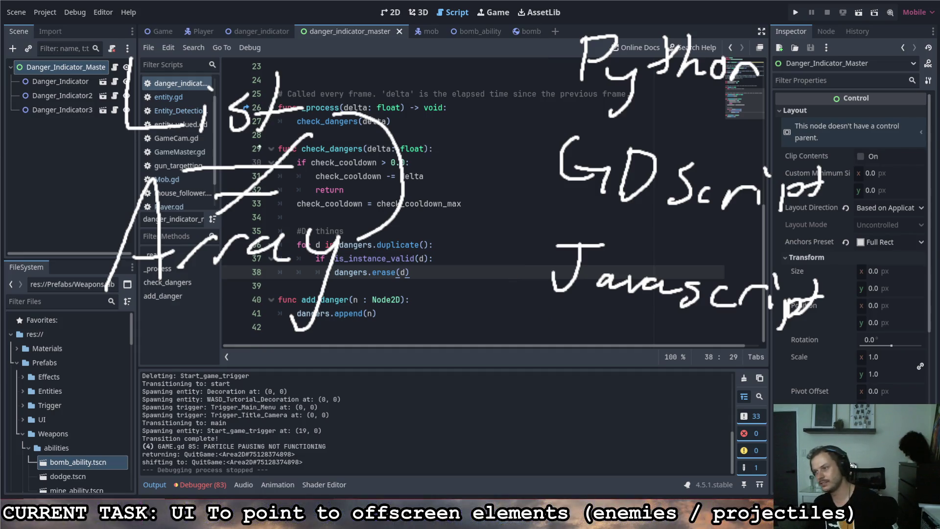
key(ctrl+z)
key(ctrl+z)
key(ctrl+z)
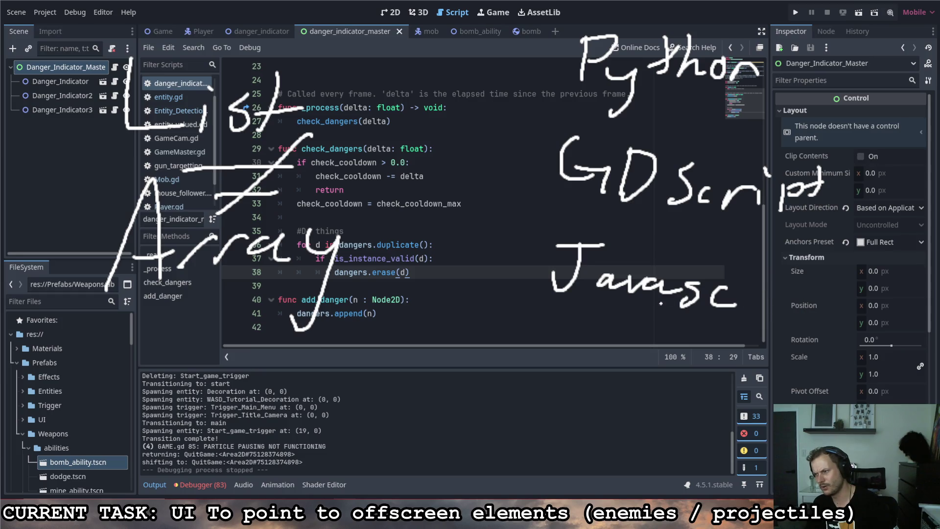
key(ctrl+z)
key(ctrl+z)
key(ctrl+z)
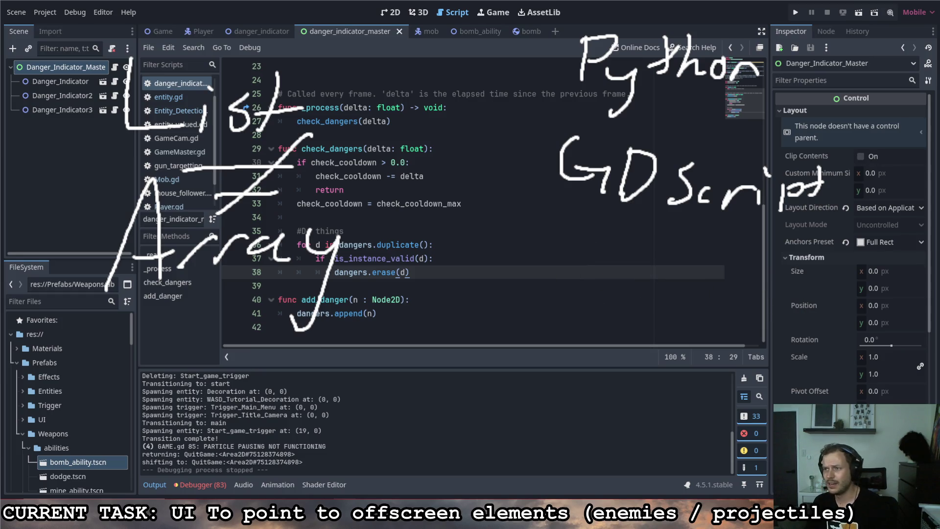
drag(847, 39, 516, 269)
key(Delete)
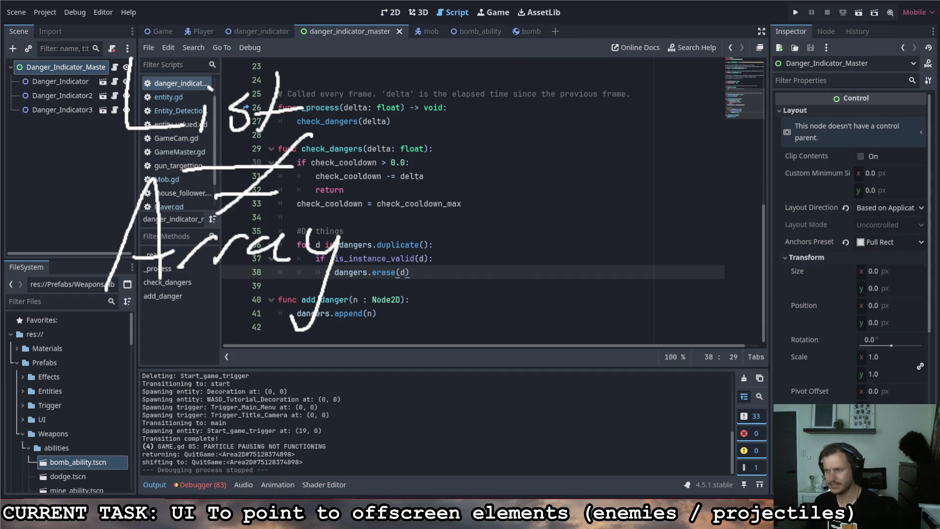
Sketch a bracketed list with comma-separated items.
mouse_move(406, 71)
mouse_down()
mouse_move(375, 72)
mouse_move(402, 141)
mouse_up()
mouse_move(418, 92)
mouse_down()
mouse_move(419, 129)
mouse_move(446, 160)
mouse_up()
drag(492, 100, 492, 128)
mouse_move(515, 146)
mouse_down()
mouse_move(505, 162)
mouse_move(553, 141)
mouse_up()
drag(574, 143, 613, 140)
drag(626, 140, 640, 139)
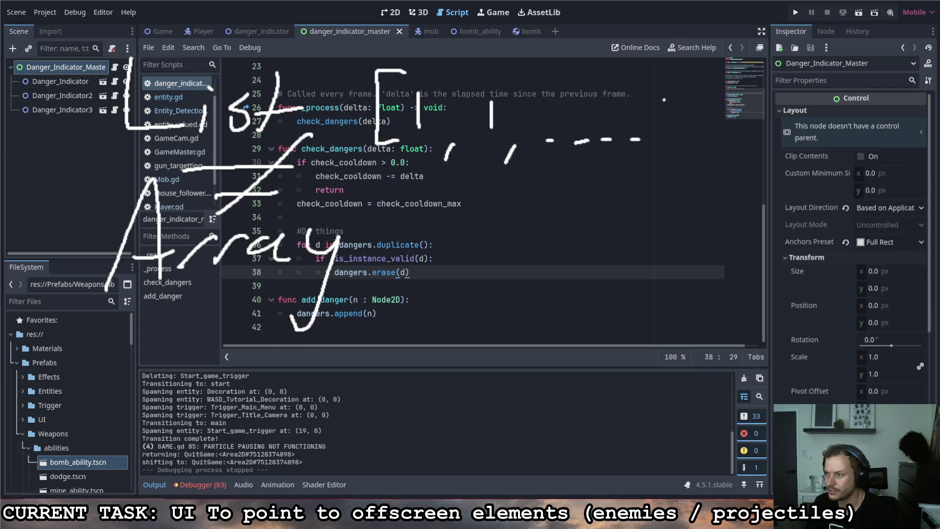
mouse_move(658, 77)
mouse_down()
mouse_move(691, 171)
mouse_move(659, 174)
mouse_up()
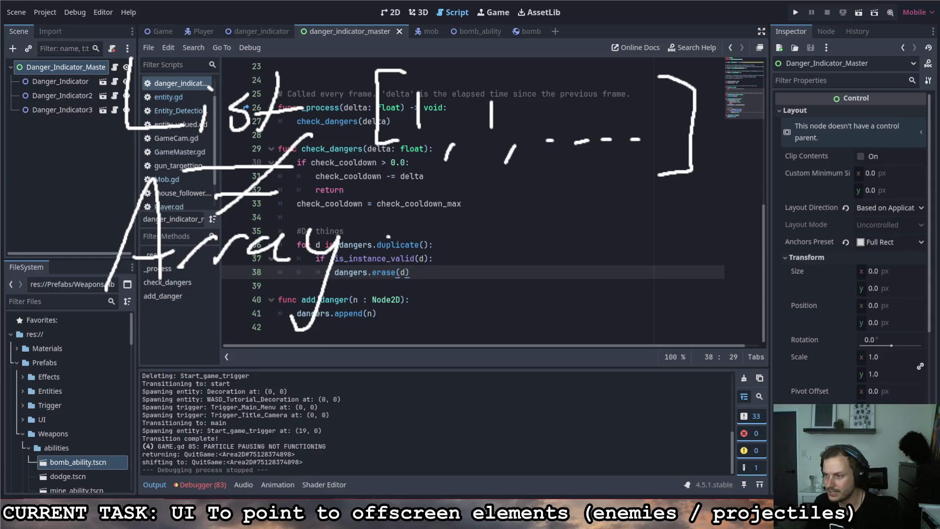
Sketch a bracketed array of comma-separated slots with a line beneath it.
drag(388, 236, 421, 330)
mouse_move(411, 251)
mouse_down()
mouse_move(411, 290)
mouse_move(444, 319)
mouse_up()
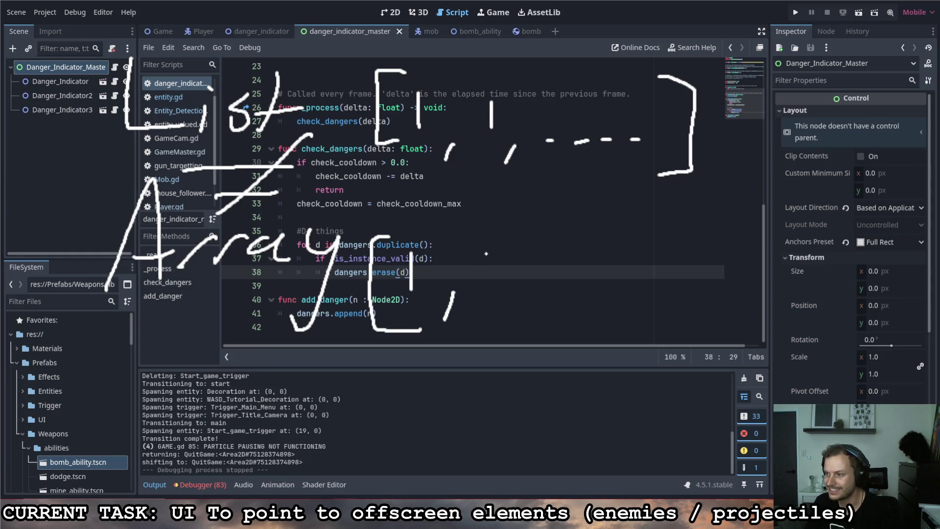
drag(487, 250, 487, 289)
drag(517, 302, 502, 327)
drag(563, 258, 563, 291)
drag(561, 310, 550, 329)
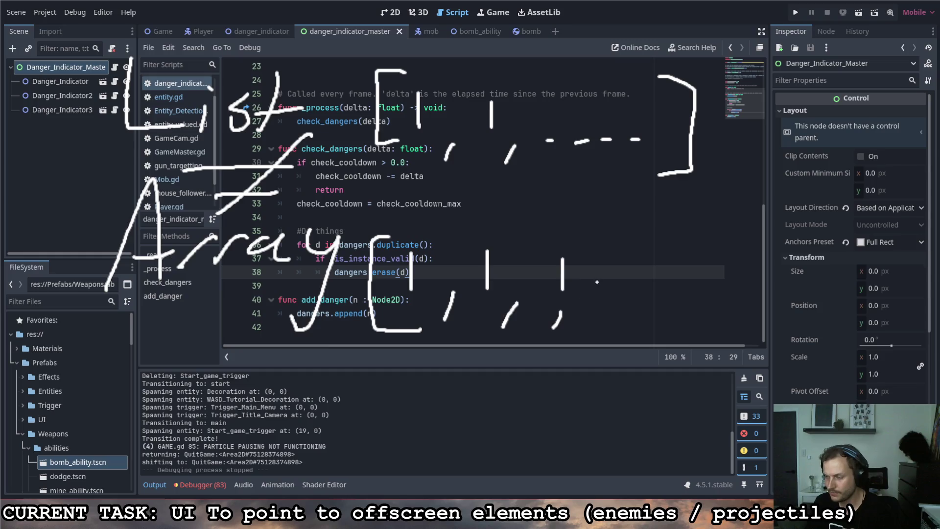
key(ctrl+z)
drag(594, 300, 581, 323)
drag(601, 242, 590, 332)
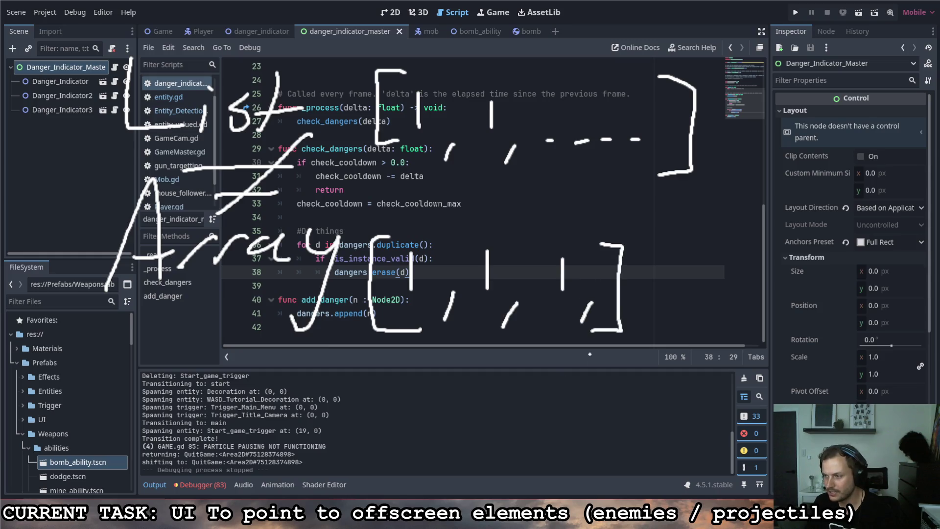
mouse_move(361, 335)
mouse_down()
mouse_move(636, 373)
mouse_move(644, 342)
mouse_up()
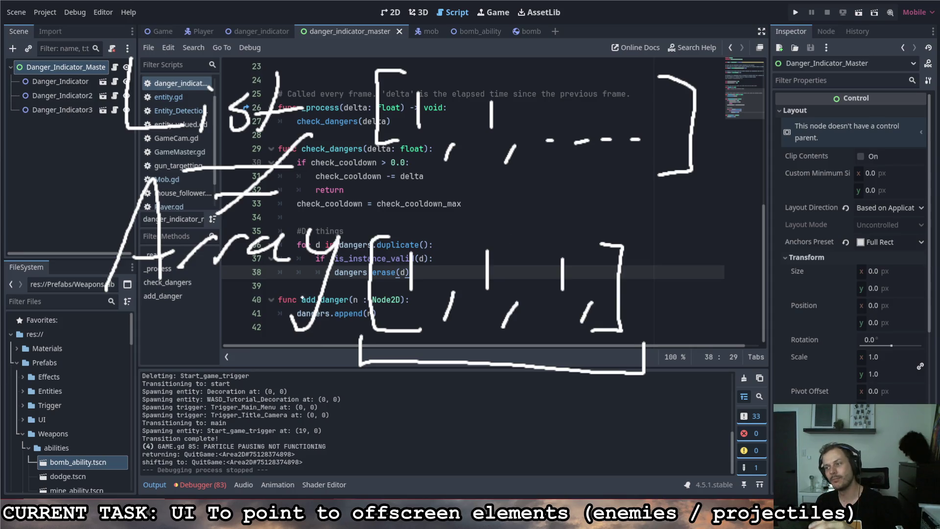
Frame the list and array sketches with horizontal lines.
drag(307, 292, 118, 294)
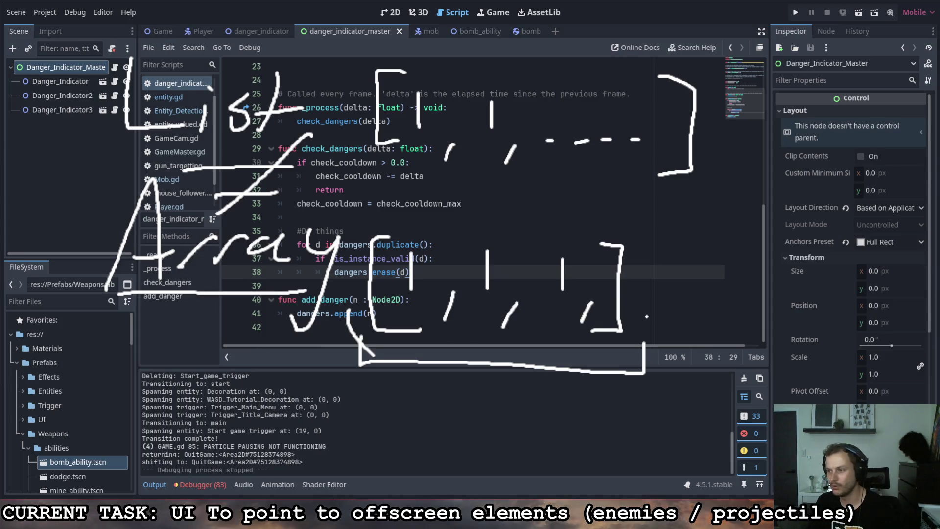
key(ctrl+z)
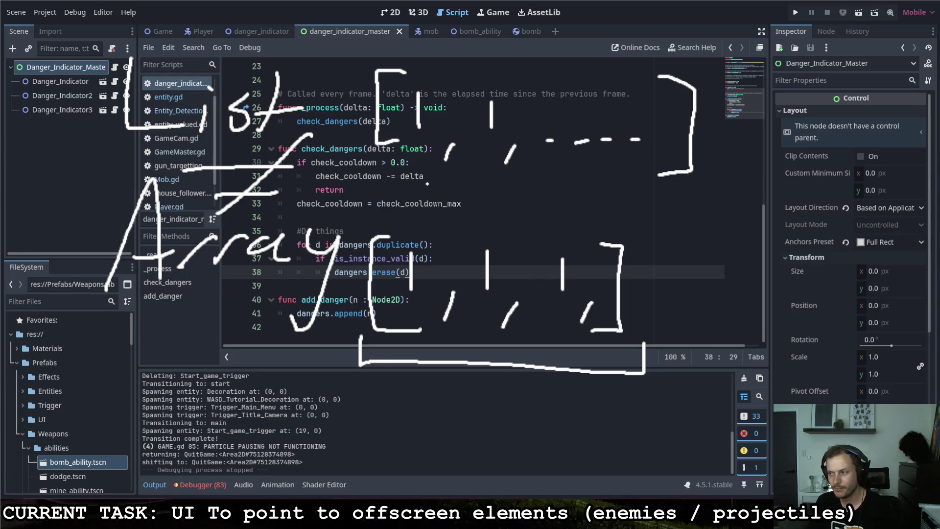
mouse_move(355, 235)
mouse_down()
mouse_move(401, 214)
mouse_move(645, 214)
mouse_move(646, 241)
mouse_up()
mouse_move(355, 135)
mouse_down()
mouse_move(355, 167)
mouse_move(656, 187)
mouse_move(712, 158)
mouse_up()
mouse_move(355, 63)
mouse_down()
mouse_move(577, 43)
mouse_move(718, 86)
mouse_up()
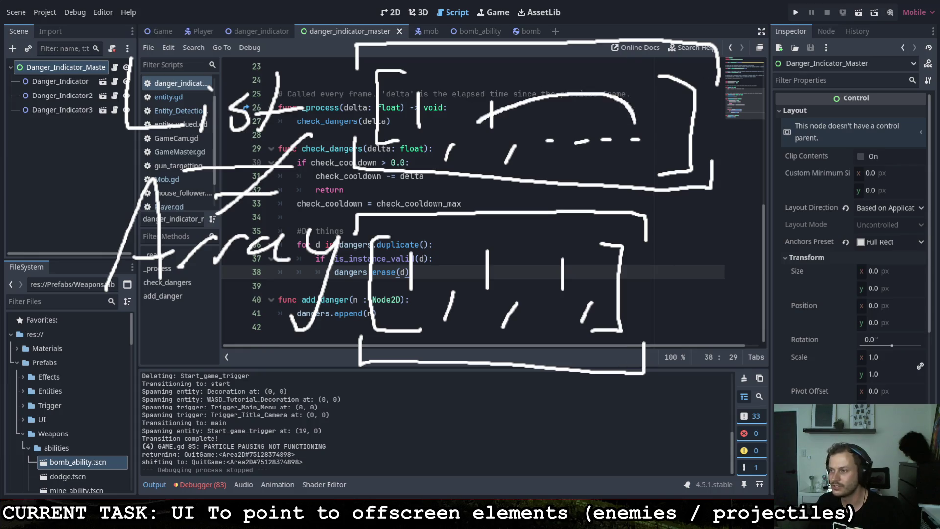
key(ctrl+z)
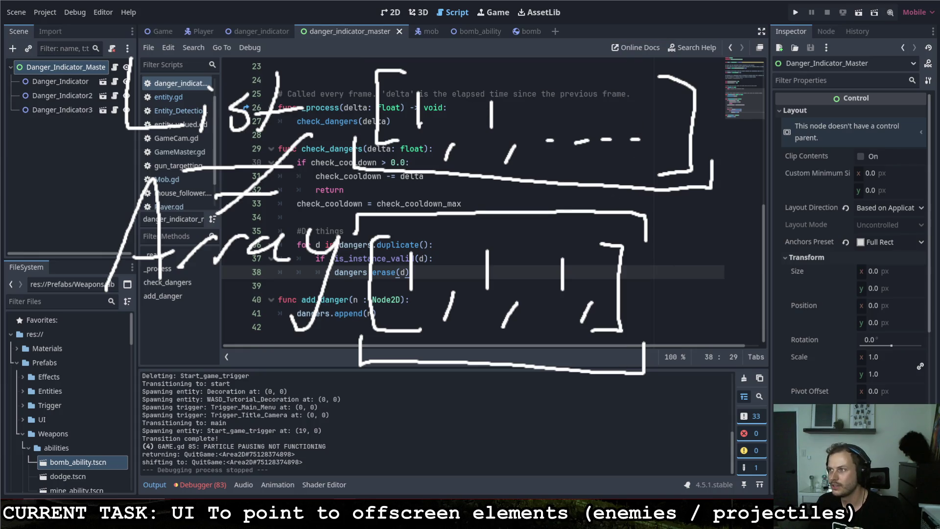
Circle the List note, then clear all hand-drawn annotations.
mouse_move(316, 37)
mouse_down()
mouse_move(80, 64)
mouse_move(333, 141)
mouse_move(109, 48)
mouse_move(205, 163)
mouse_up()
mouse_move(363, 265)
mouse_down()
mouse_move(356, 250)
mouse_move(426, 254)
mouse_move(416, 248)
mouse_up()
key(ctrl+z)
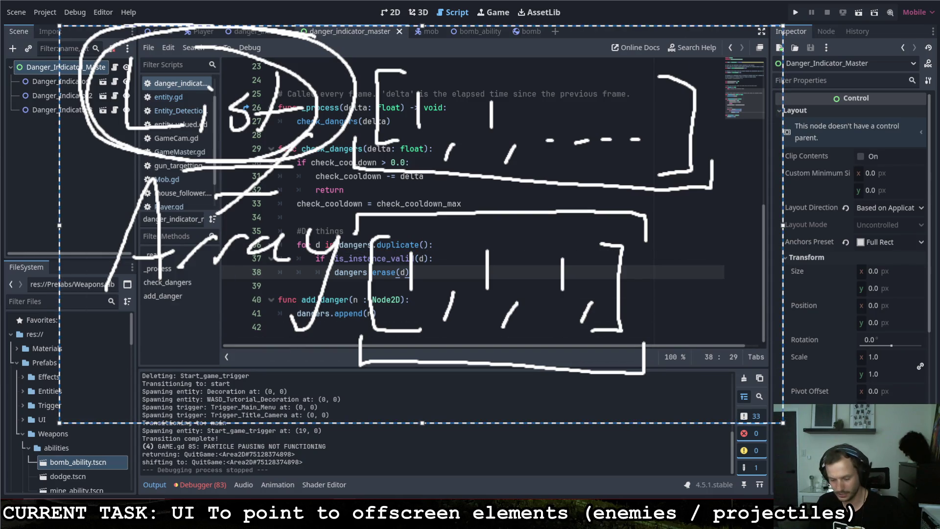
key(Escape)
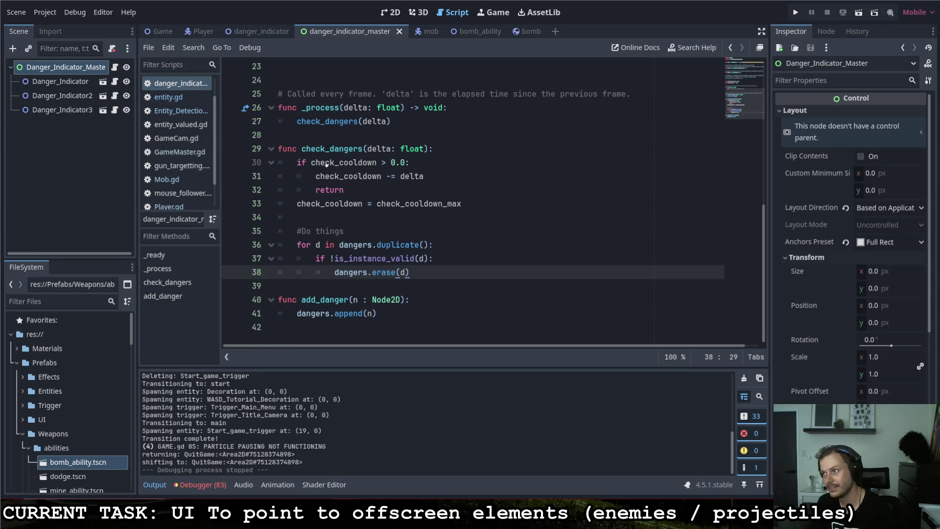
Open an empty indented line 39 below dangers.erase(d) in check_dangers.
drag(336, 281, 418, 288)
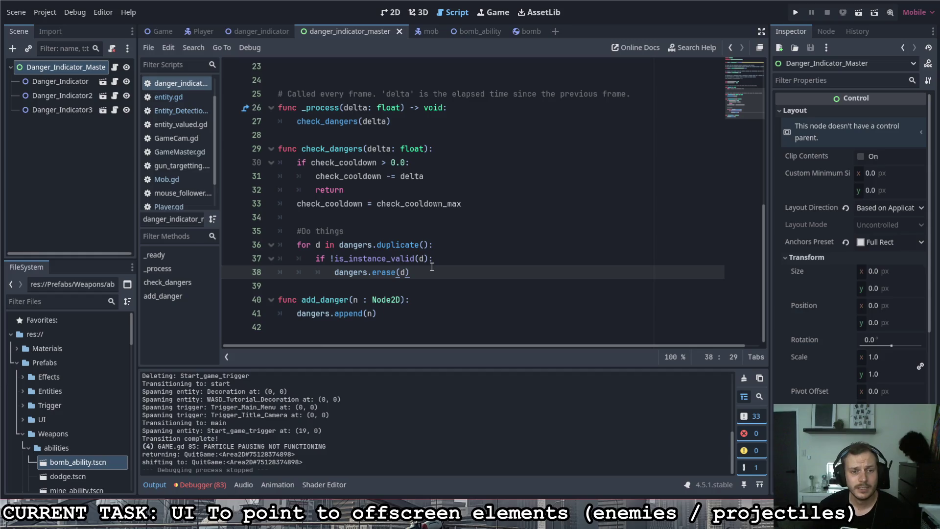
mouse_move(418, 266)
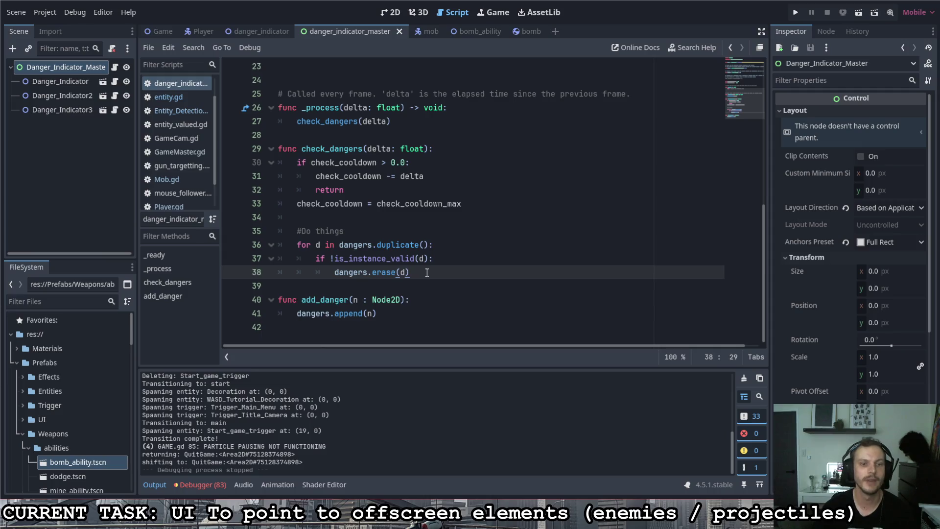
key(Return)
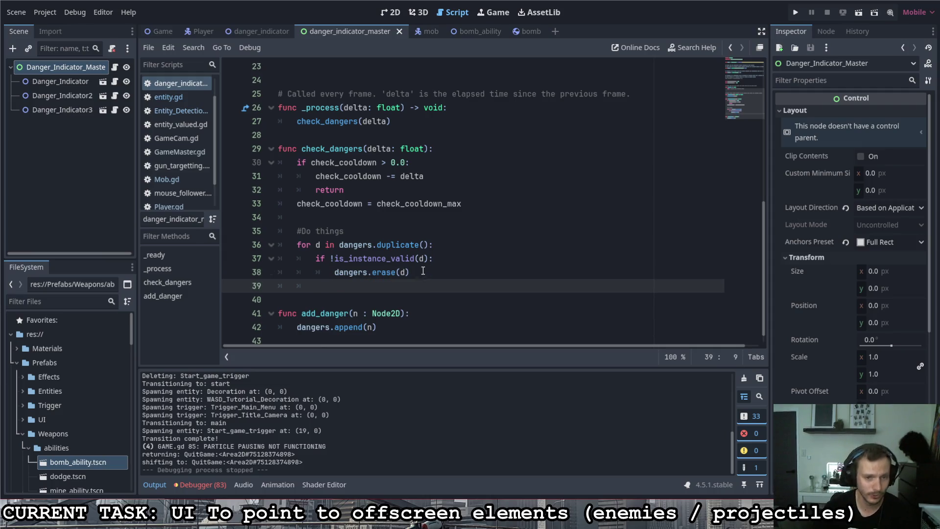
scroll(424, 272, up, 7)
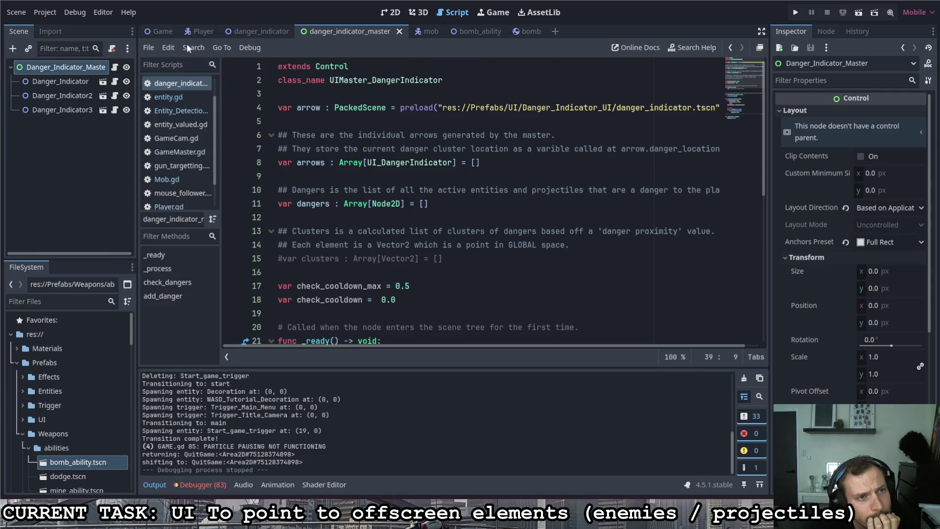
click(254, 31)
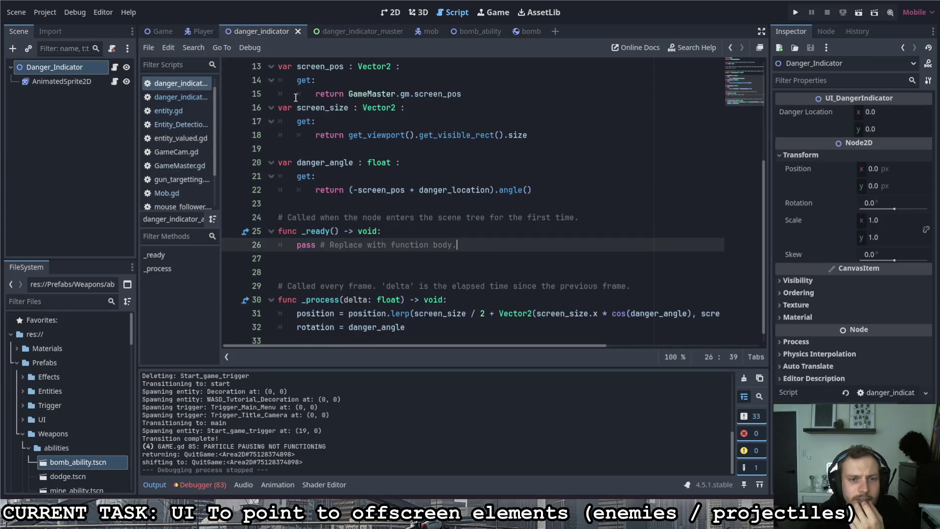
scroll(329, 121, up, 4)
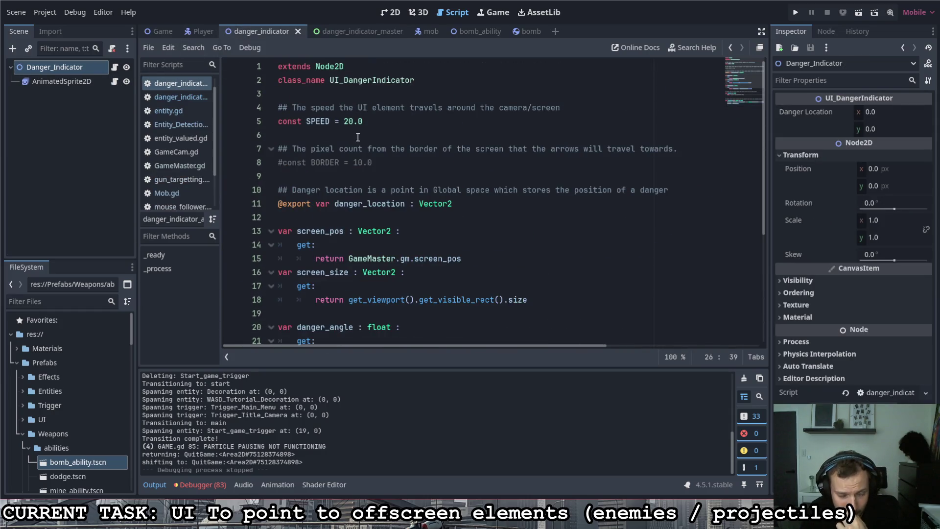
drag(335, 203, 406, 205)
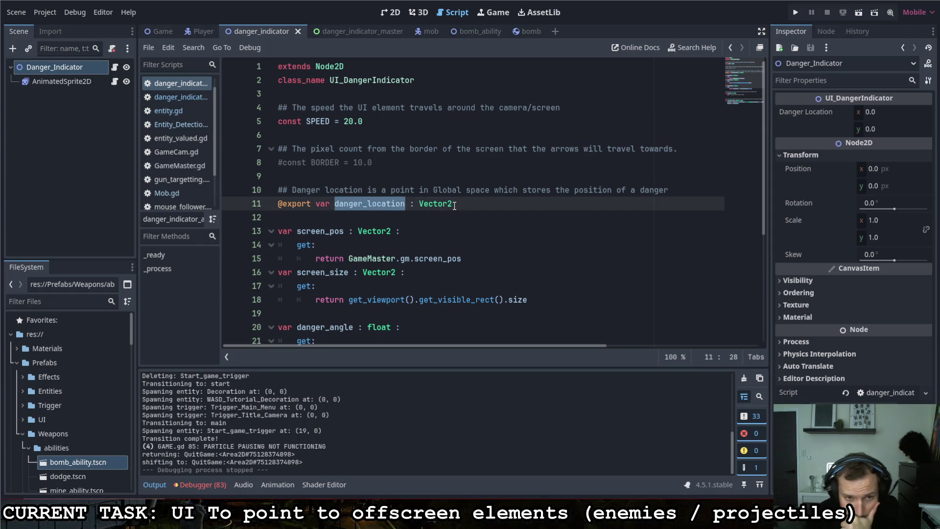
click(370, 31)
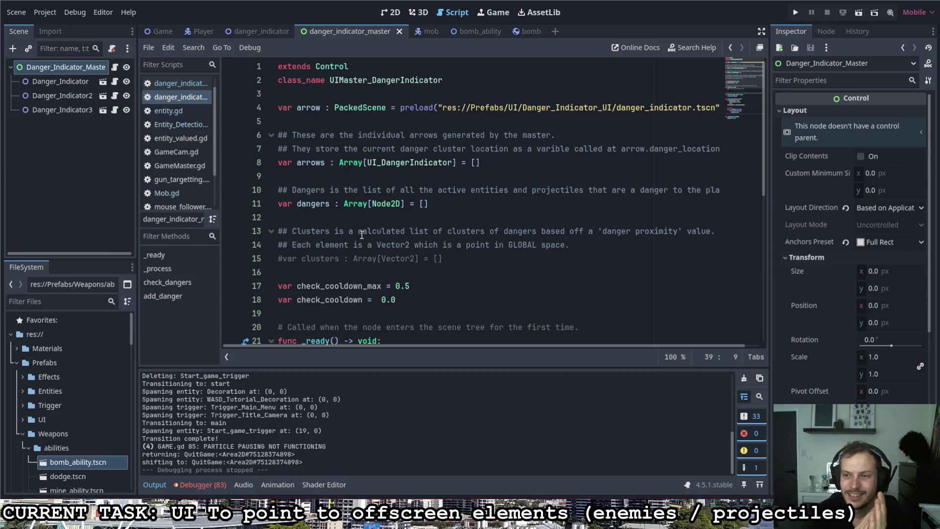
double_click(305, 259)
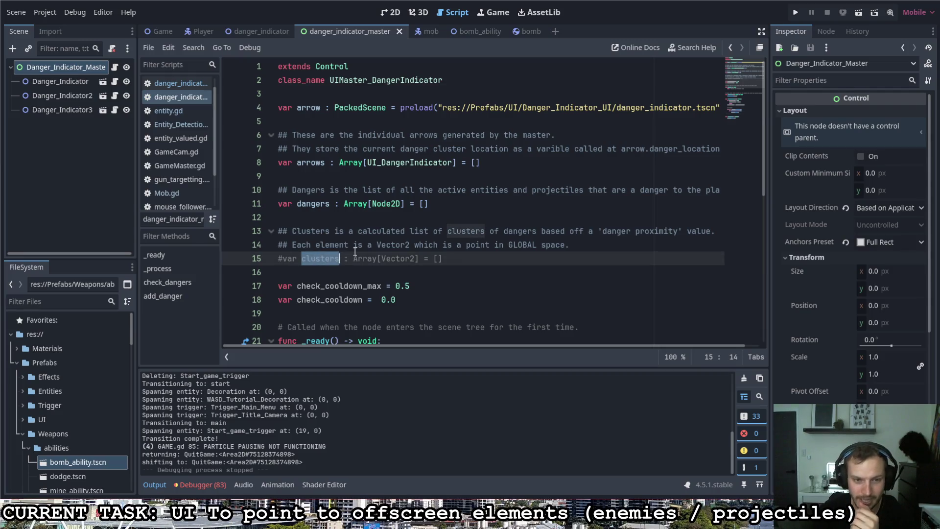
double_click(313, 203)
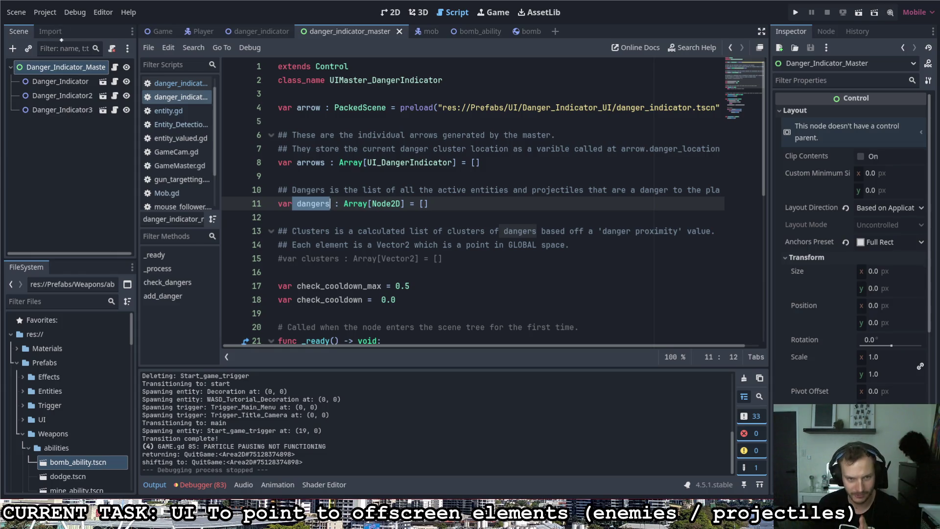
click(482, 162)
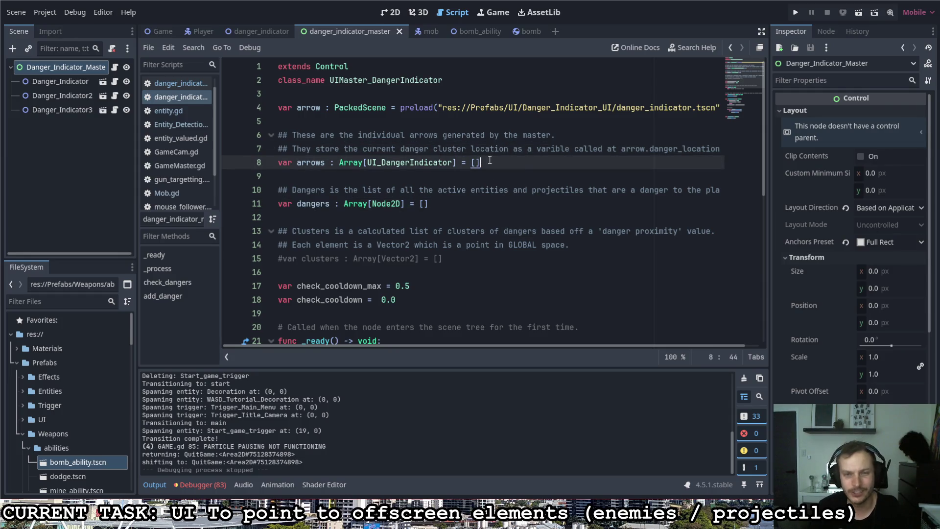
scroll(376, 261, down, 6)
scroll(376, 261, up, 7)
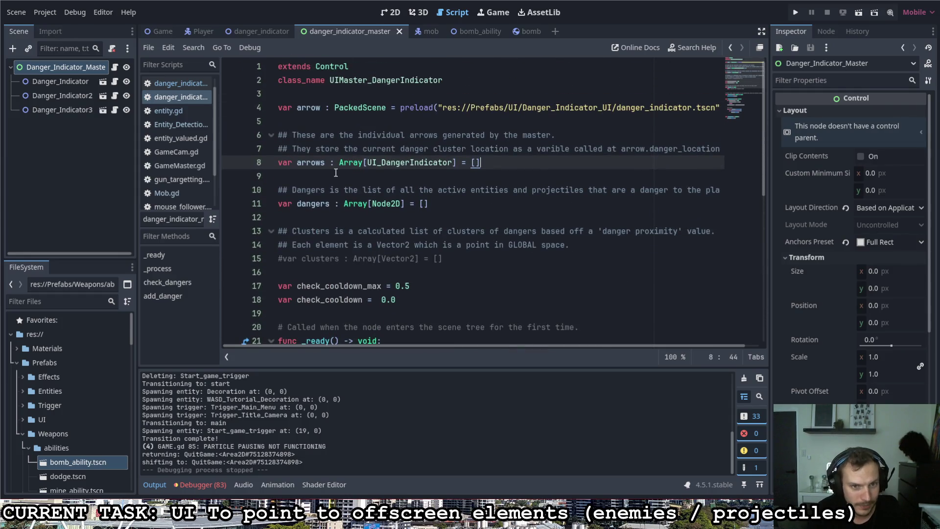
mouse_move(360, 164)
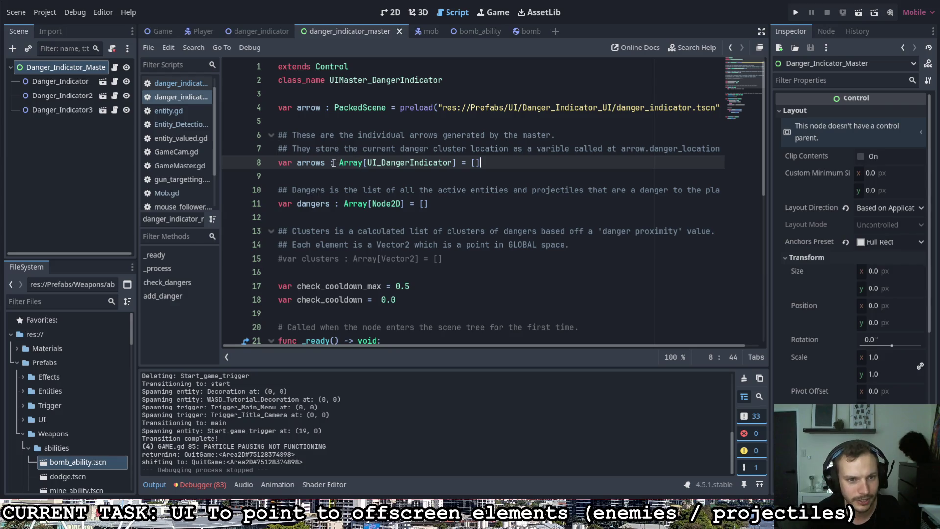
Rename arrows to active_arrows and change its type from Array[UI_DangerIndicator] to Dictionary.
click(297, 162)
text(act)
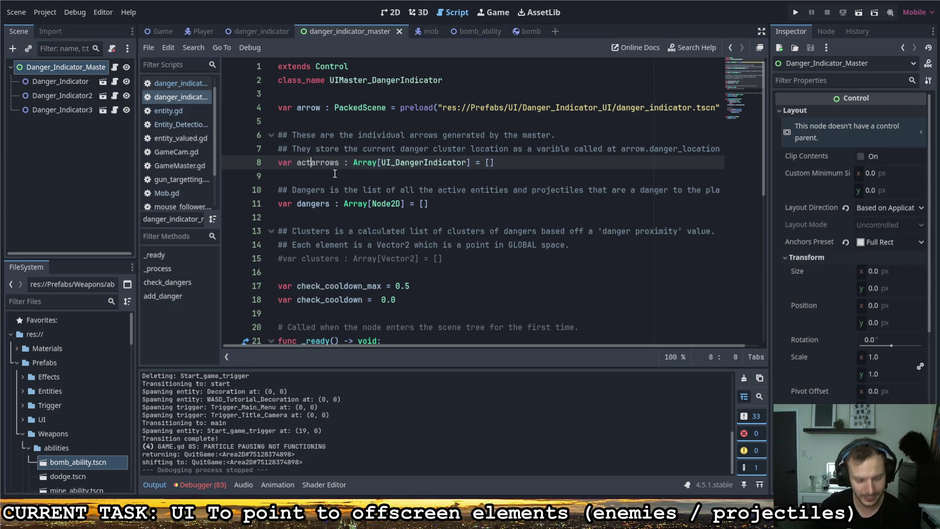
text(iv_)
text(e_)
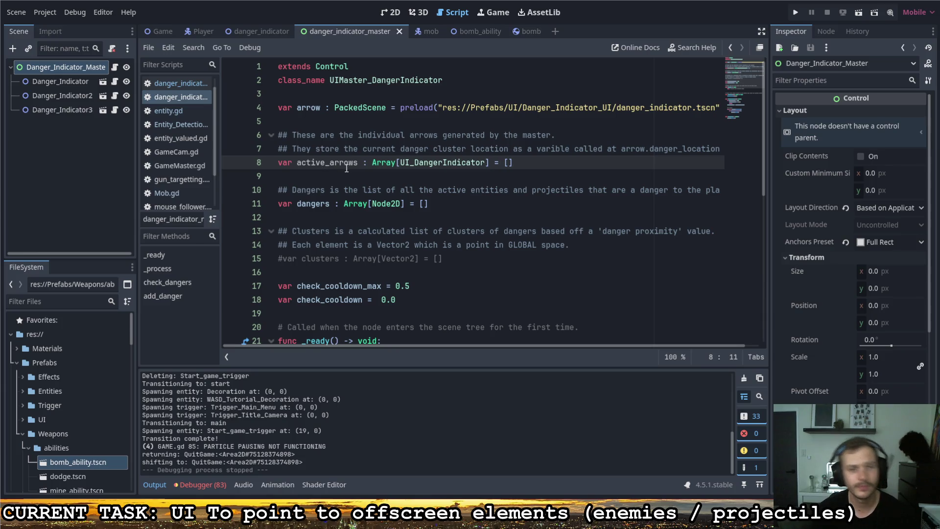
click(373, 163)
drag(374, 163, 489, 164)
text(Dictionary)
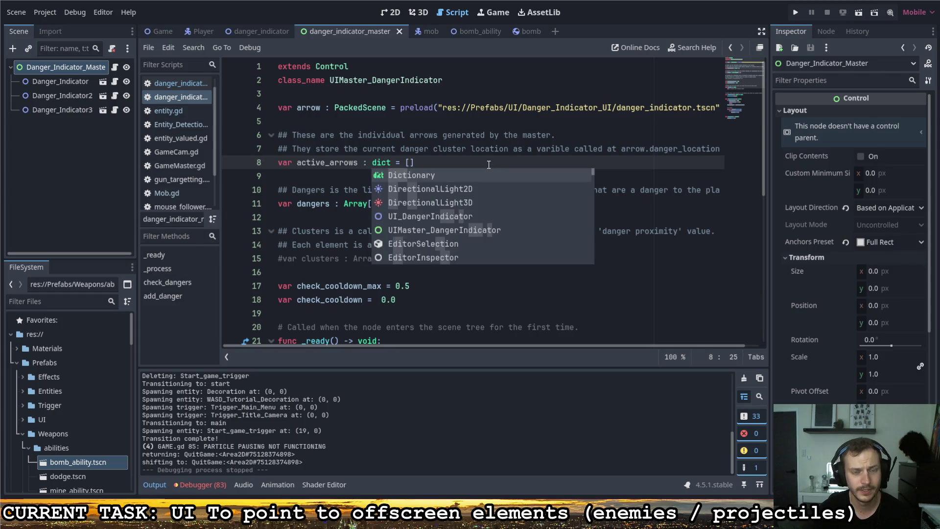
Replace the [] initialiser of active_arrows with an empty {}.
key(End)
key(shift+Left)
key(shift+Left)
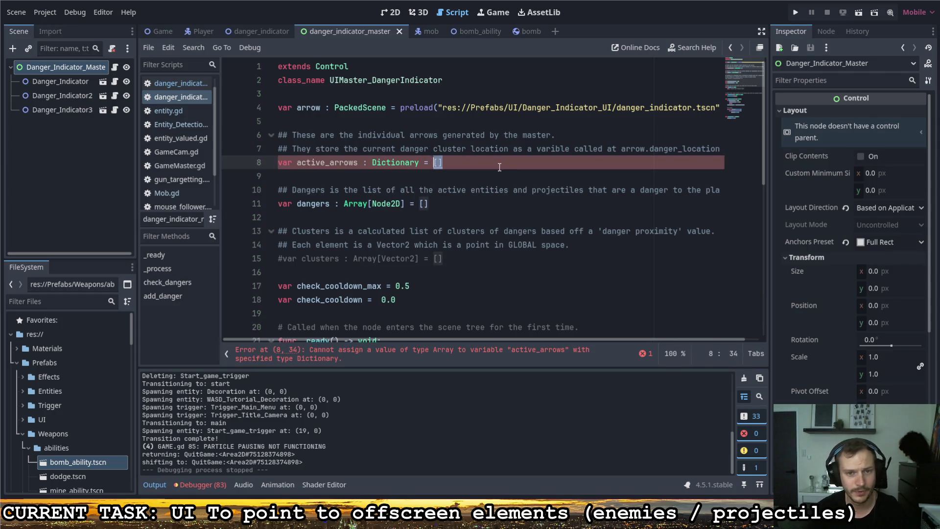
text({)
key(Left)
key(BackSpace)
key(BackSpace)
key(Right)
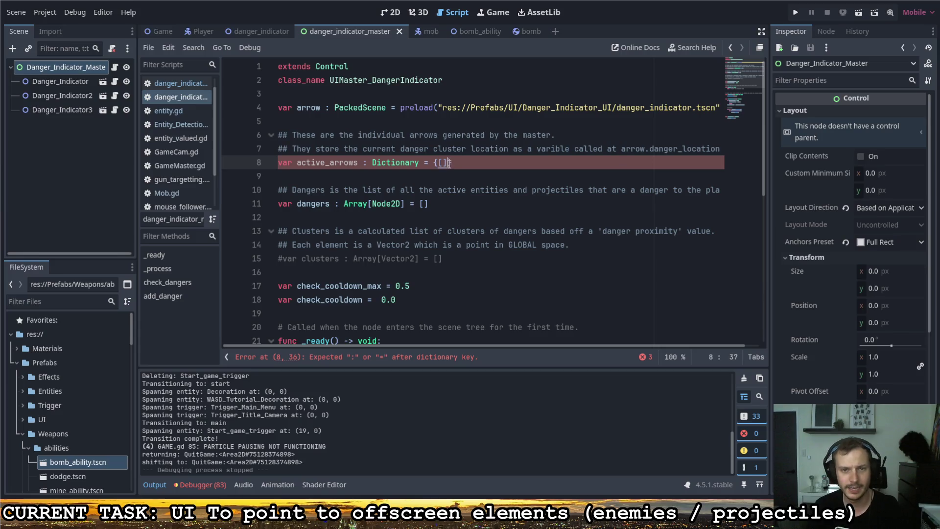
key(Down)
key(Down)
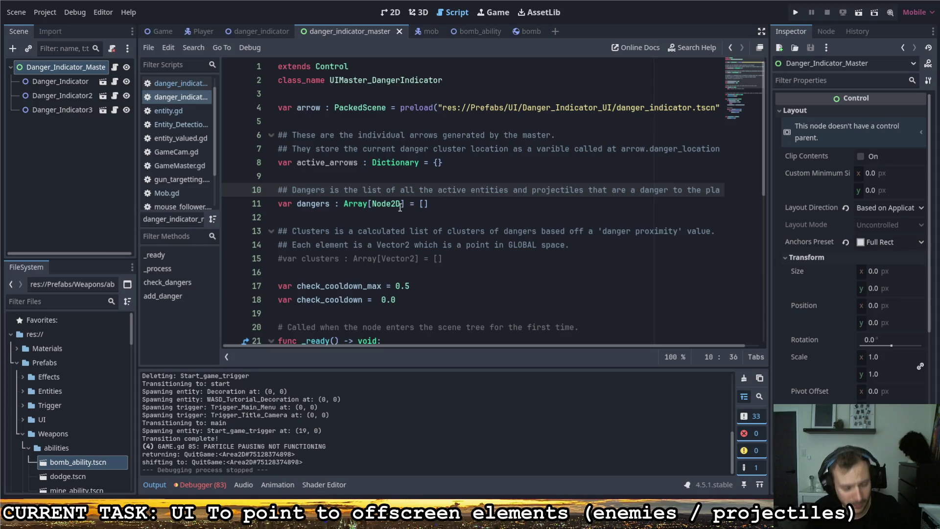
Open a new indented line below dangers.append(n) on line 42 inside add_danger.
scroll(405, 213, down, 7)
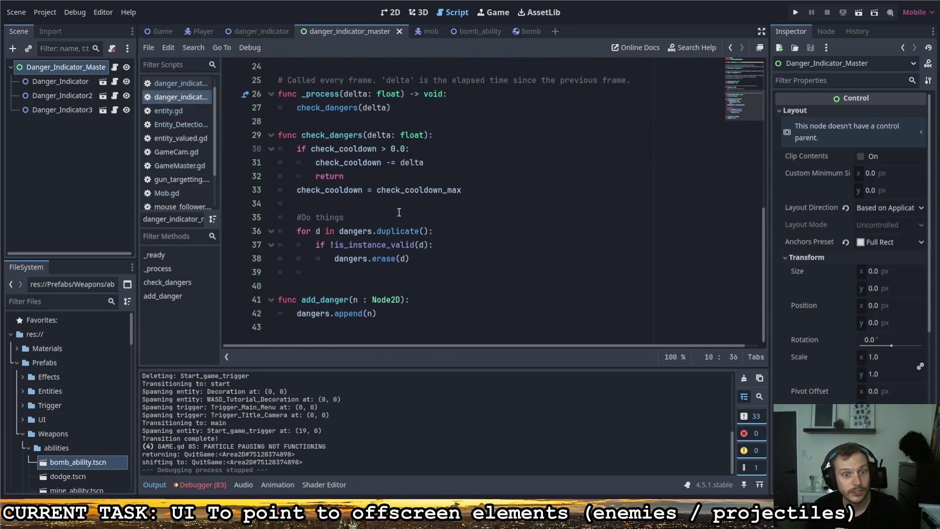
scroll(396, 216, up, 2)
scroll(385, 250, down, 2)
click(383, 272)
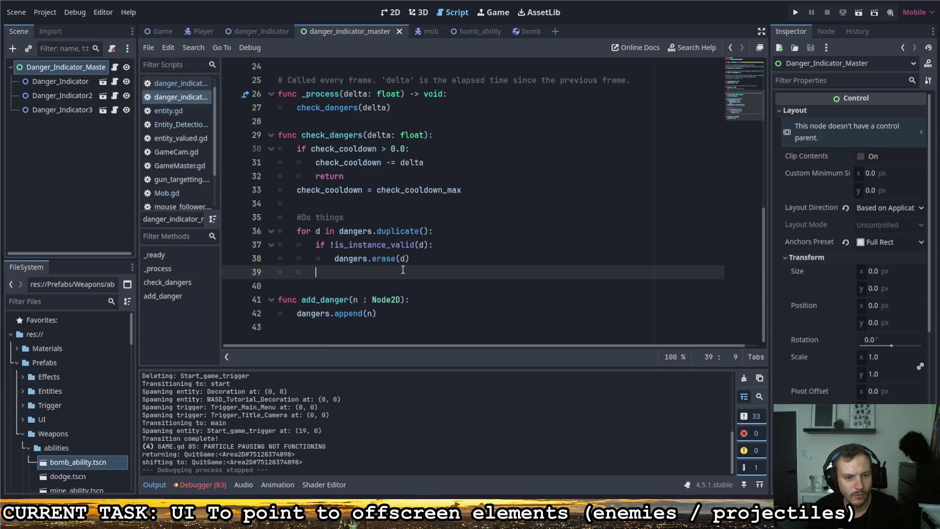
click(301, 300)
drag(301, 299, 349, 300)
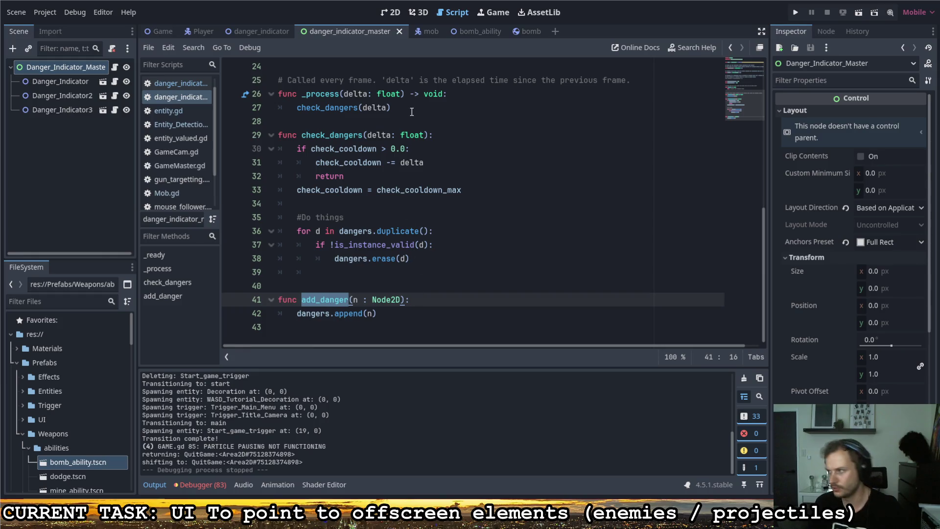
click(403, 316)
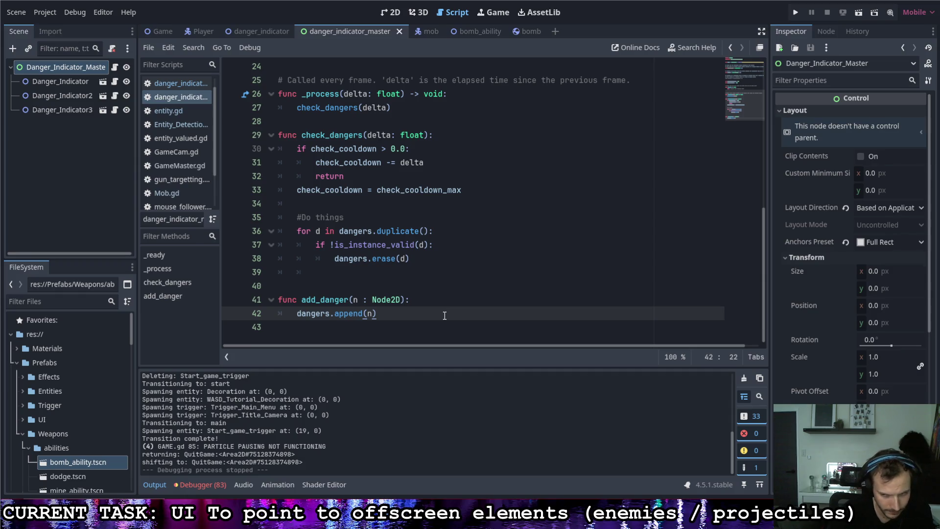
key(Return)
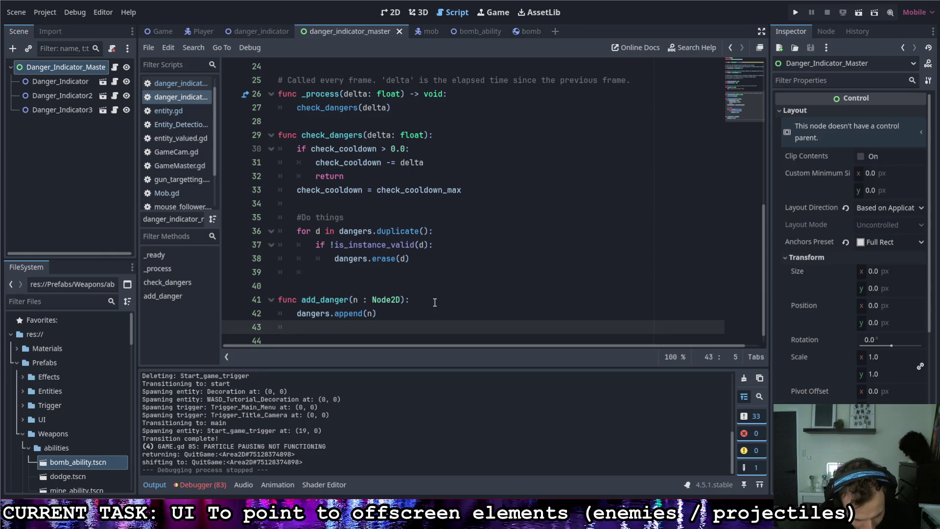
Write active_arrows[n] = arrow.instantiate() on line 43, save, and start a new line below.
text(act)
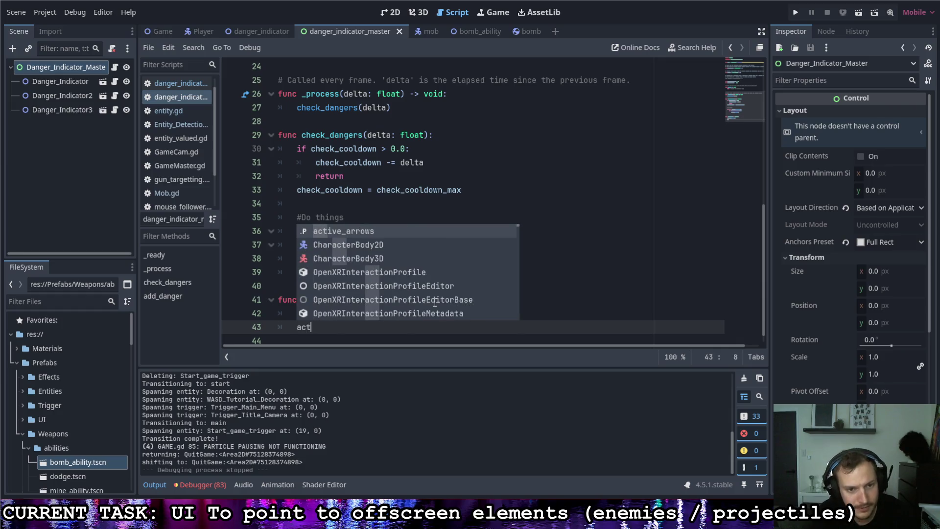
key(Return)
text(.a)
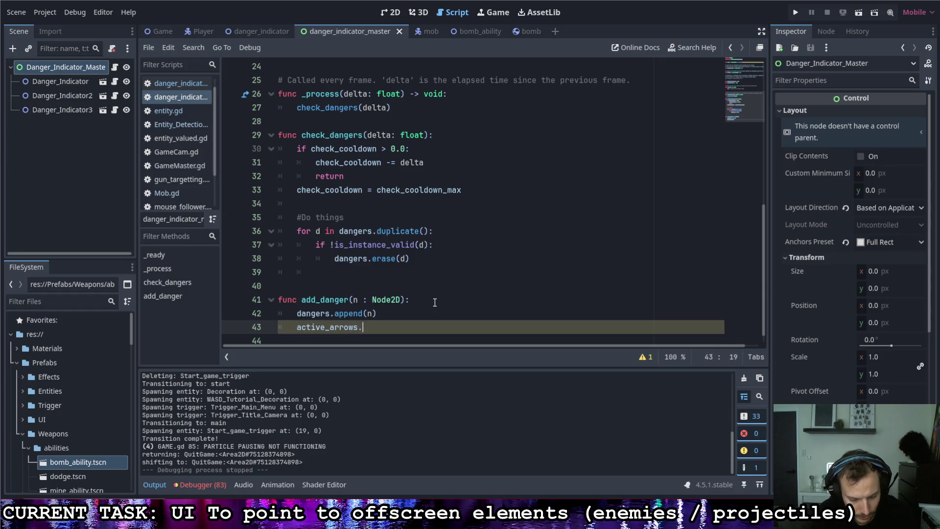
key(Return)
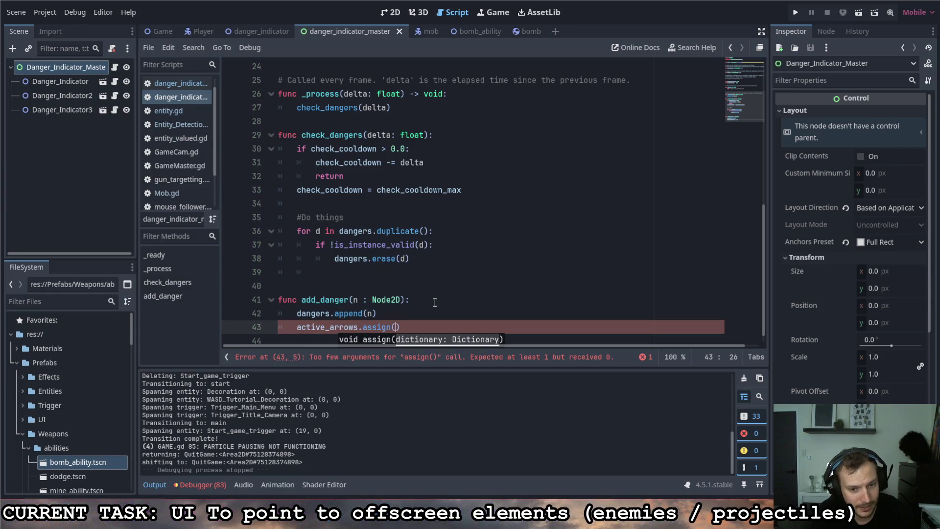
key(BackSpace)
key(BackSpace)
key(BackSpace)
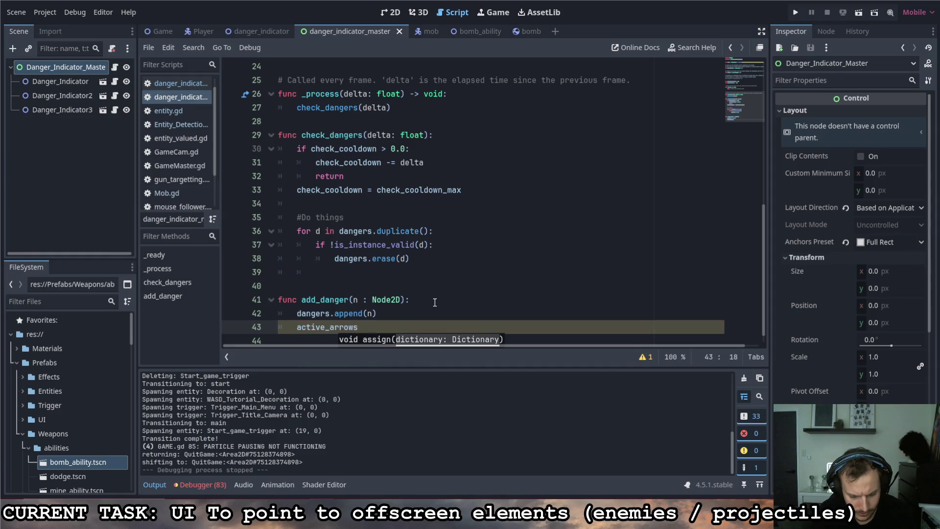
text([n] =)
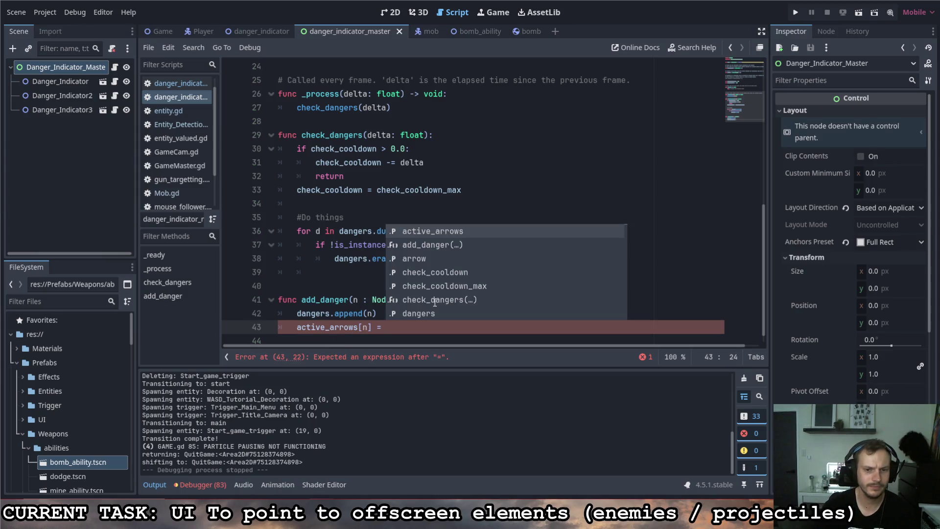
text(arrow.in)
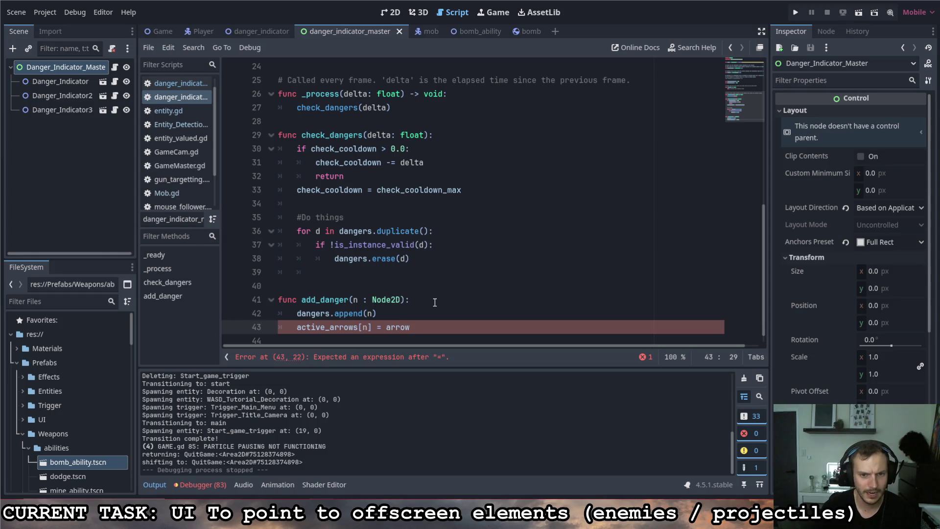
key(Return)
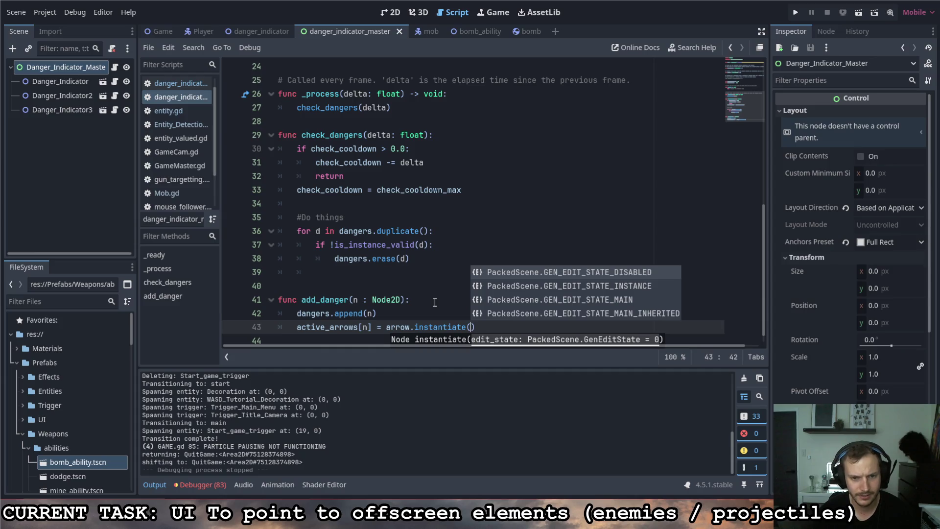
key(ctrl+s)
click(496, 325)
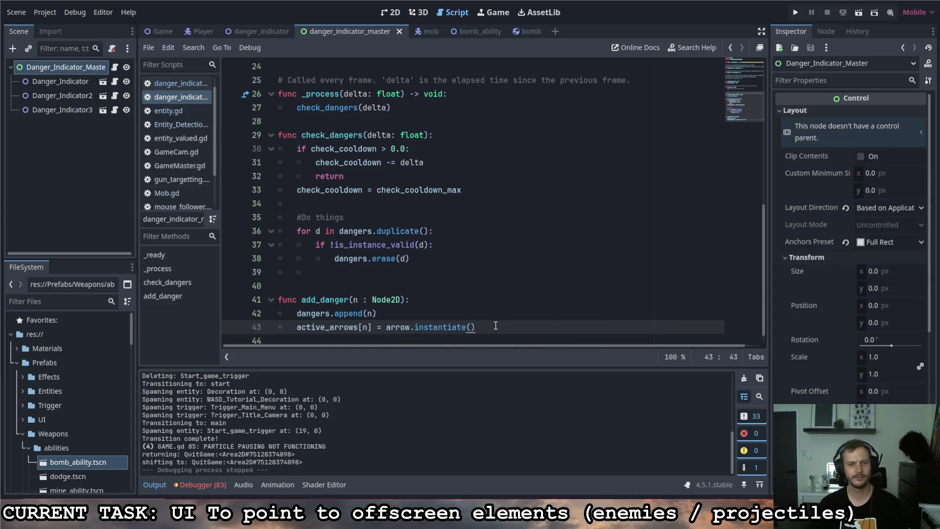
key(Return)
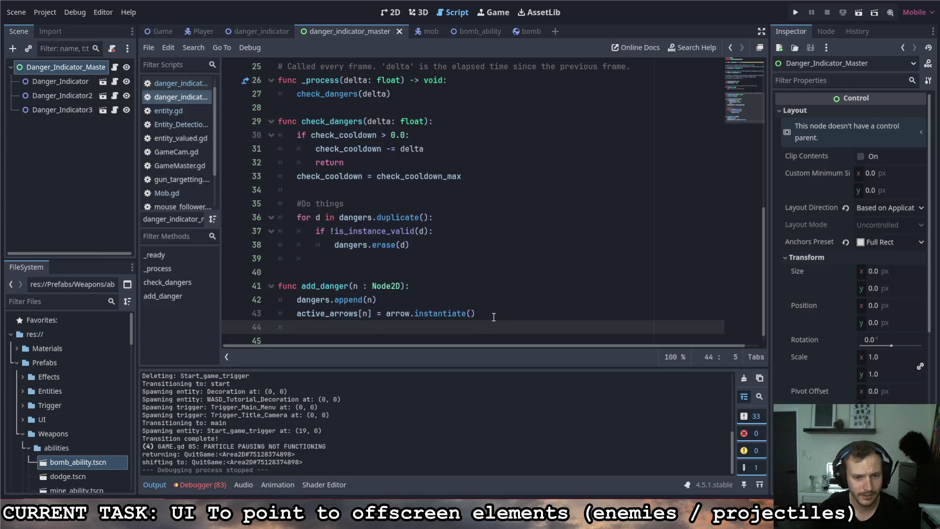
Start line 44 with active_arrows[n] while checking the n index and arrow.instantiate() on line 43.
text(active_a)
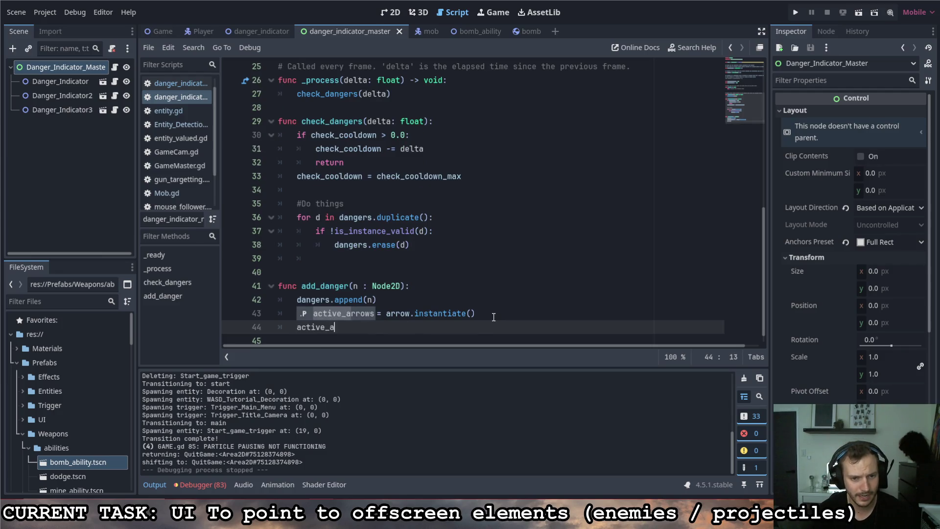
text(rrows[n])
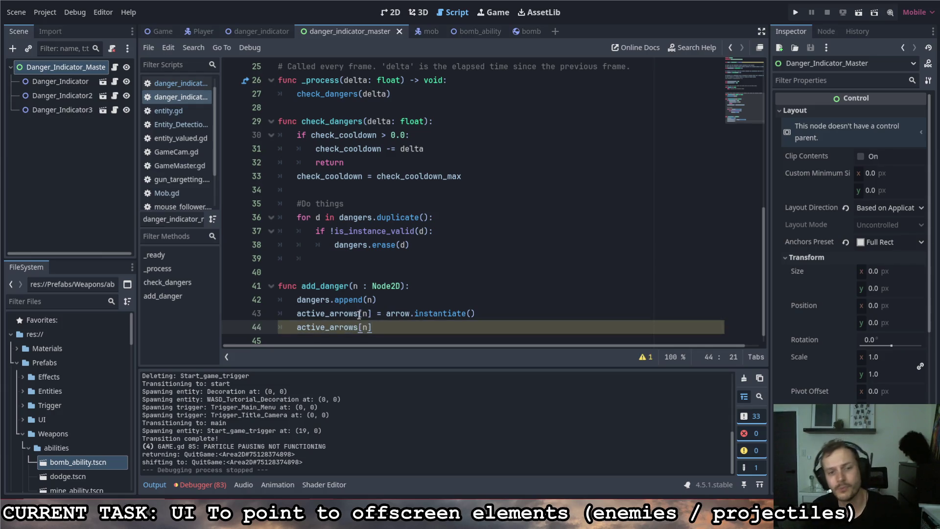
drag(358, 313, 296, 314)
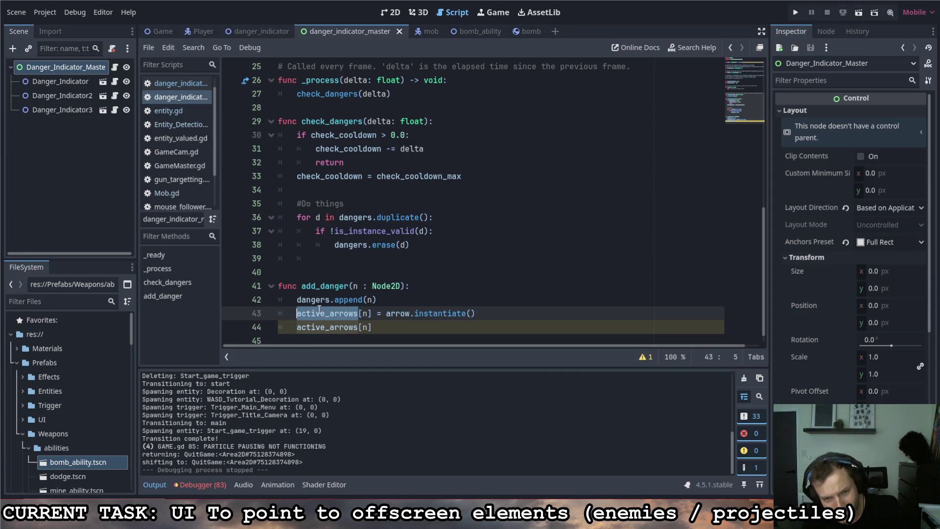
click(359, 313)
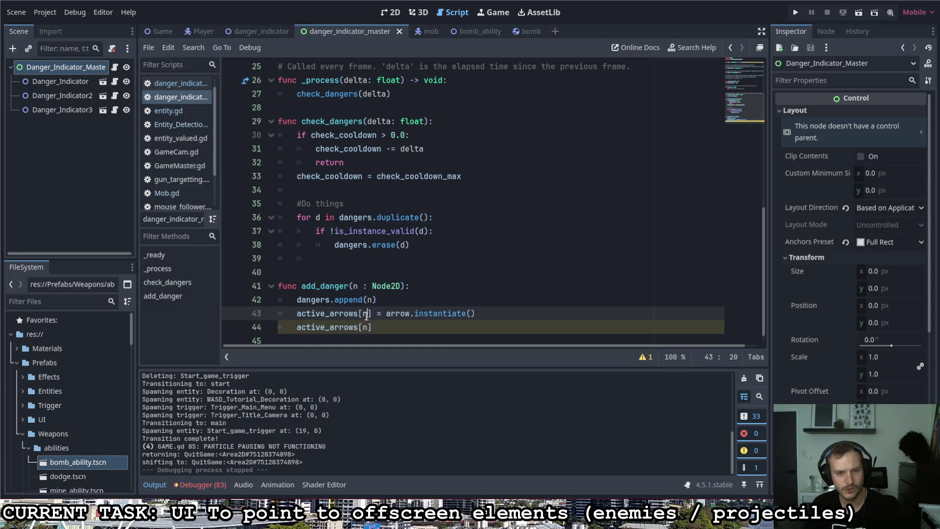
key(shift+Left)
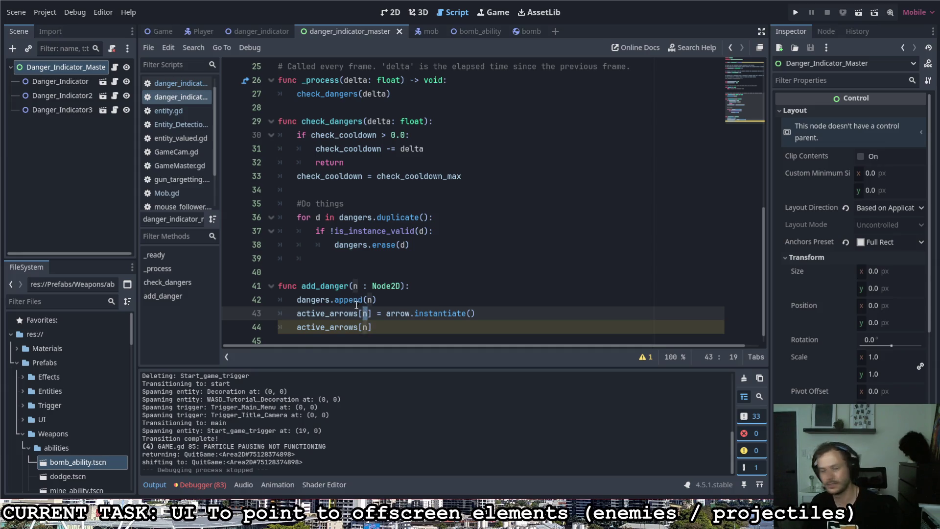
click(373, 299)
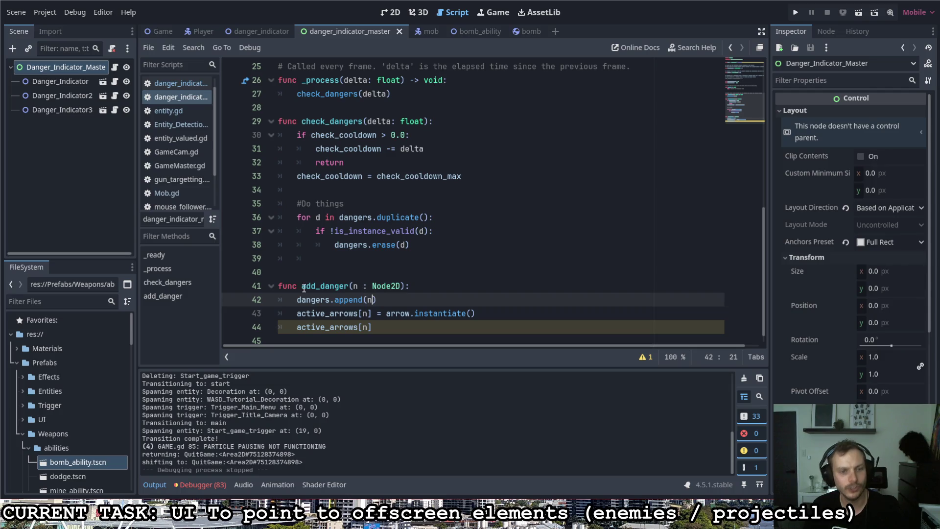
drag(353, 287, 400, 287)
click(353, 287)
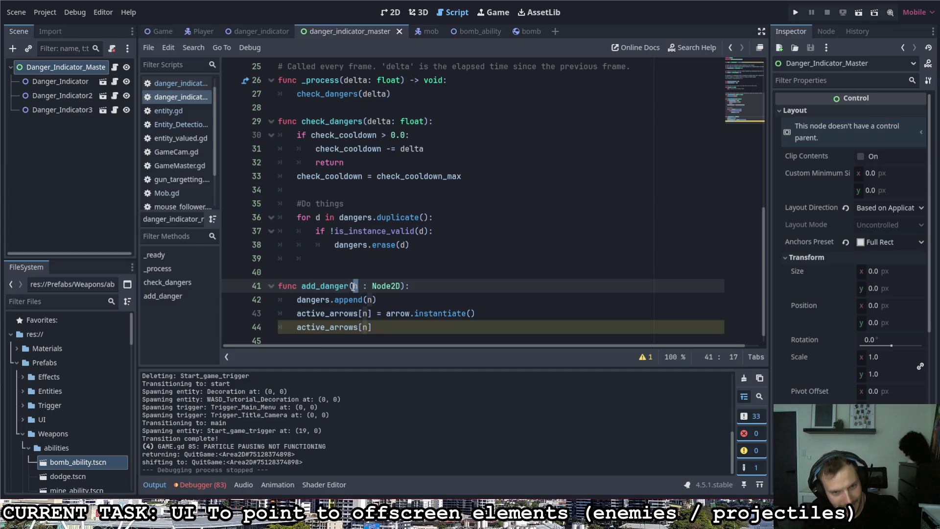
click(364, 313)
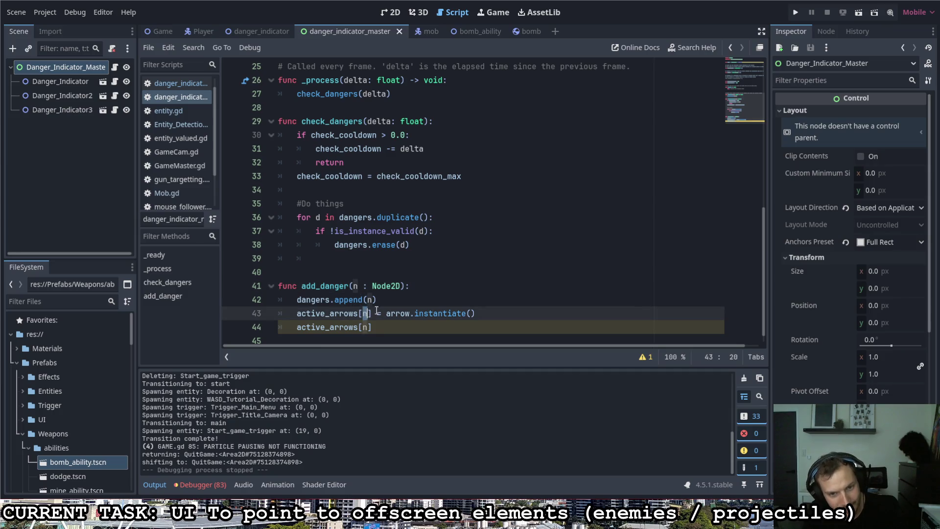
drag(386, 313, 475, 314)
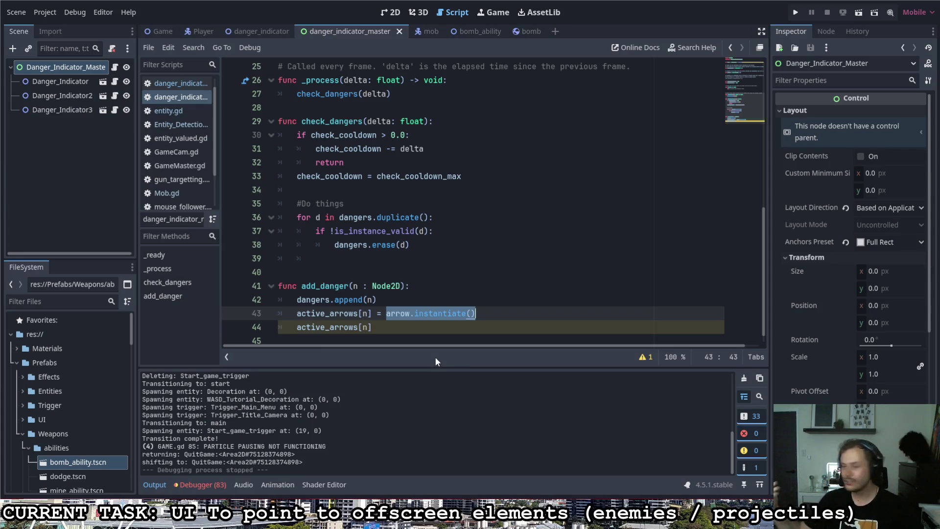
click(406, 327)
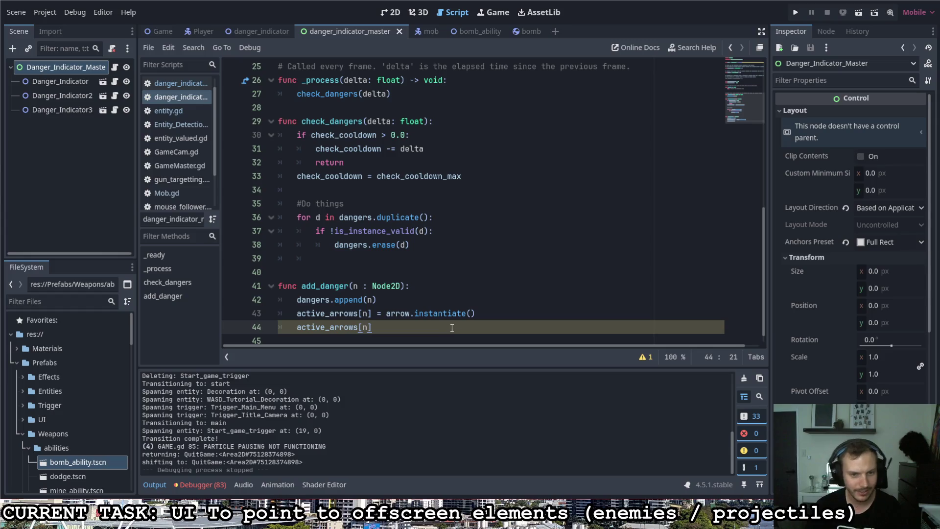
Type ' = arrow.' on line 44, then replace it with '.' so it reads active_arrows[n]..
text(=)
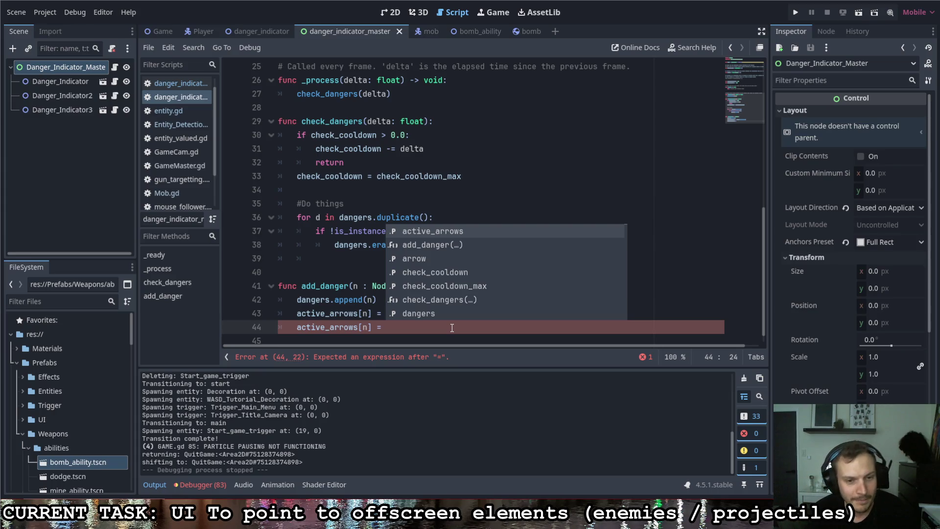
click(508, 331)
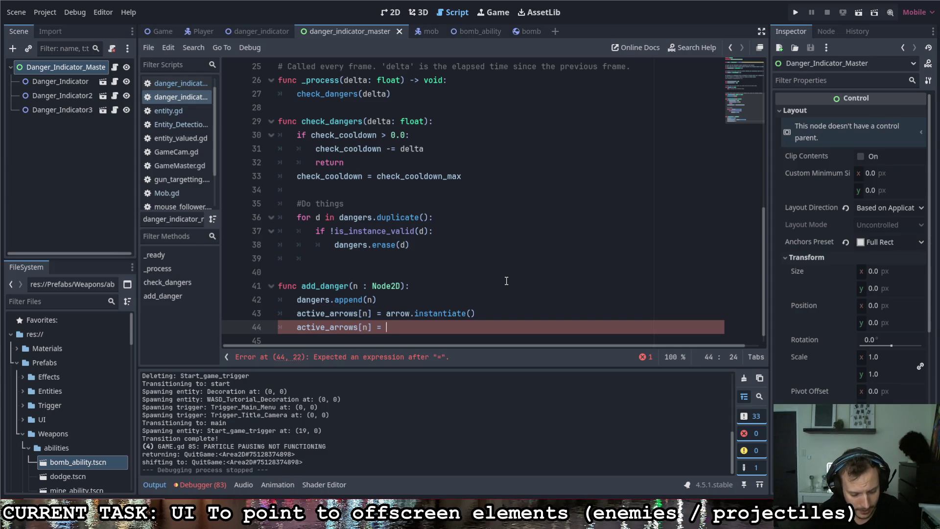
text(arrpw)
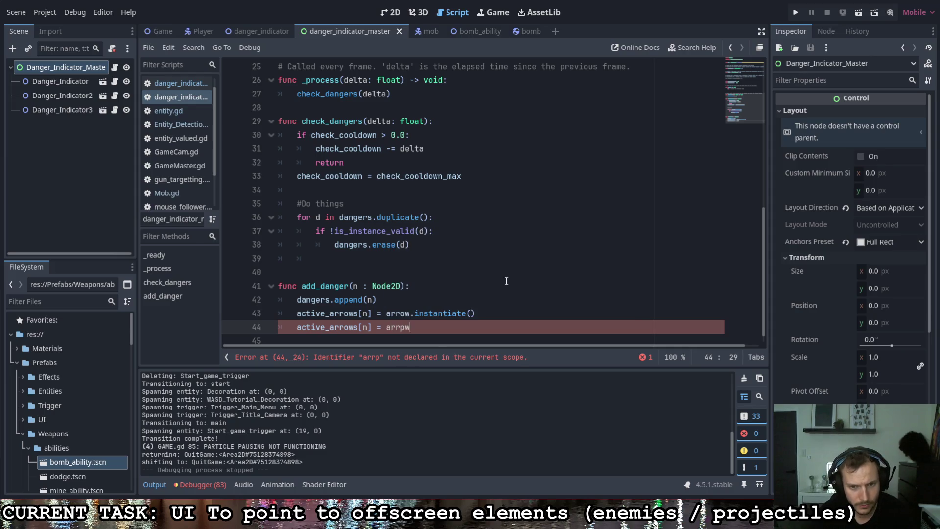
key(BackSpace)
key(BackSpace)
text(ow.)
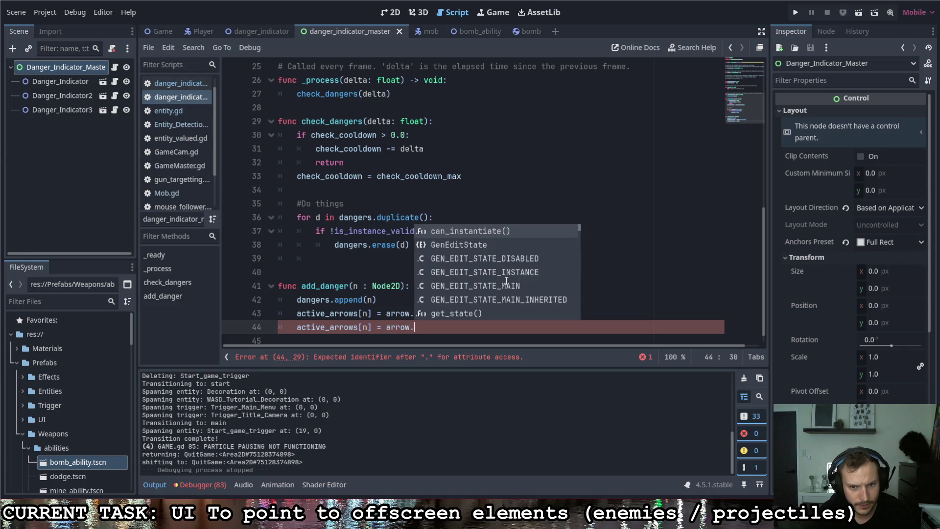
click(384, 257)
drag(415, 327, 374, 327)
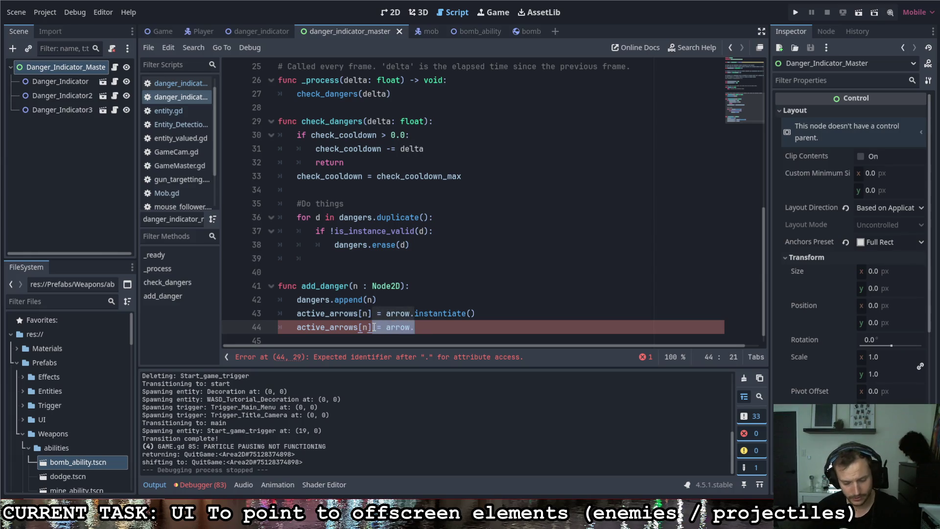
text(.)
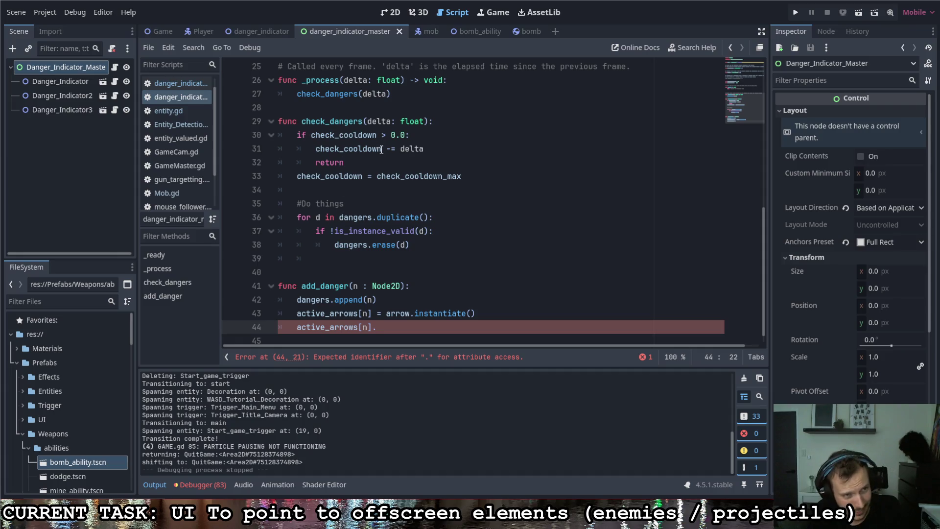
click(272, 30)
Close the mob, bomb_ability and bomb script tabs.
click(423, 32)
middle_click(436, 31)
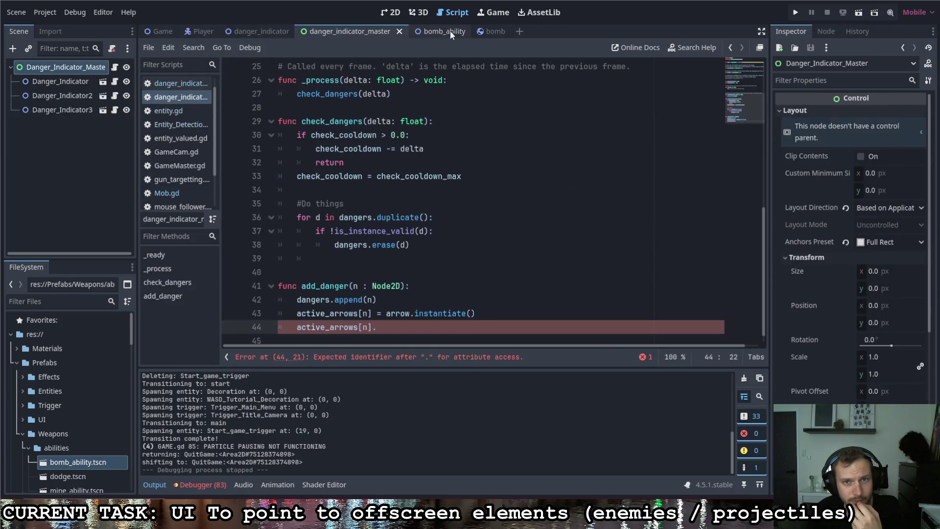
click(460, 32)
middle_click(463, 31)
click(441, 32)
middle_click(440, 31)
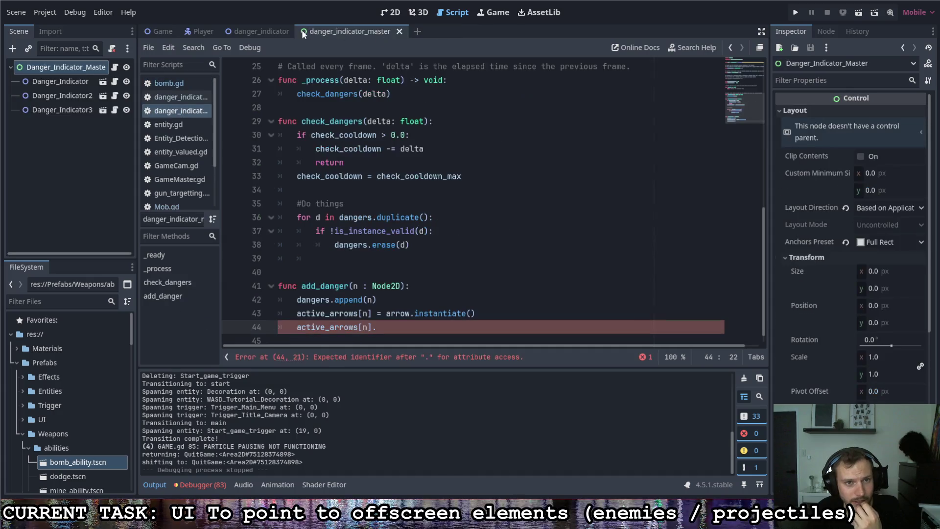
Check the danger_location declaration on line 11 of danger_indicator, then return to danger_indicator_master.
click(289, 31)
click(461, 205)
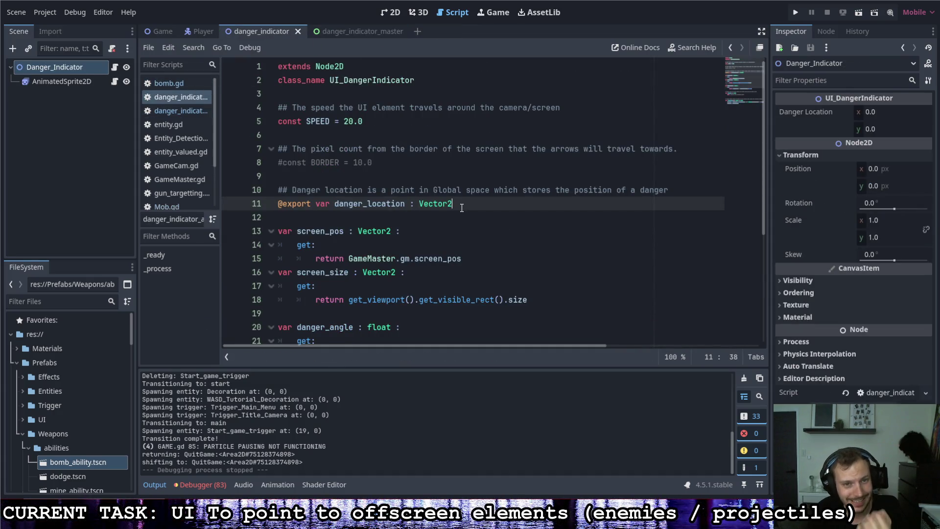
scroll(392, 207, down, 3)
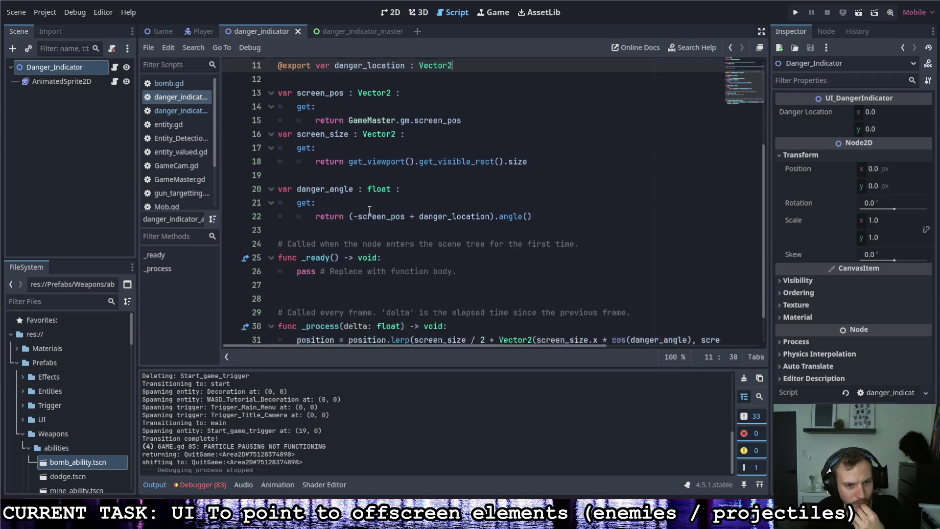
scroll(363, 207, up, 3)
drag(338, 205, 406, 205)
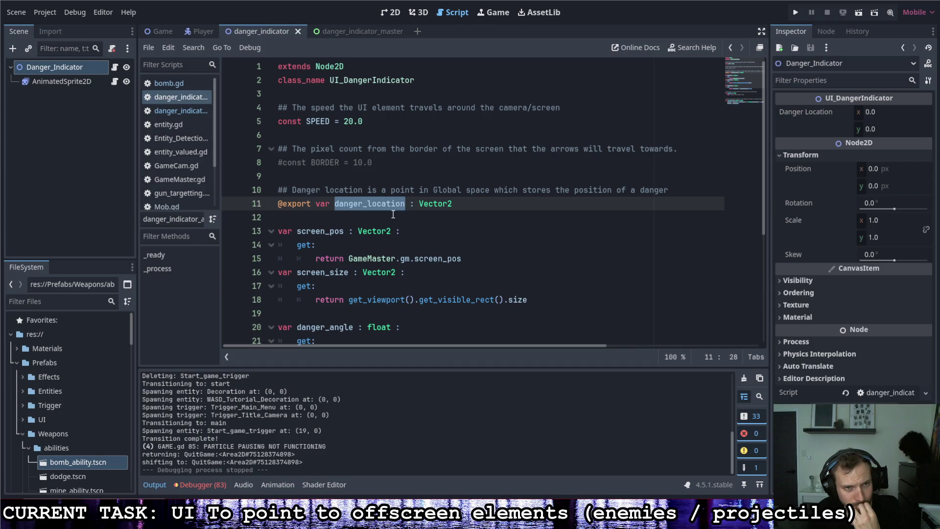
click(346, 32)
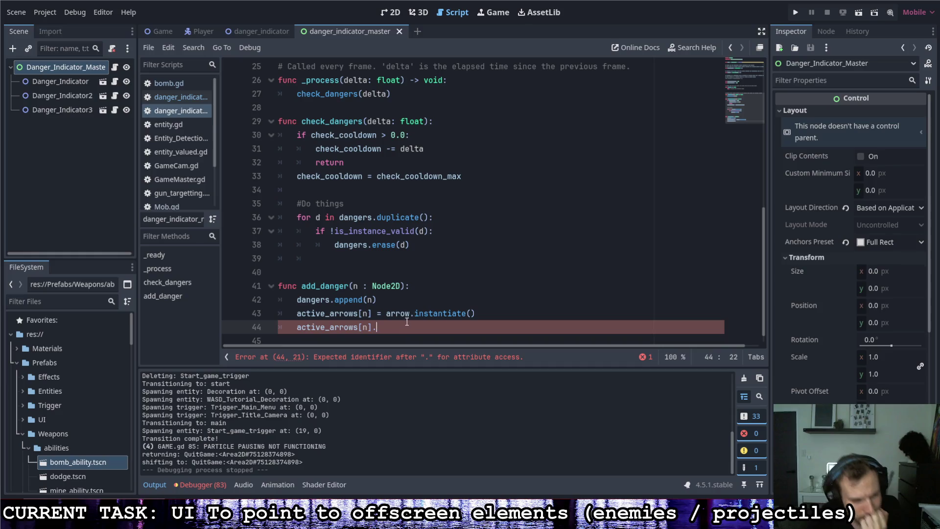
Delete the unfinished active_arrows[n]. line 44 from add_danger.
scroll(395, 318, down, 1)
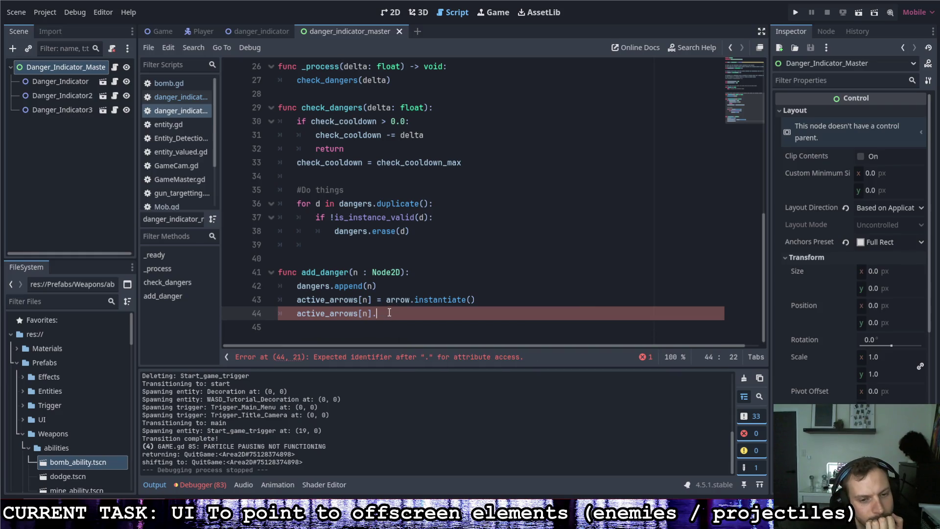
key(shift+Home)
key(shift+Home)
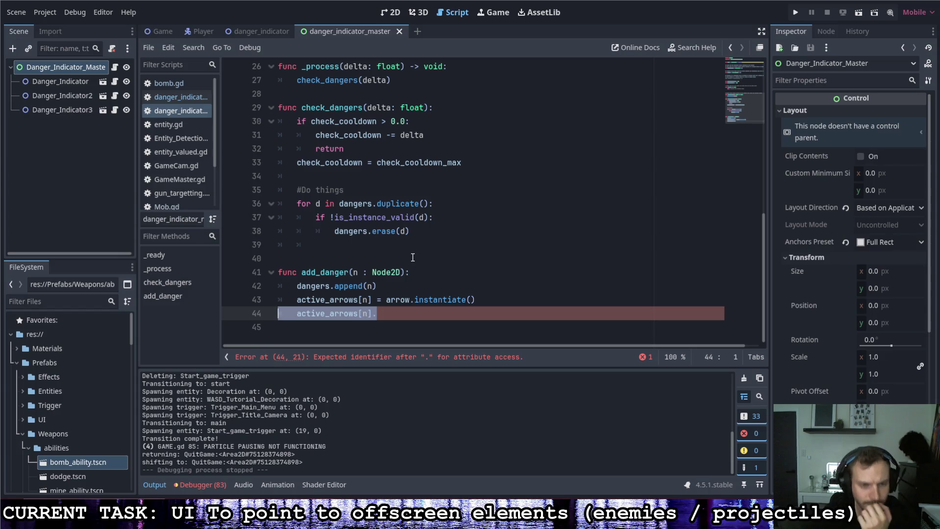
key(BackSpace)
key(BackSpace)
click(438, 230)
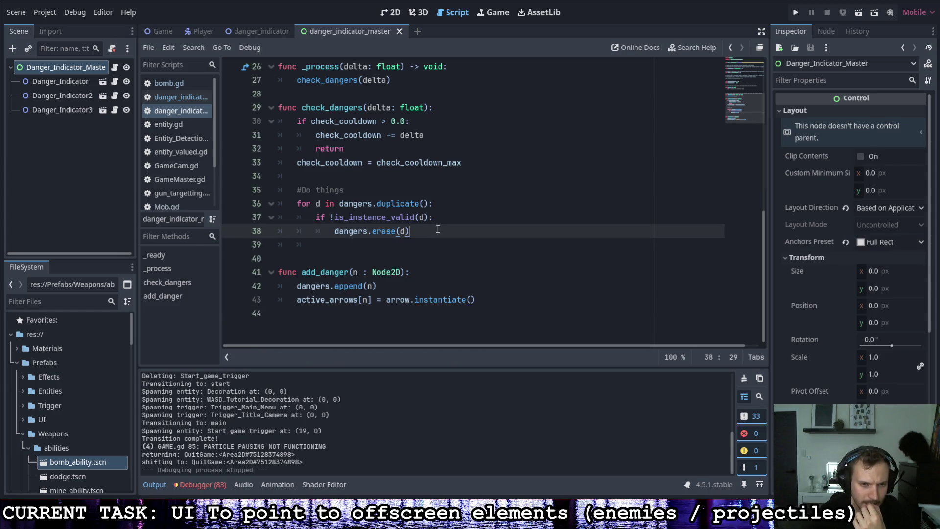
Add active_arrows[d].queue_free() after dangers.erase(d) in the cleanup loop.
key(Return)
text(active)
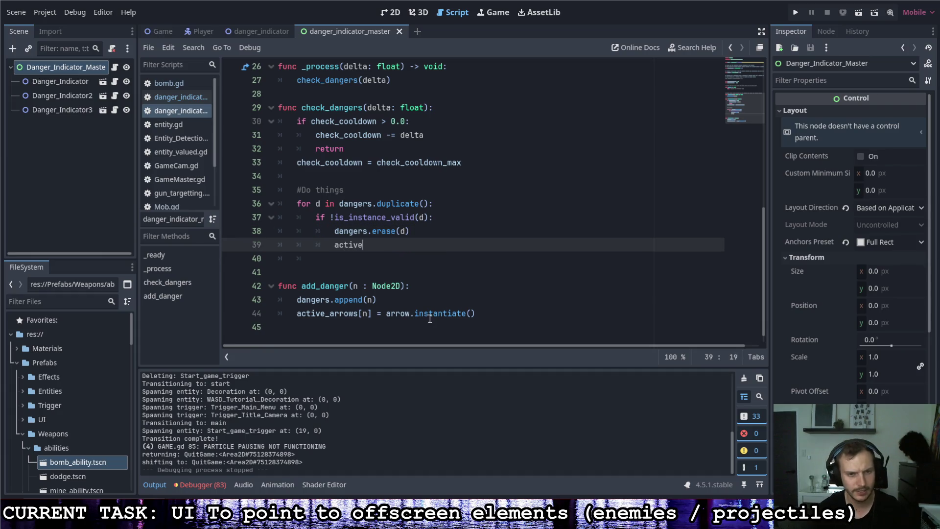
key(Return)
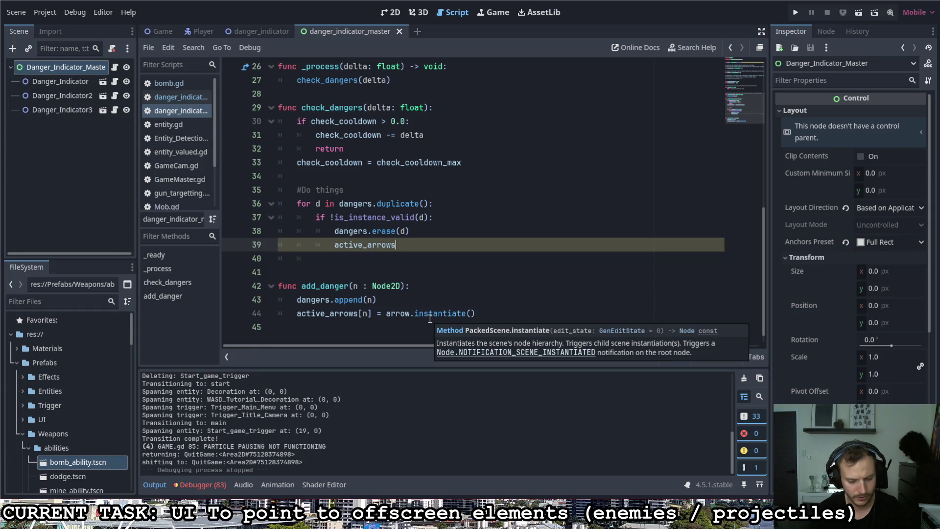
text([d].)
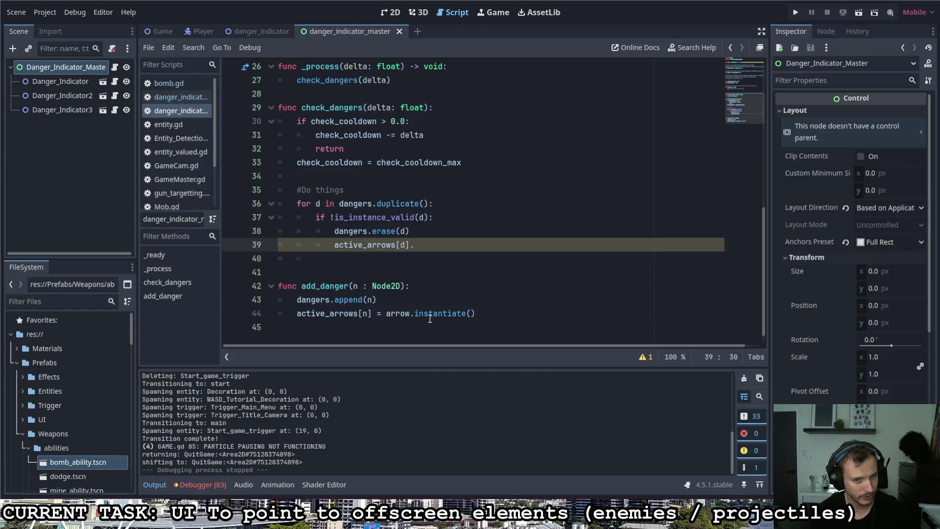
text(queue)
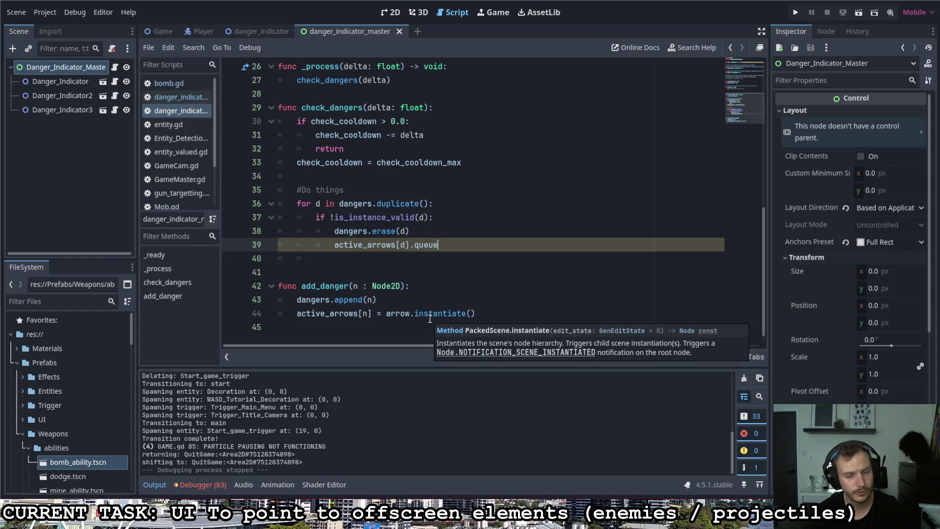
text(_free)
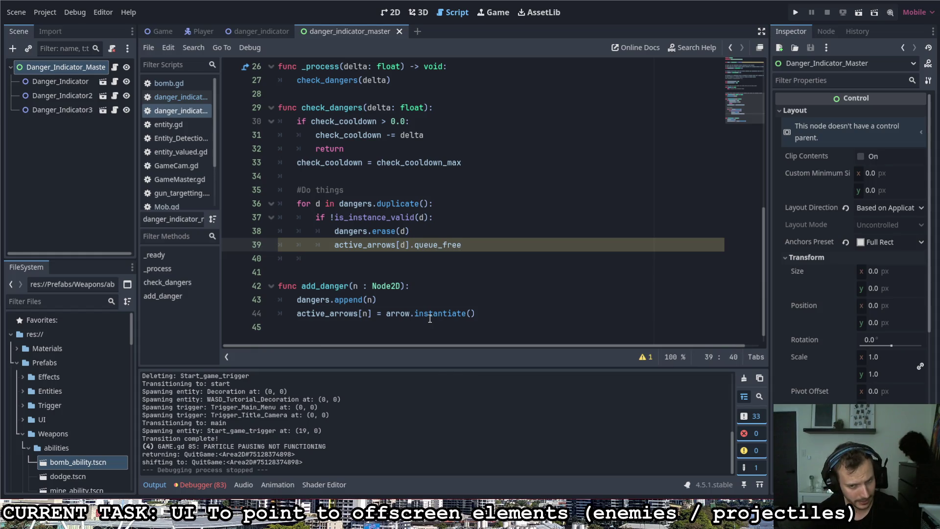
text(())
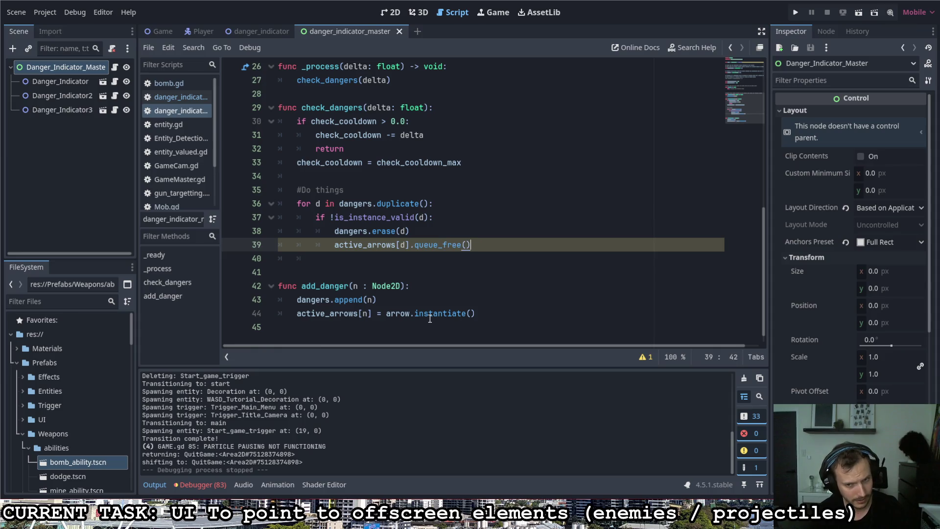
key(Return)
Add active_arrows.erase(d) on the next line and review the cleanup loop.
text(a)
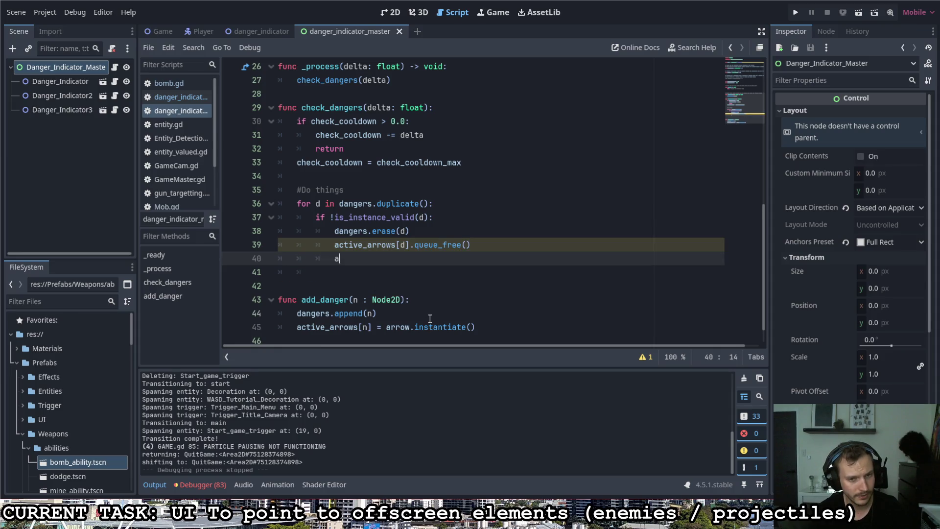
text(ctive_arrow)
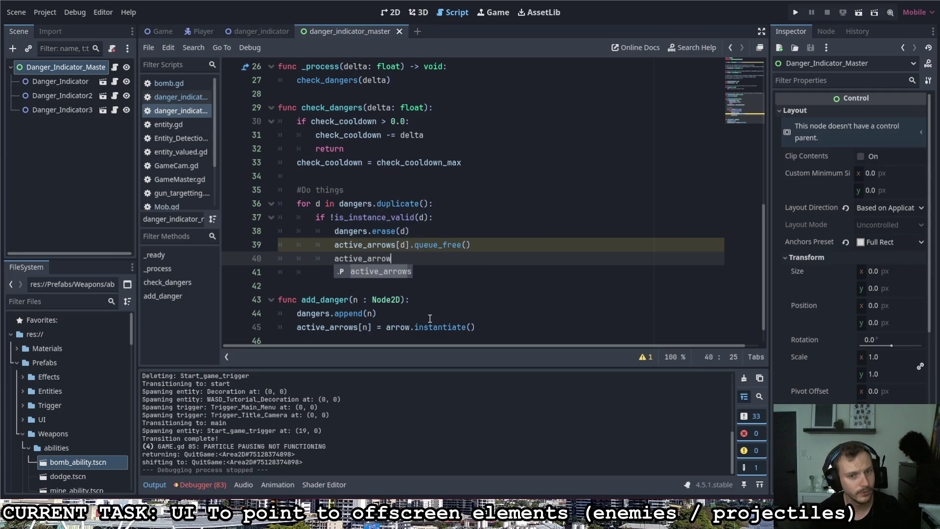
text(s.)
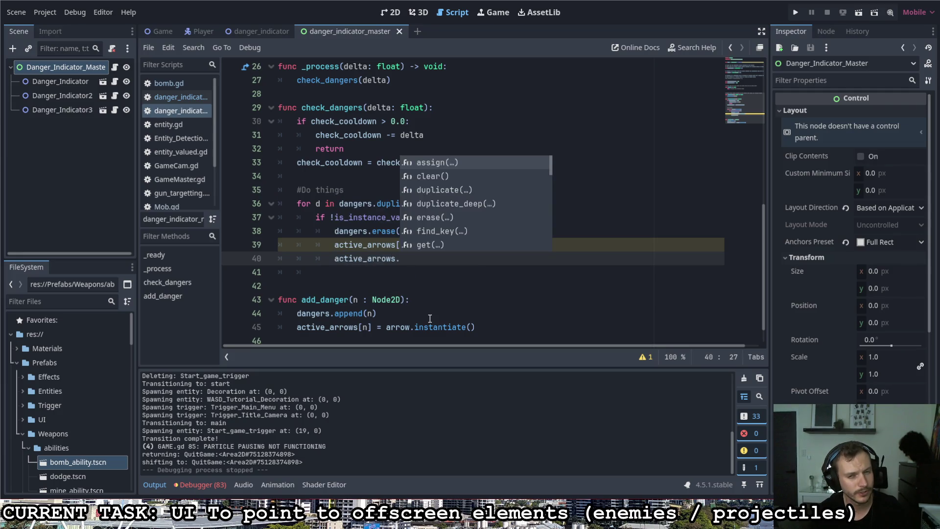
key(Down)
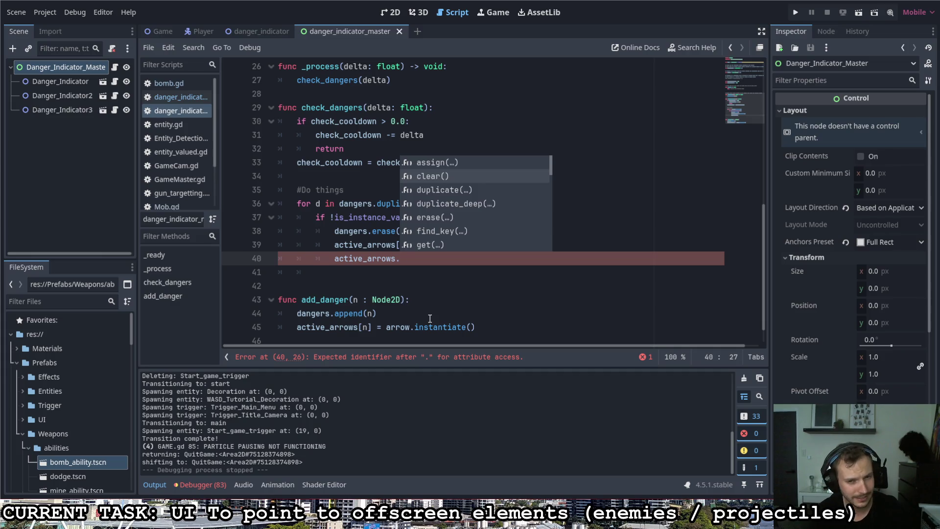
key(Return)
key(BackSpace)
key(BackSpace)
key(BackSpace)
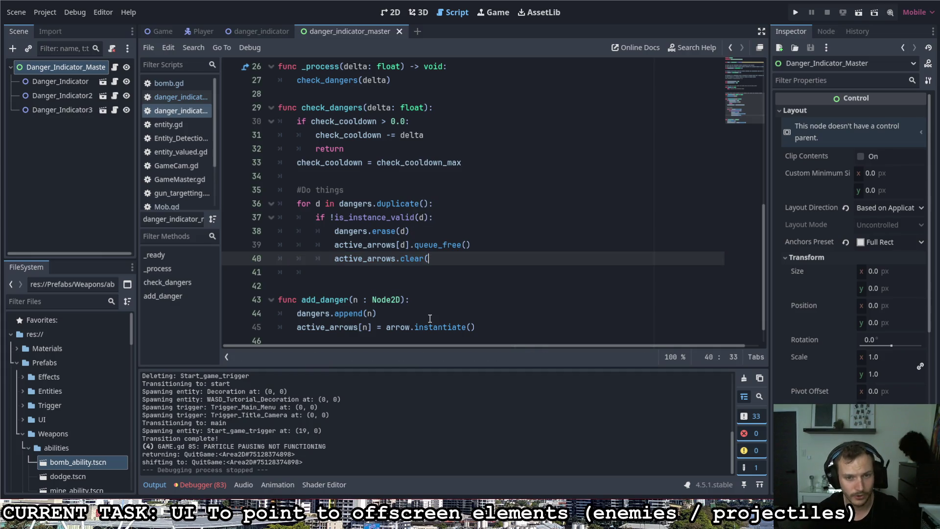
text(.)
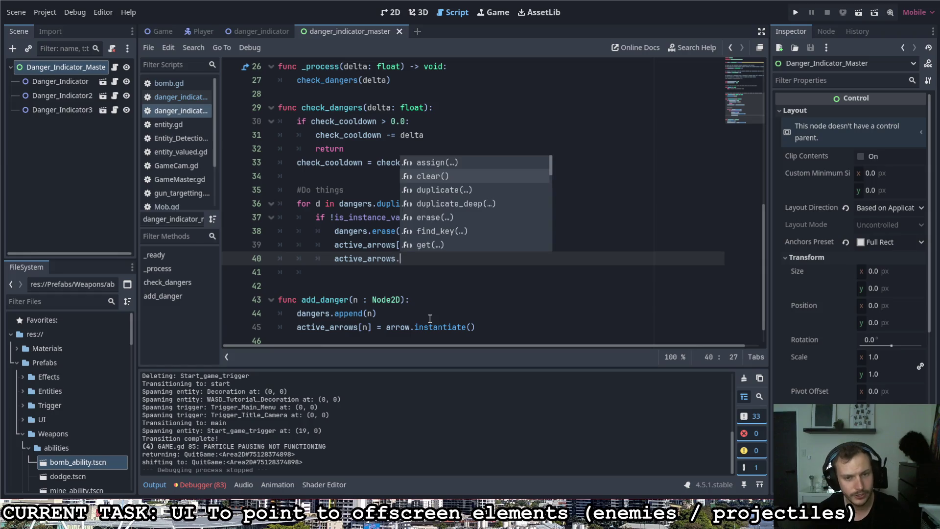
text(r)
key(Down)
key(Return)
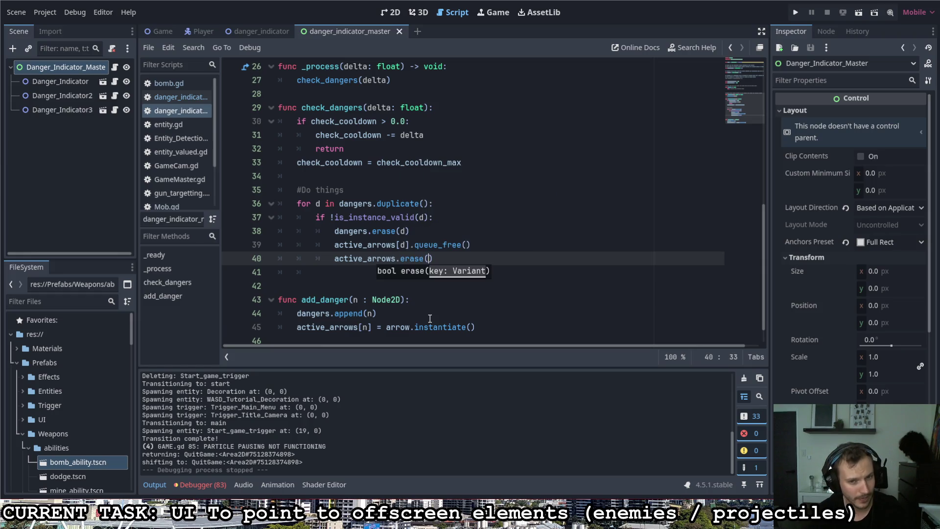
text(d)
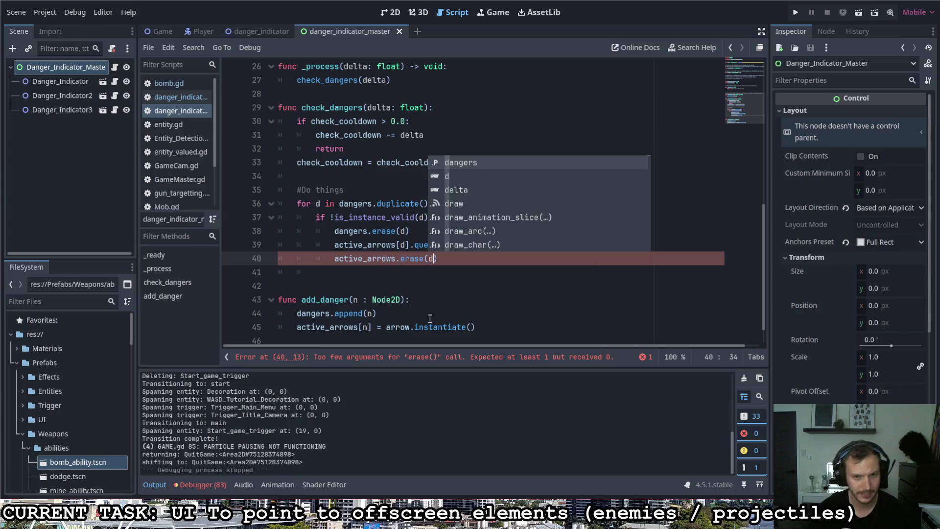
click(435, 268)
drag(411, 230, 331, 231)
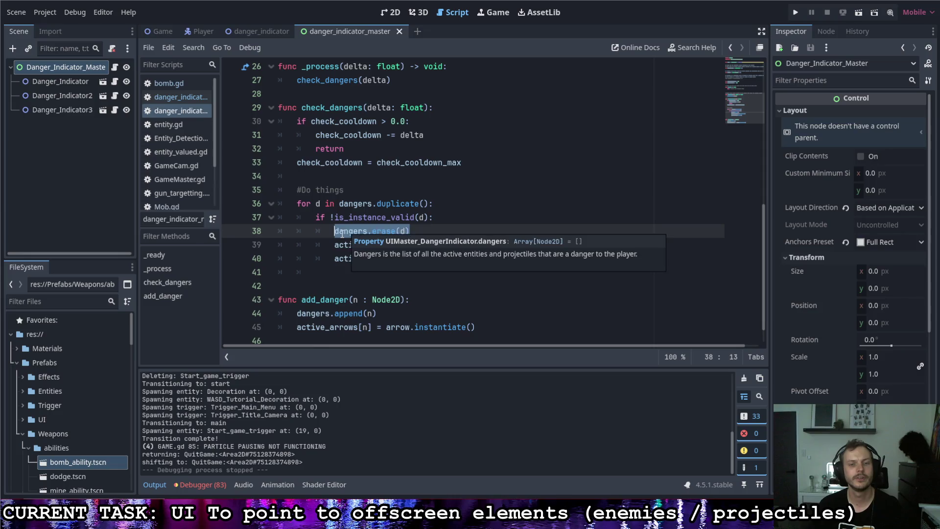
click(453, 222)
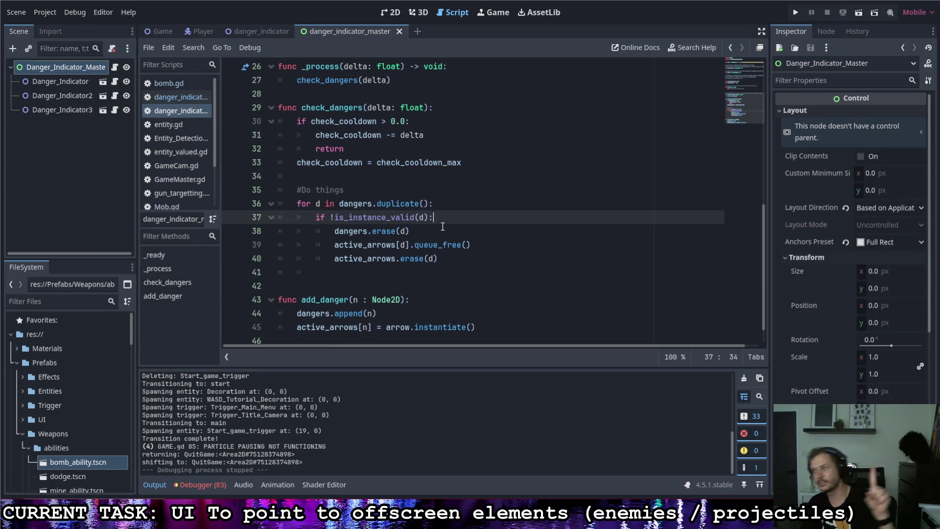
click(441, 258)
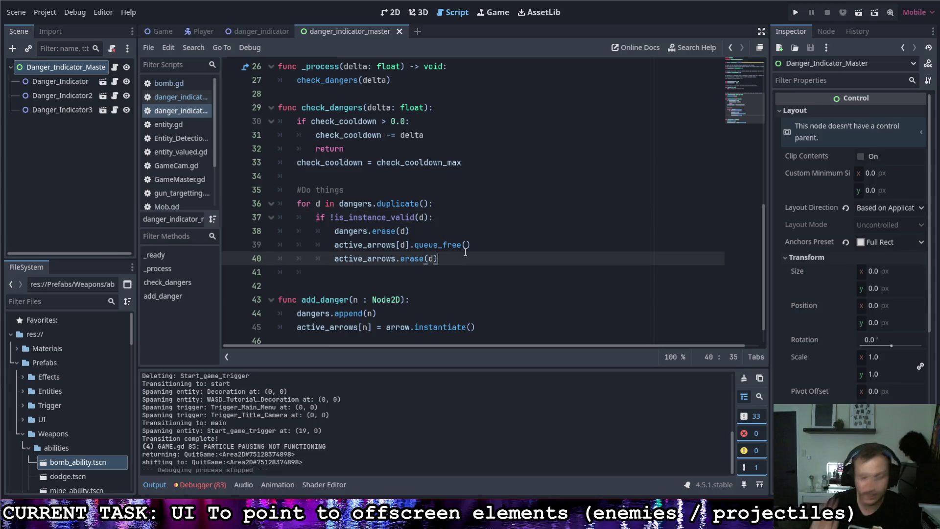
click(501, 275)
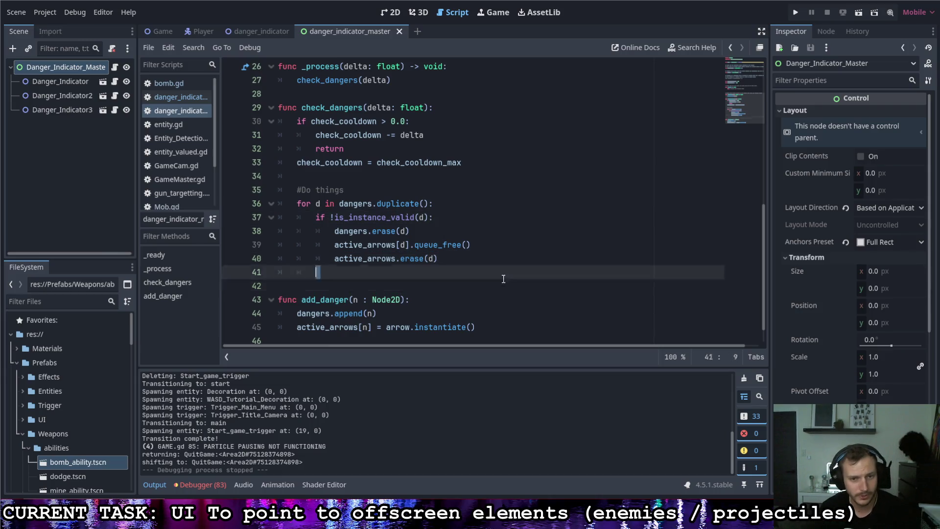
click(496, 285)
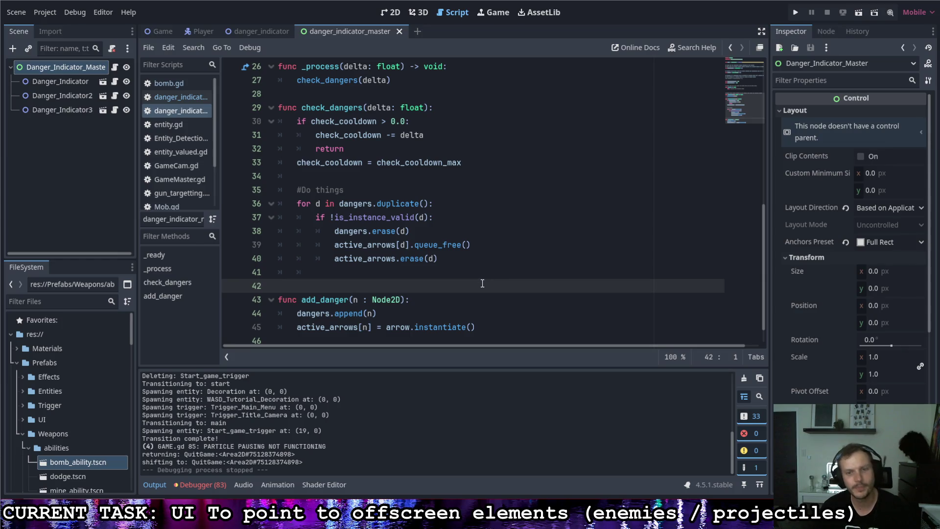
click(451, 295)
scroll(431, 314, up, 8)
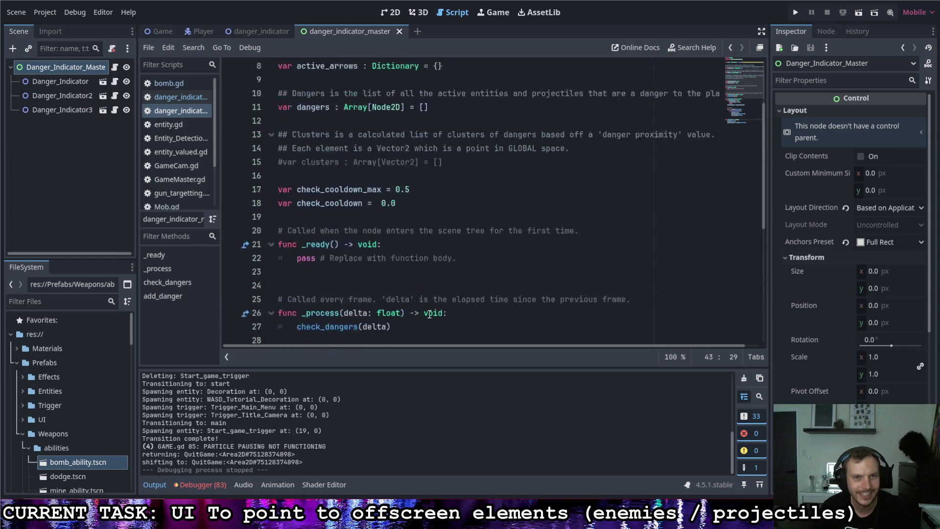
click(427, 162)
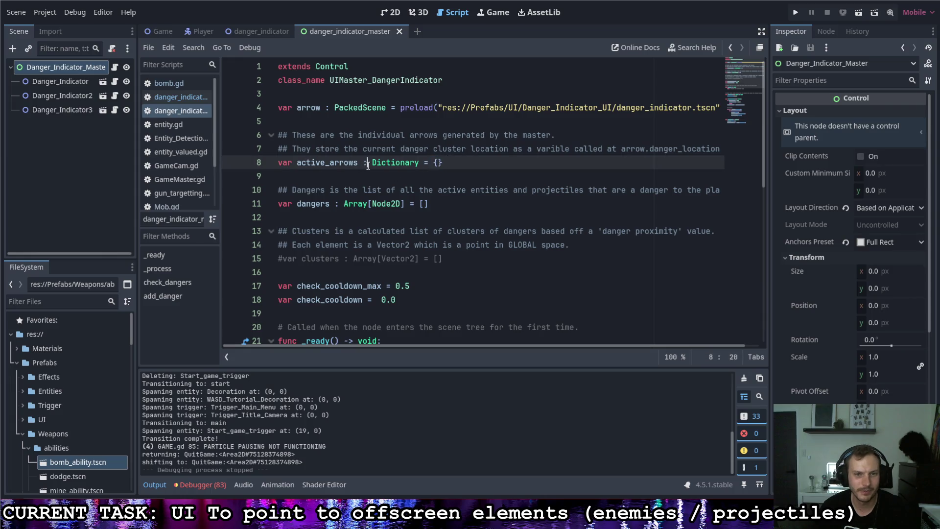
scroll(429, 240, down, 4)
scroll(429, 240, down, 5)
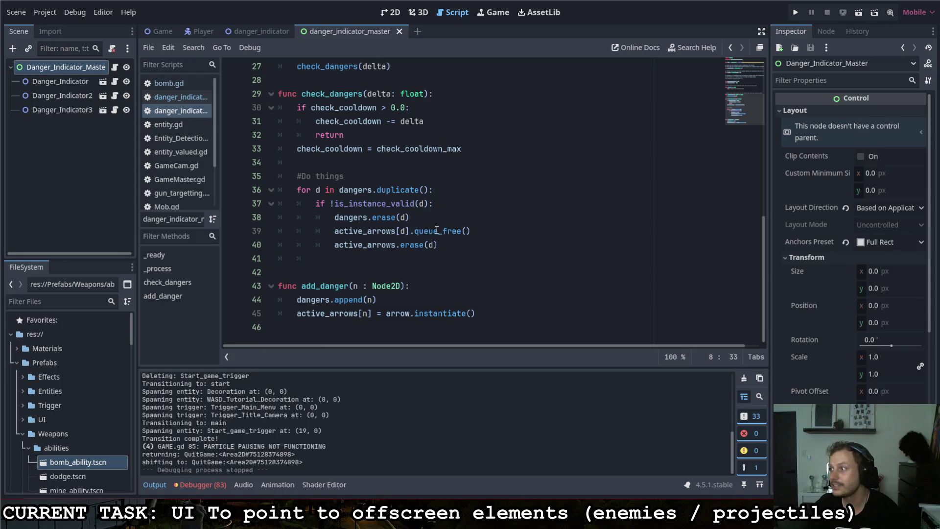
scroll(437, 230, up, 9)
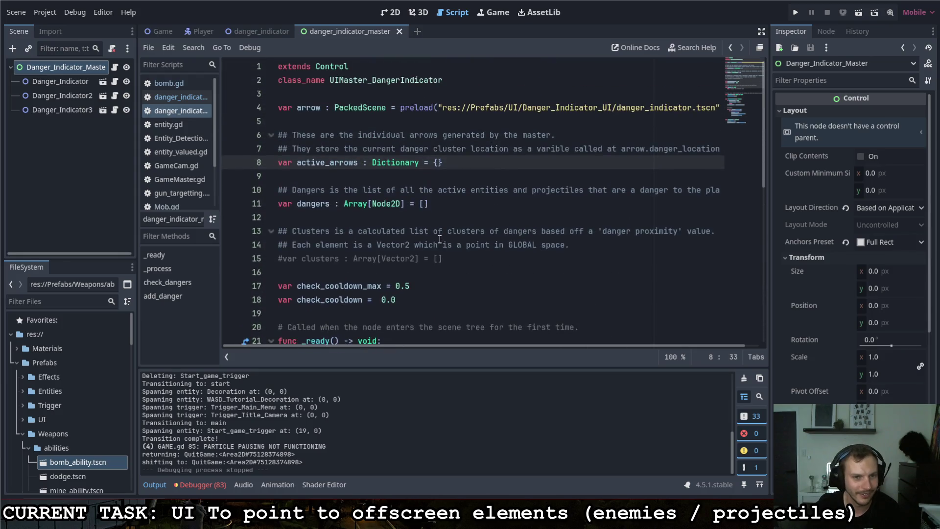
click(437, 162)
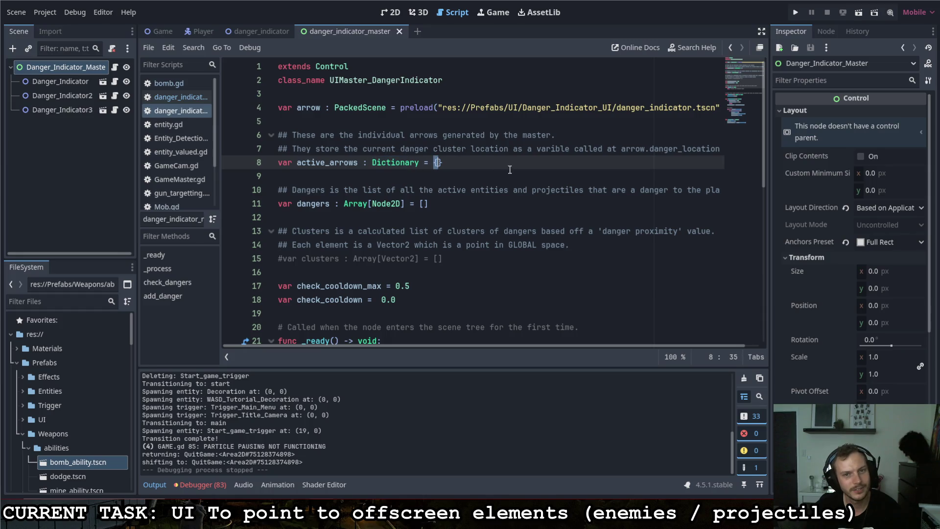
click(463, 170)
scroll(443, 186, down, 6)
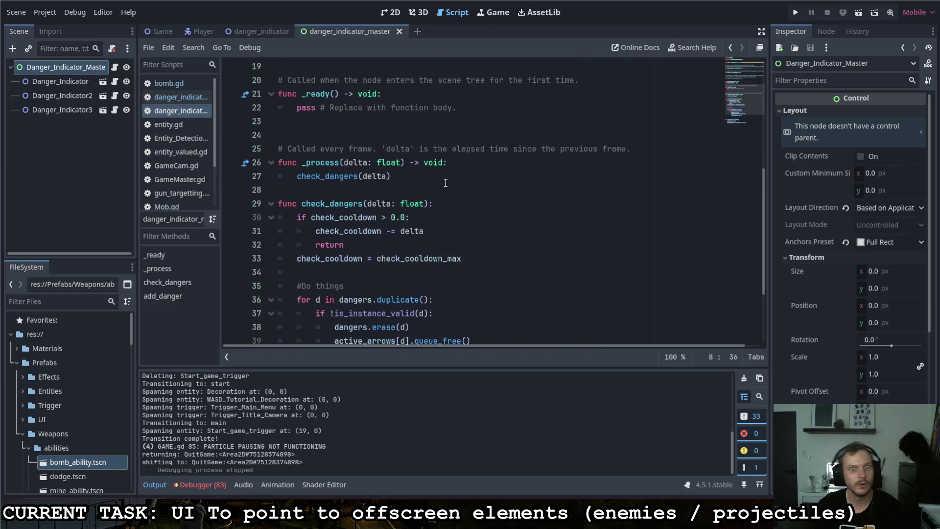
scroll(446, 182, down, 3)
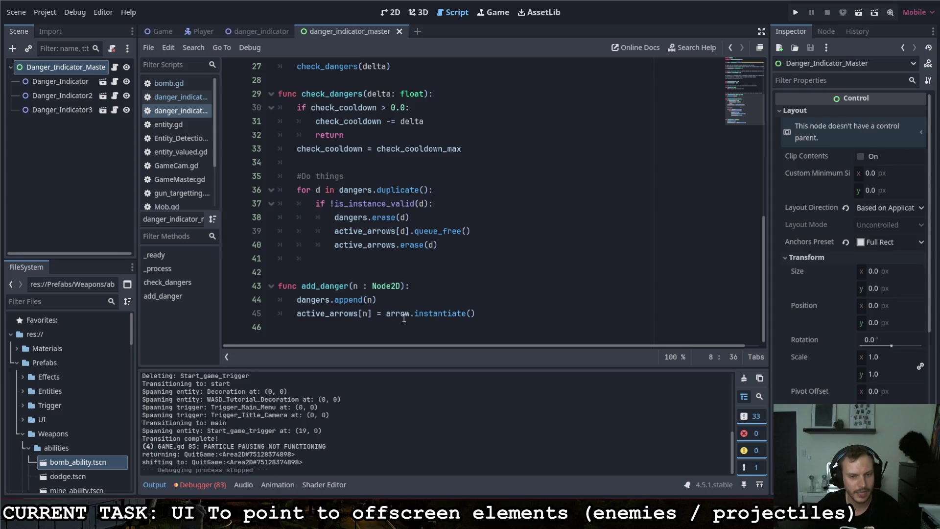
scroll(408, 323, up, 8)
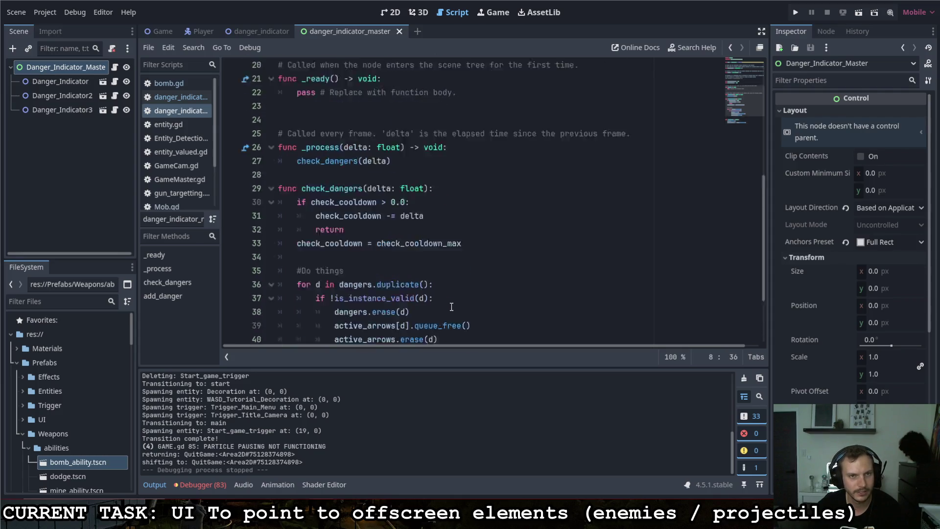
scroll(383, 207, down, 7)
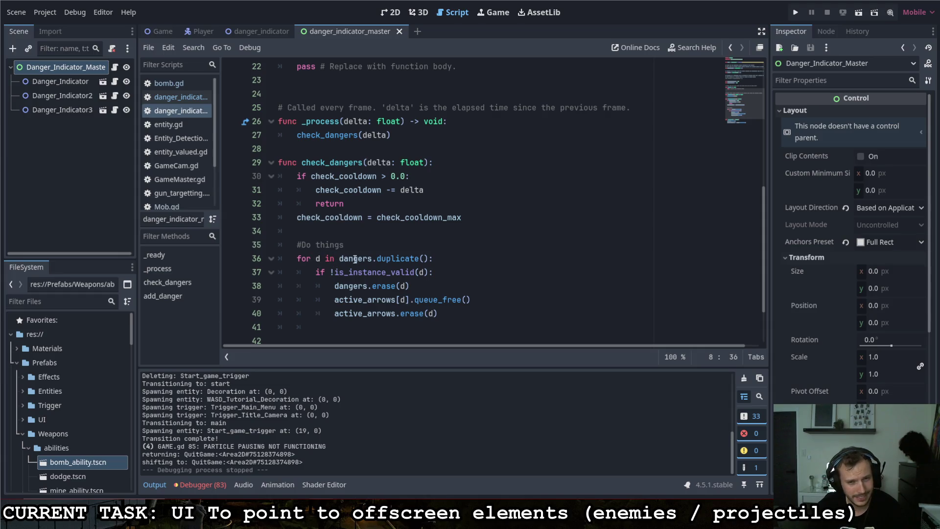
Move dangers.erase(d) below the arrow queue_free and erase lines, leaving empty lines after it.
click(462, 316)
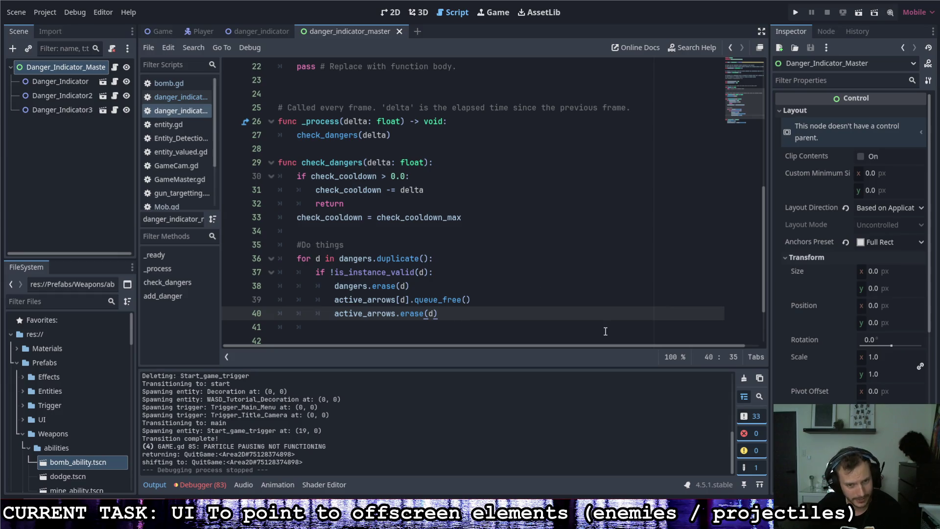
key(Return)
key(Return)
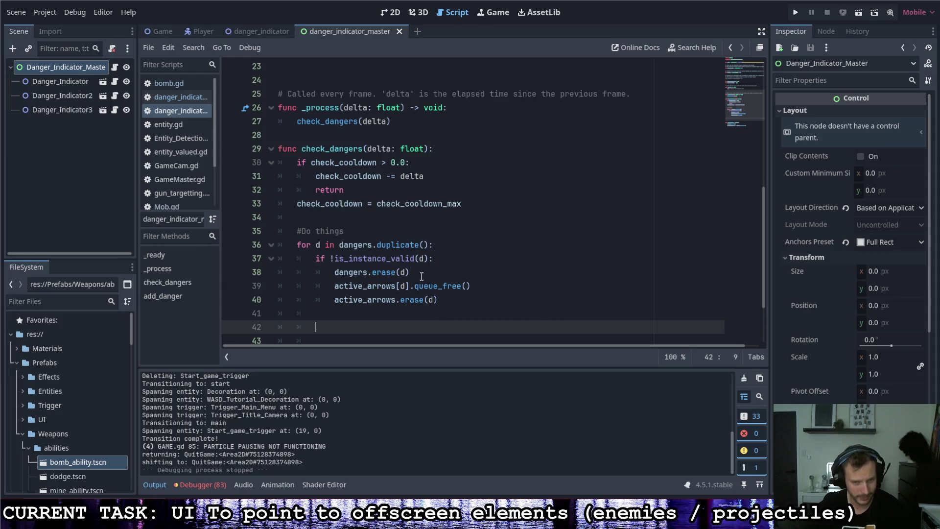
mouse_move(410, 272)
mouse_down()
mouse_move(334, 272)
mouse_move(438, 299)
mouse_up()
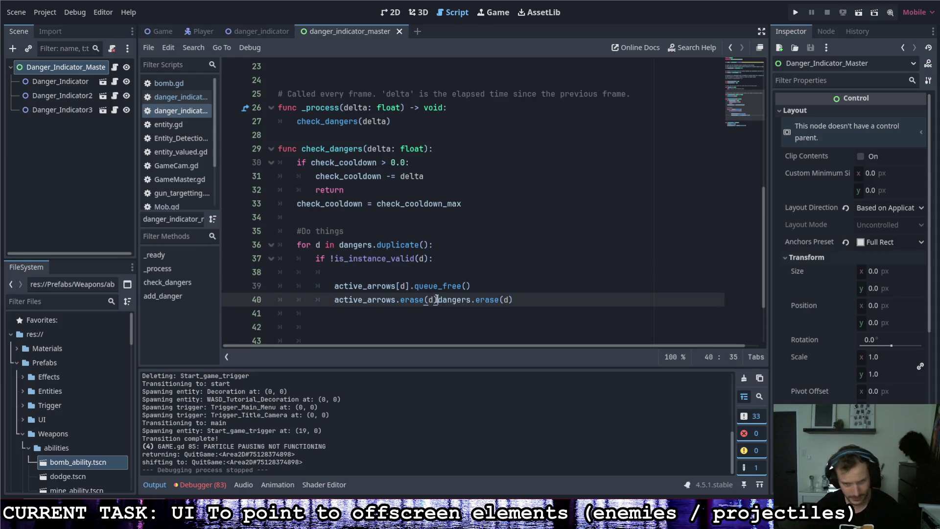
key(Return)
click(424, 274)
key(BackSpace)
key(BackSpace)
key(BackSpace)
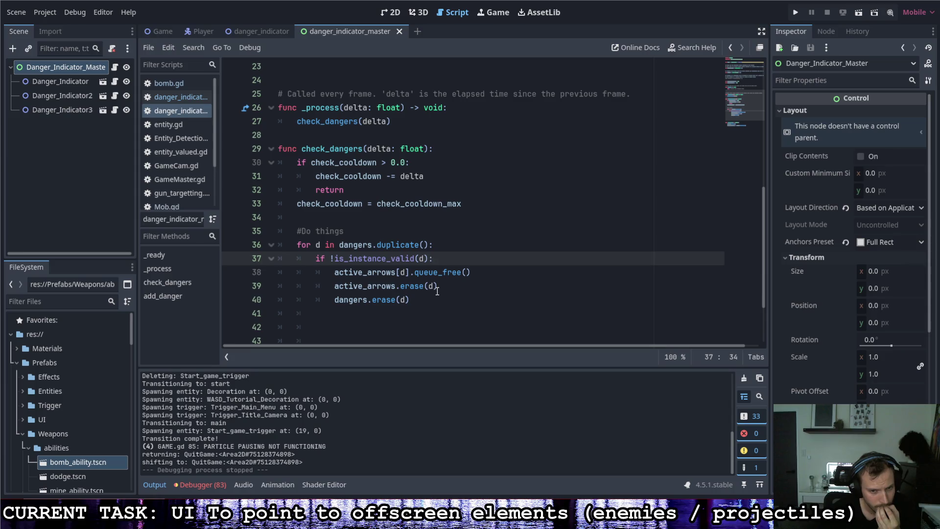
click(417, 299)
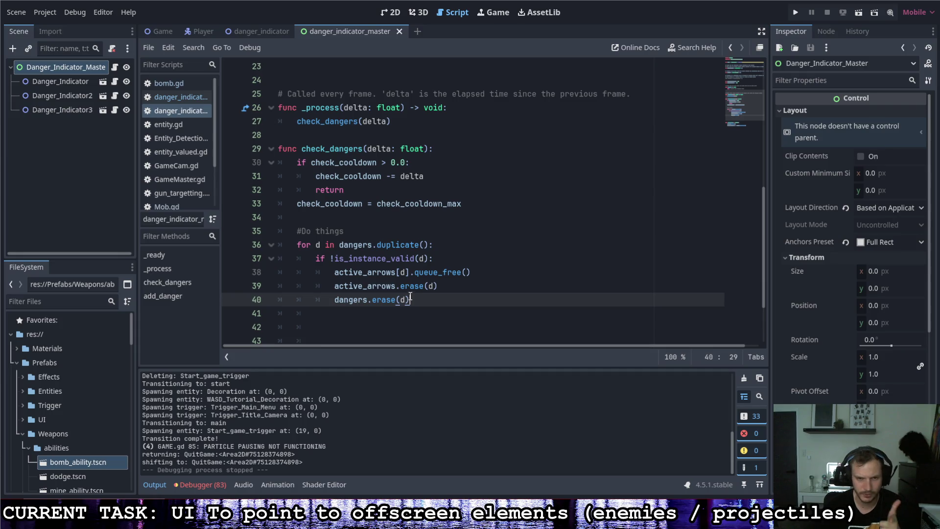
click(416, 308)
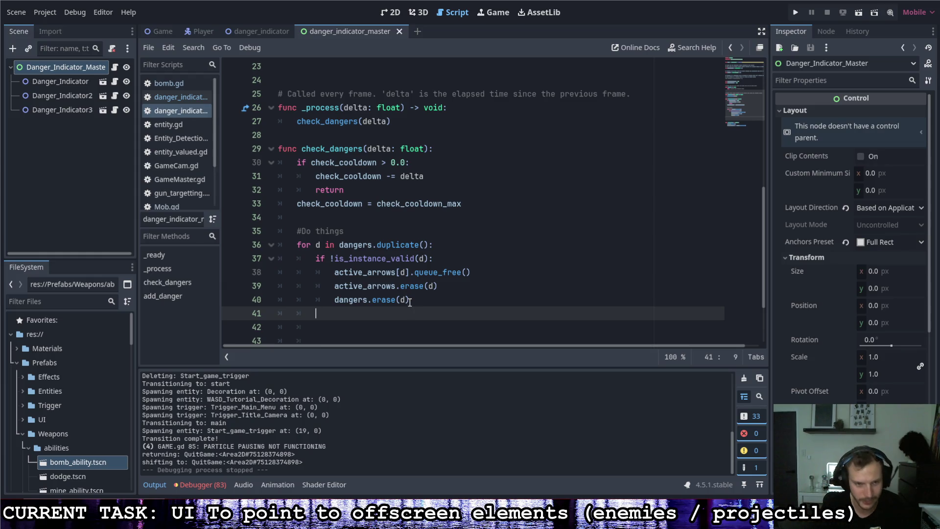
key(Down)
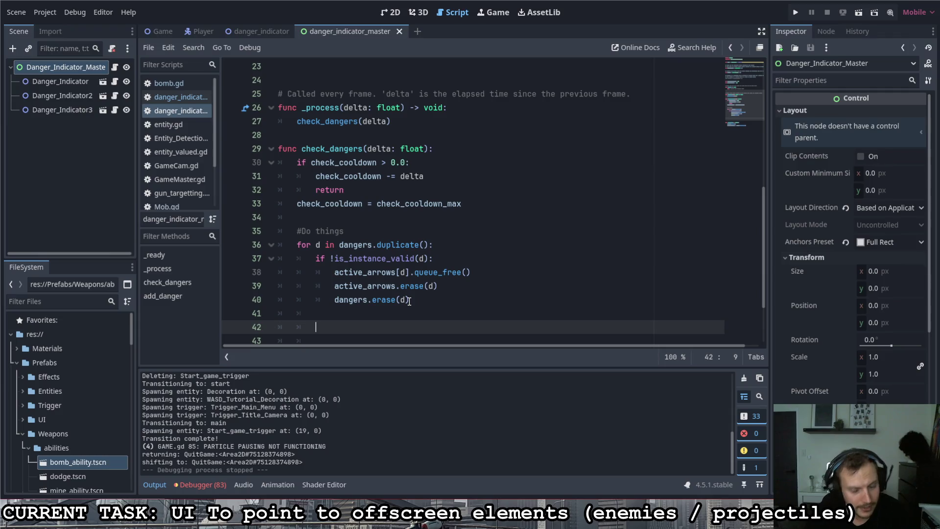
Begin an active_arrows[d] line and insert continue after dangers.erase(d).
text(ac)
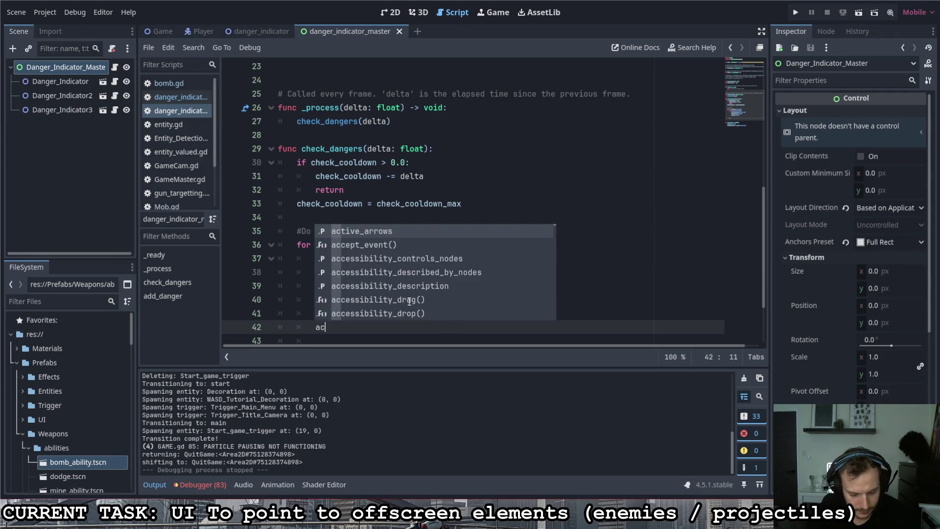
text(tive_arrows[d])
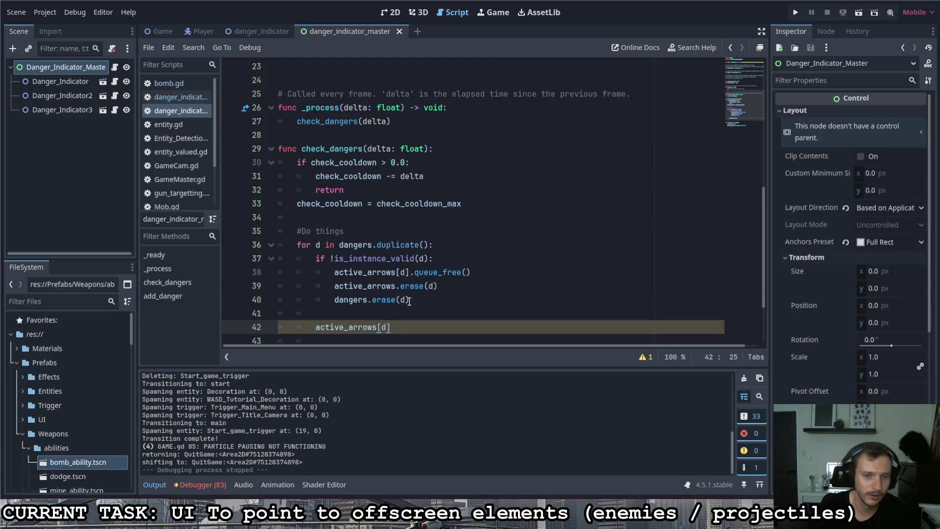
click(409, 300)
key(Return)
text(continue)
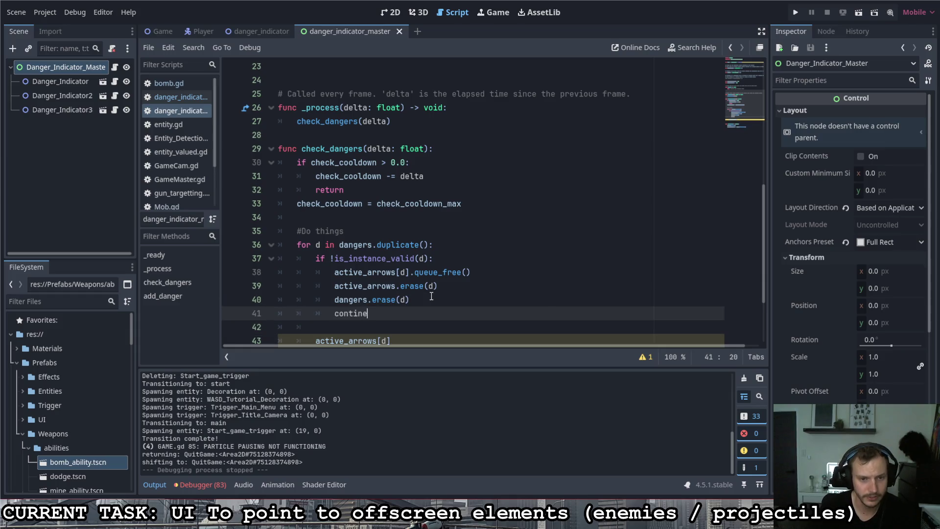
Complete the line as active_arrows[d].danger_location = d.global_position and run the game.
scroll(431, 296, down, 1)
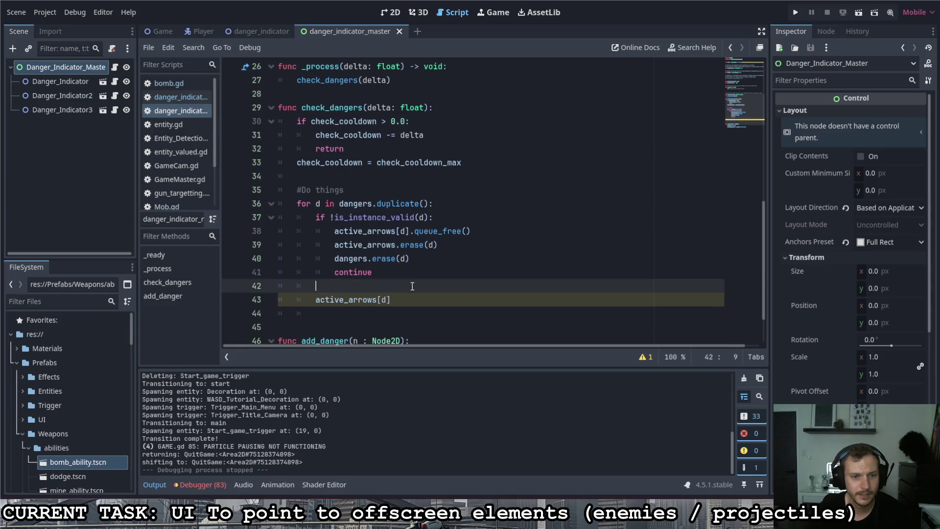
click(455, 296)
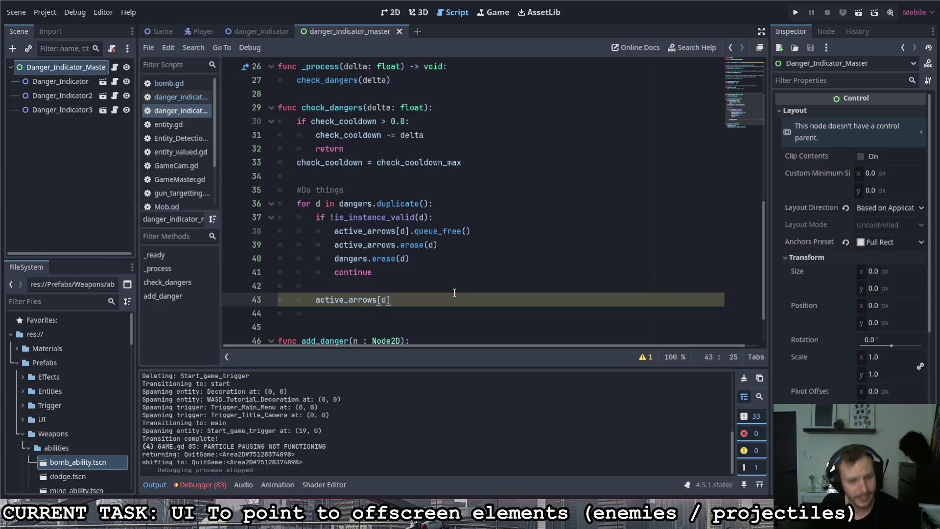
text(.)
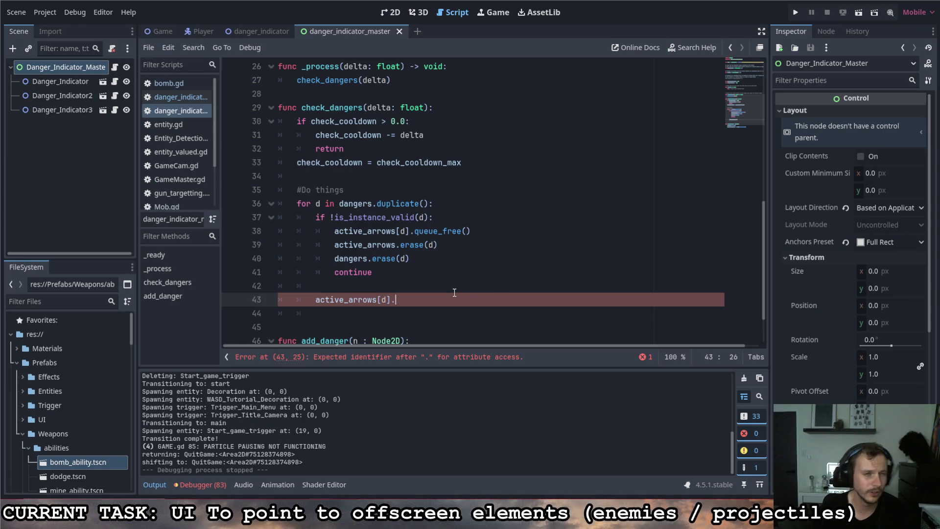
click(252, 32)
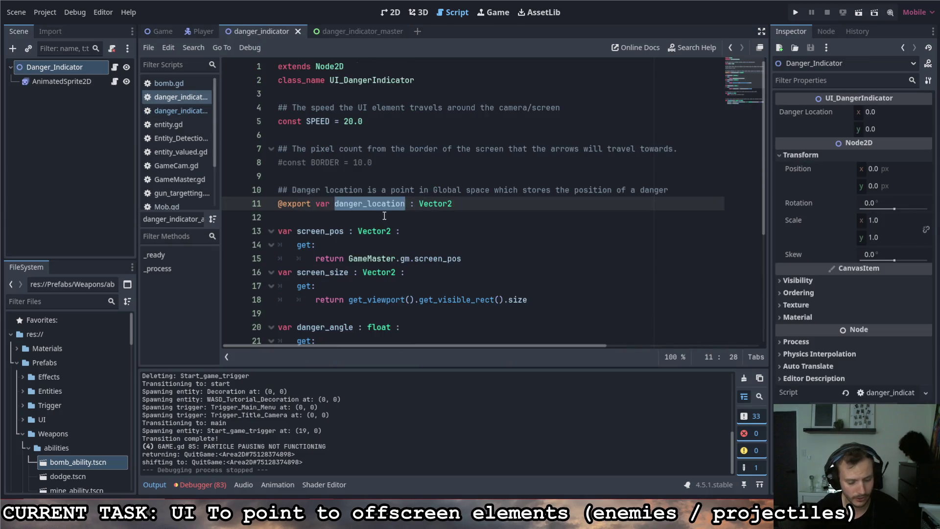
click(375, 33)
text(danger_location)
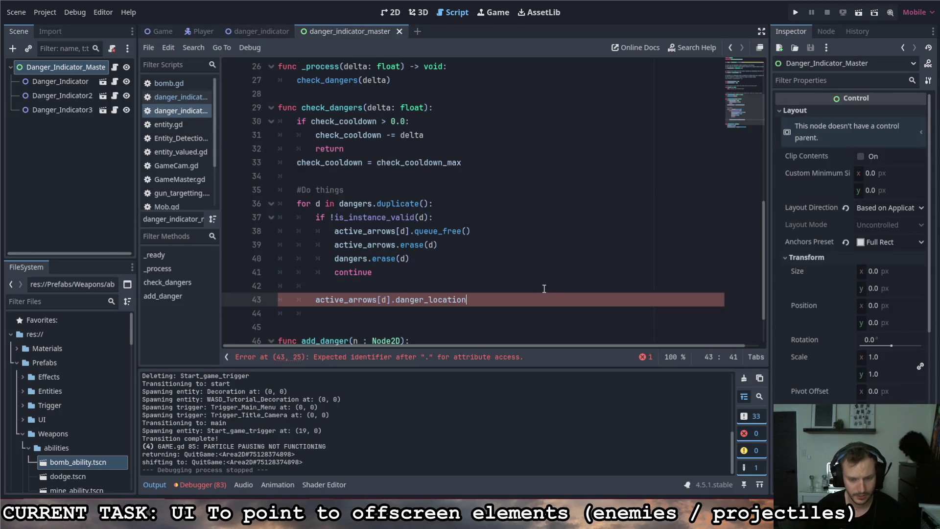
text( = d.)
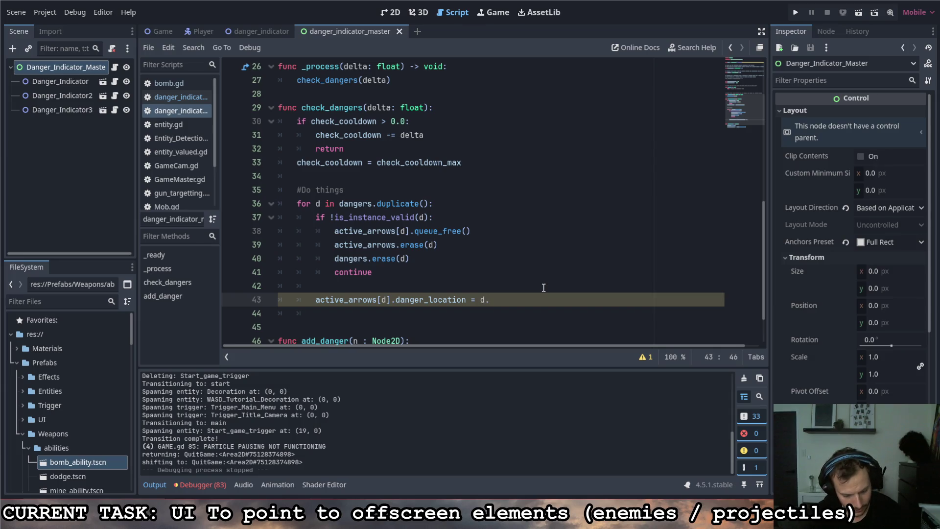
text(global_p)
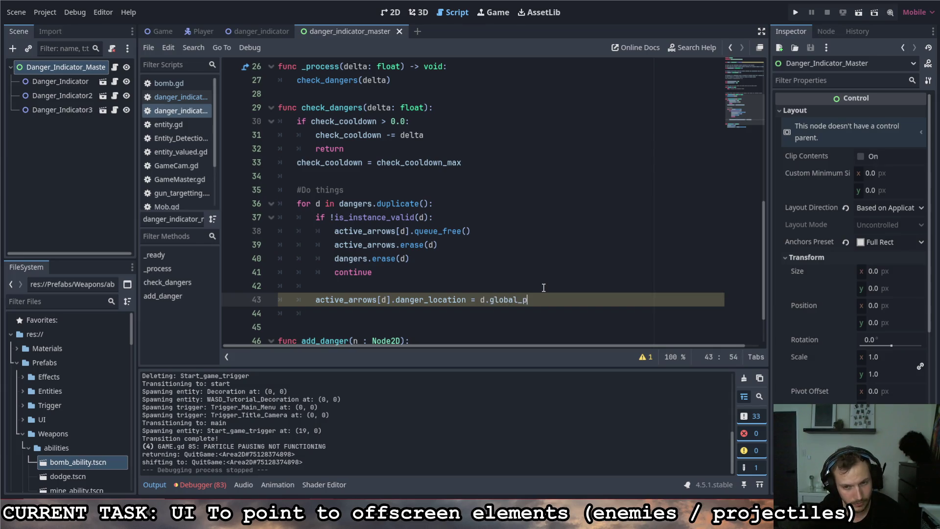
text(osition)
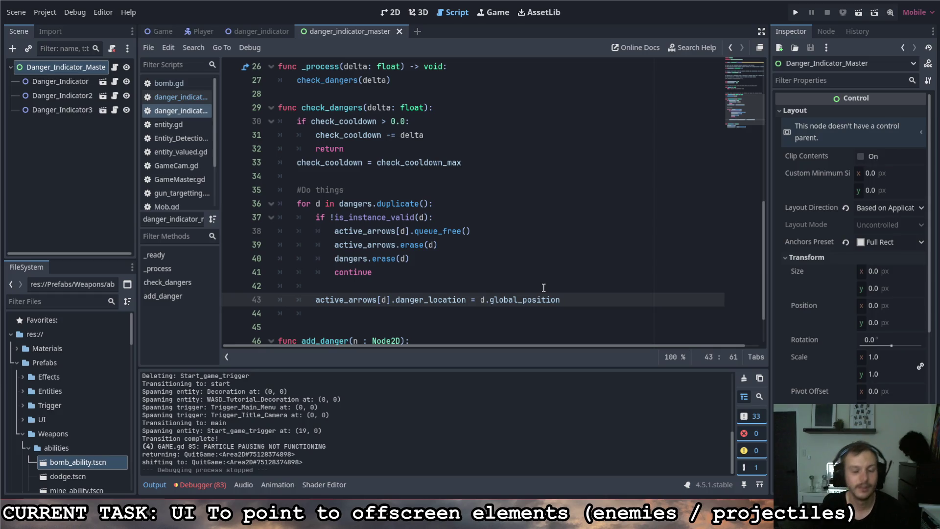
click(463, 243)
click(487, 230)
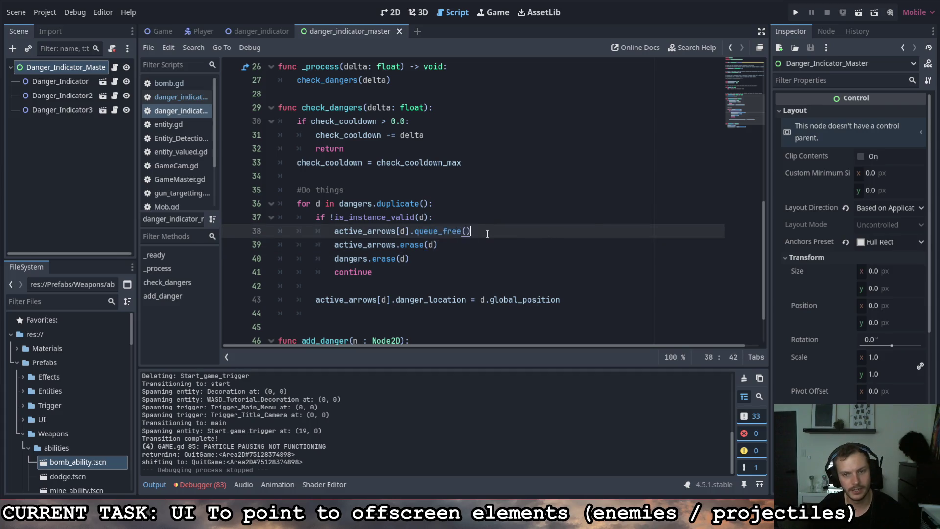
click(796, 13)
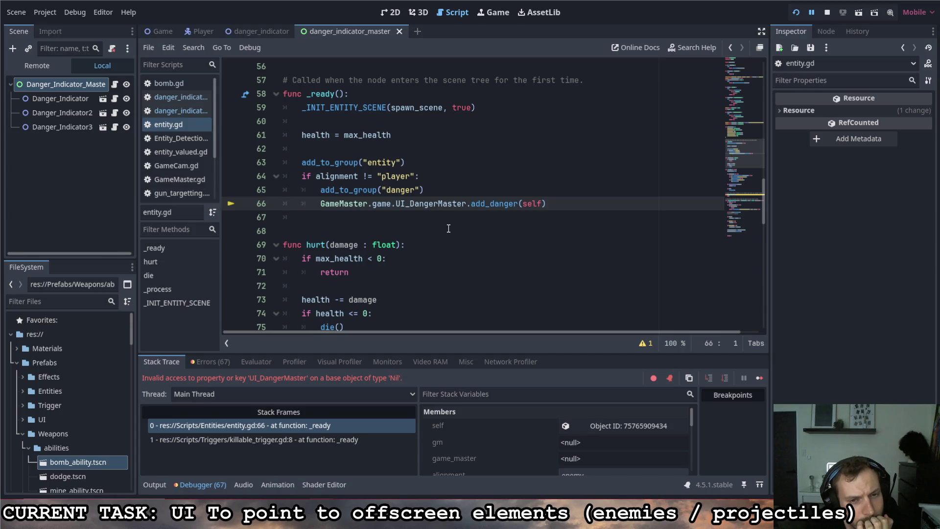
Try inserting call_deferred on entity.gd line 66 via autocomplete, undoing the misplaced attempts.
scroll(451, 228, up, 2)
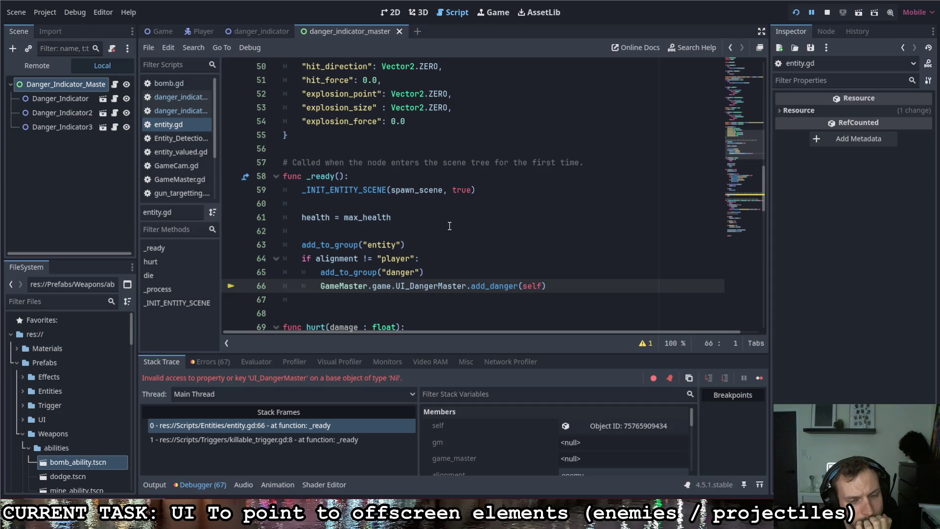
scroll(449, 224, up, 10)
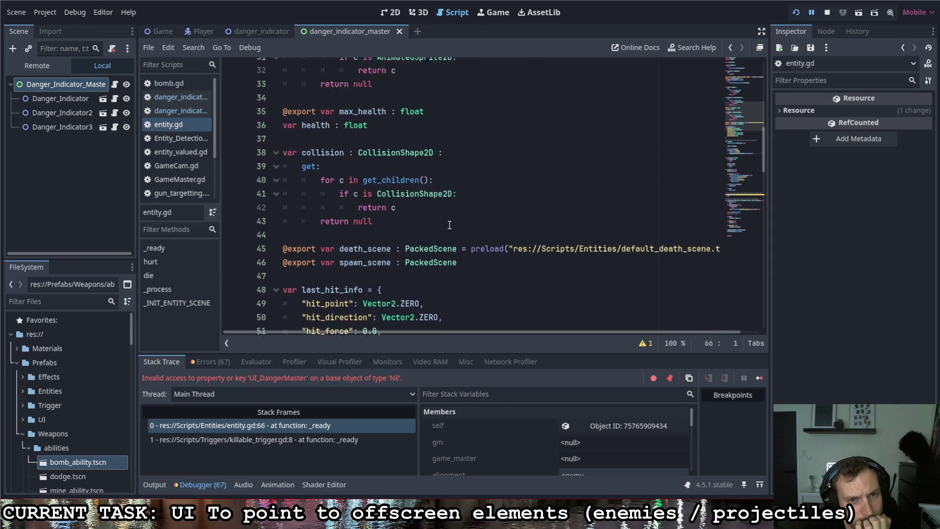
scroll(452, 231, down, 11)
scroll(440, 229, down, 1)
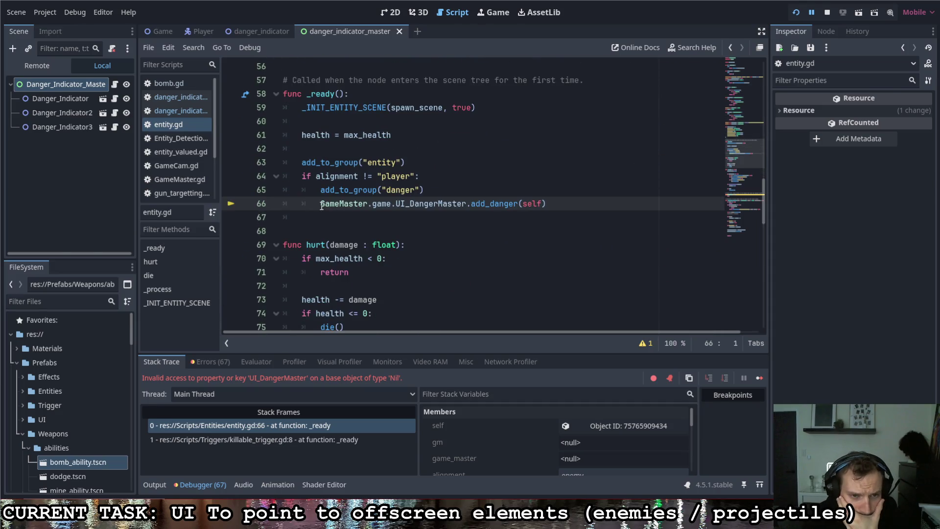
click(586, 201)
text(.call)
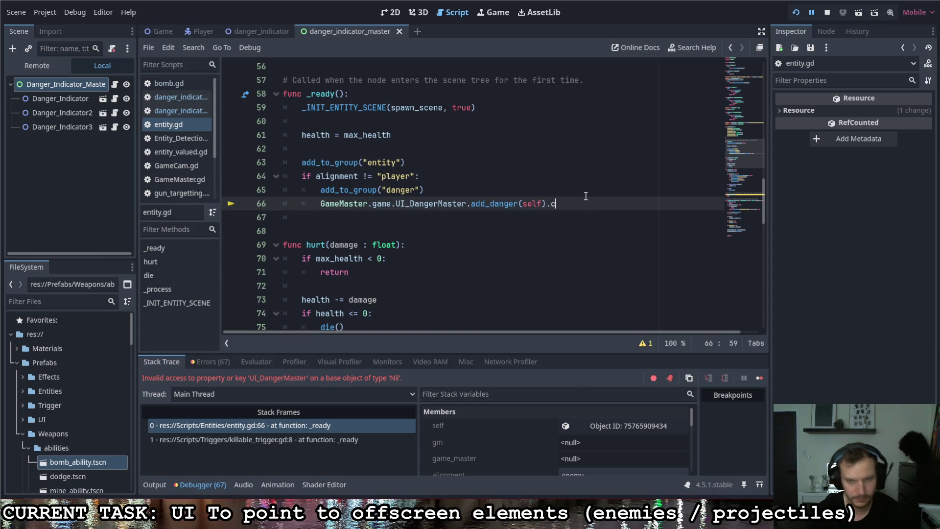
key(BackSpace)
key(BackSpace)
key(BackSpace)
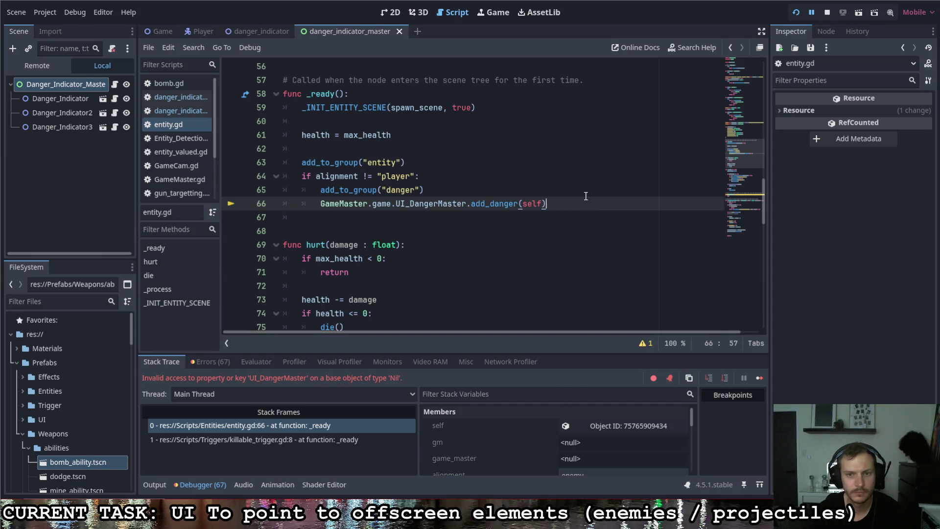
click(321, 203)
text(call)
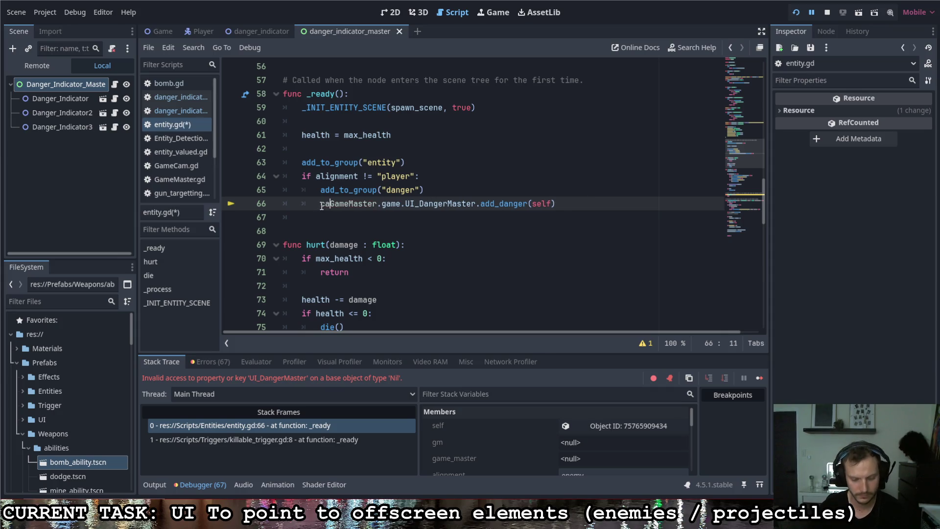
key(Down)
key(Down)
key(Down)
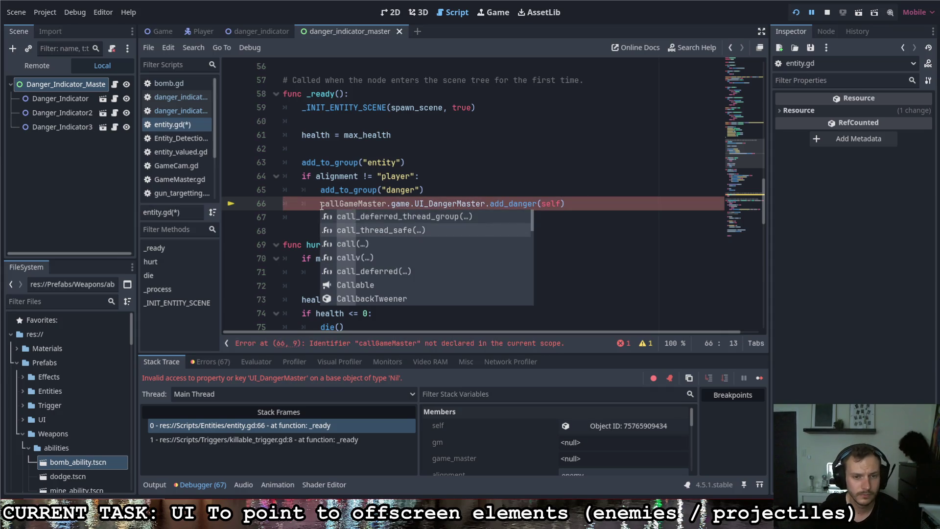
key(Return)
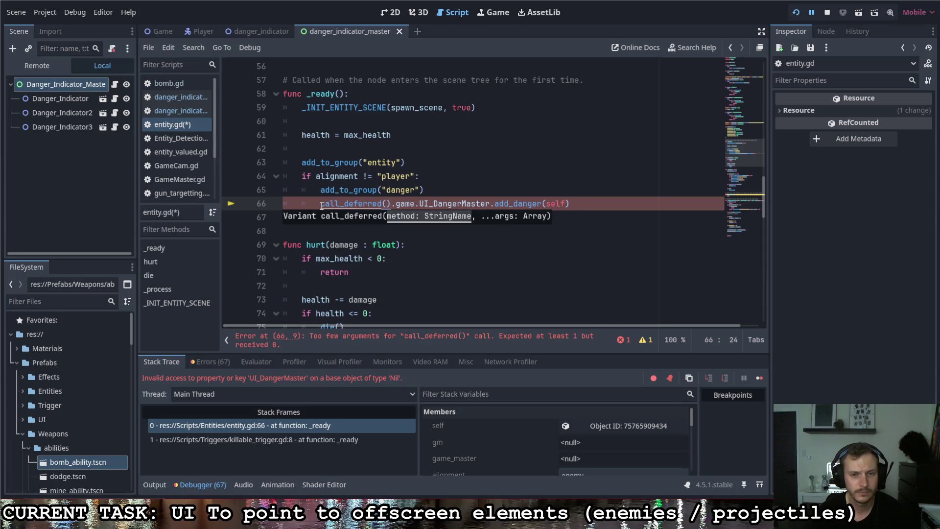
key(ctrl+z)
key(ctrl+z)
key(ctrl+z)
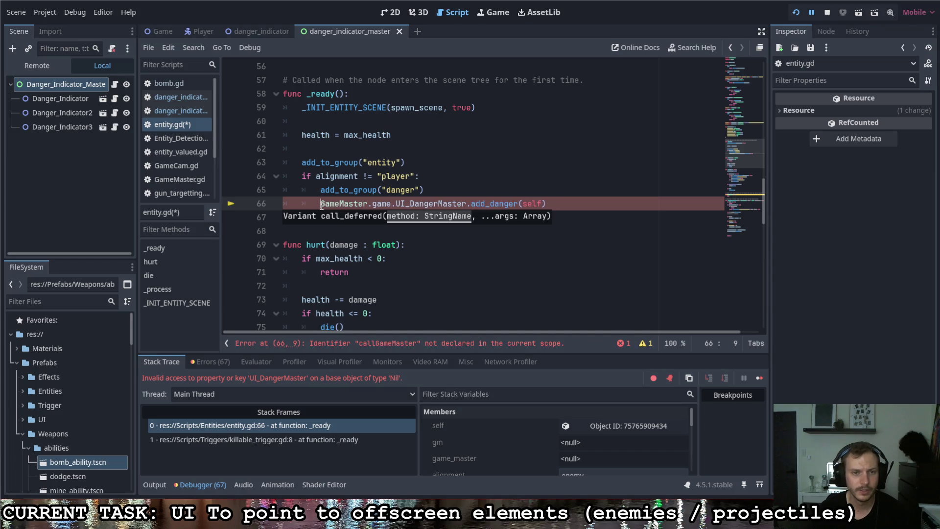
click(477, 205)
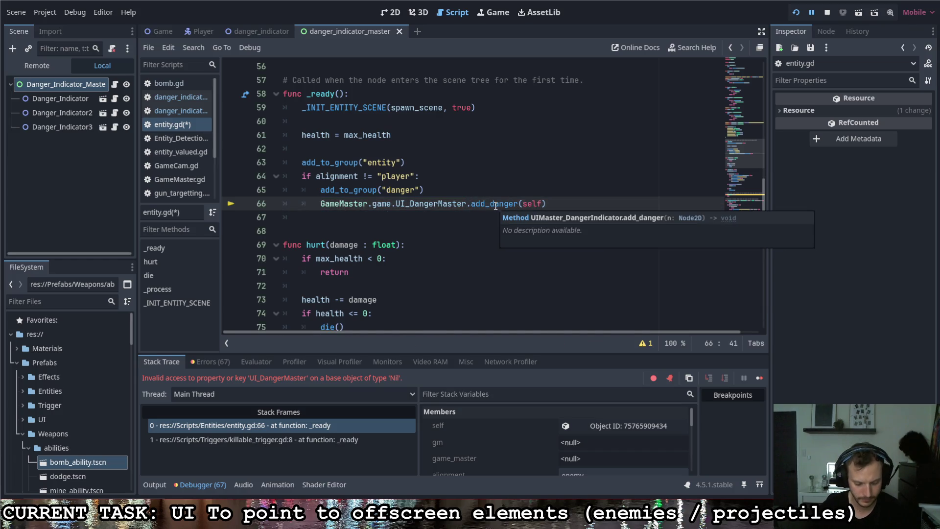
text(call_def)
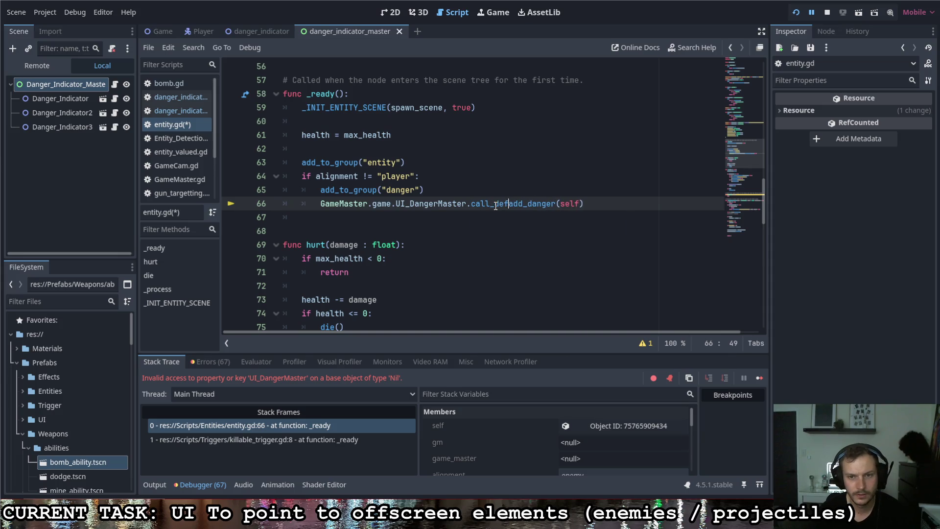
key(Down)
key(Tab)
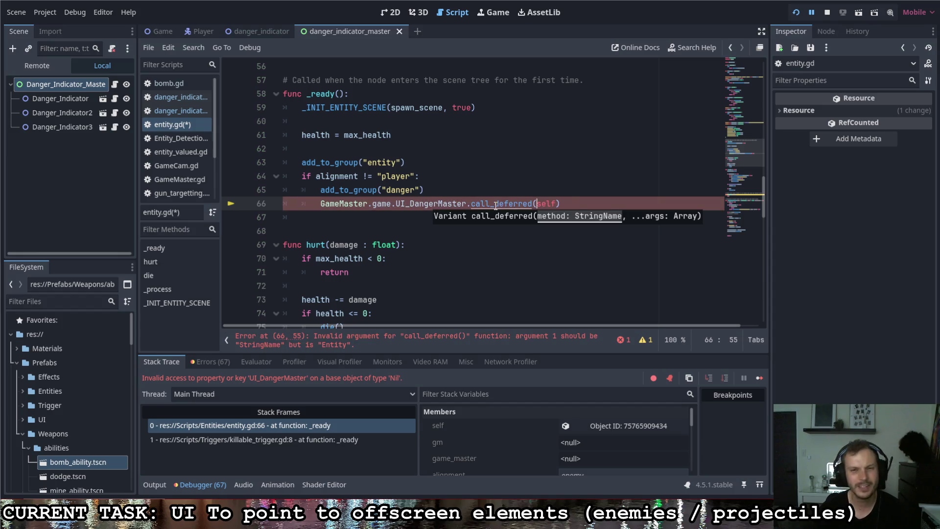
key(ctrl+z)
Write call_deferred("add_danger", self), delete the leftover add_danger call, and rerun with F5.
key(Left)
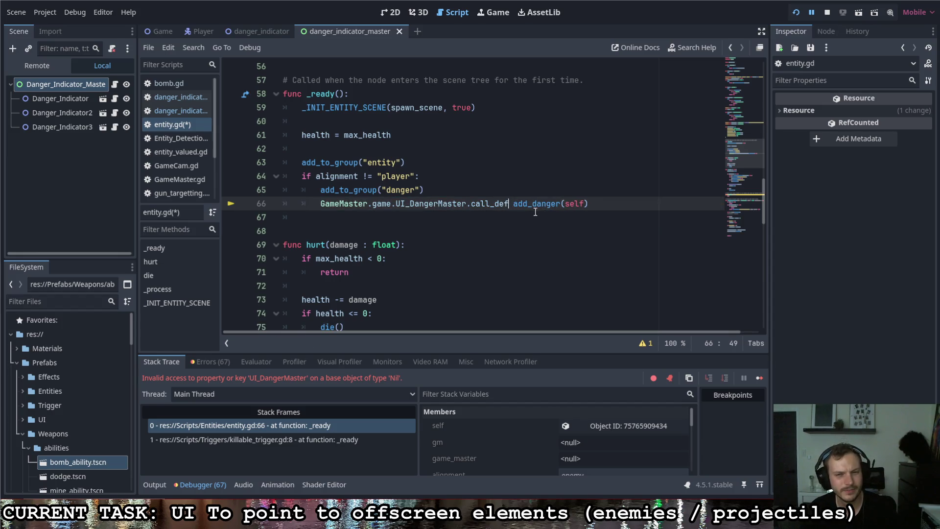
text(e)
key(Down)
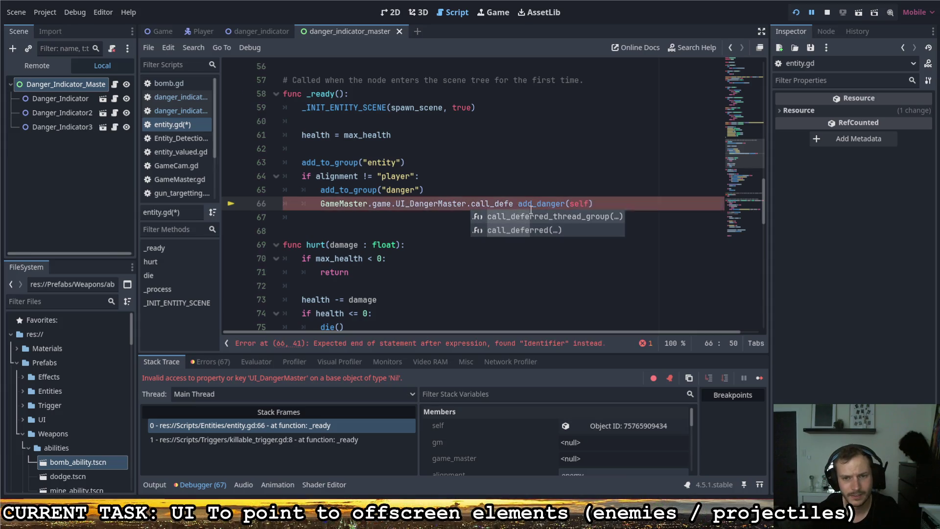
key(Return)
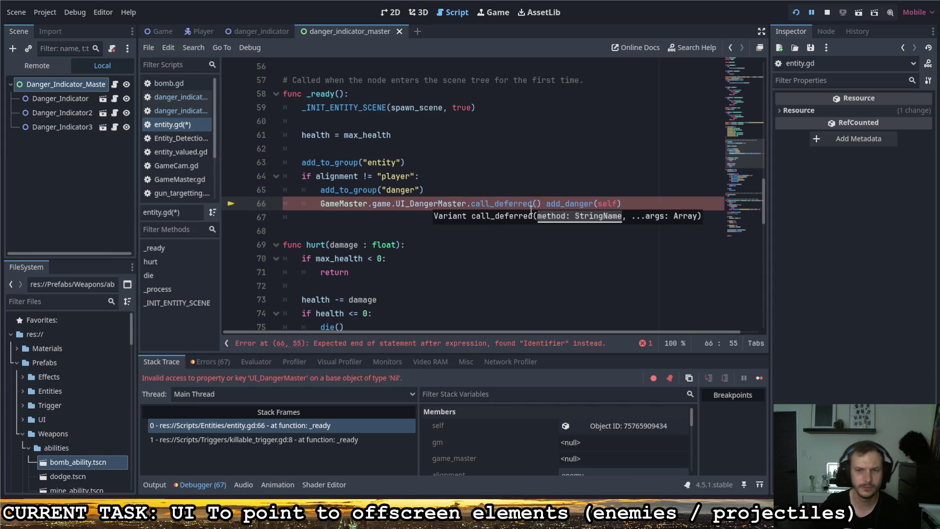
text("add)
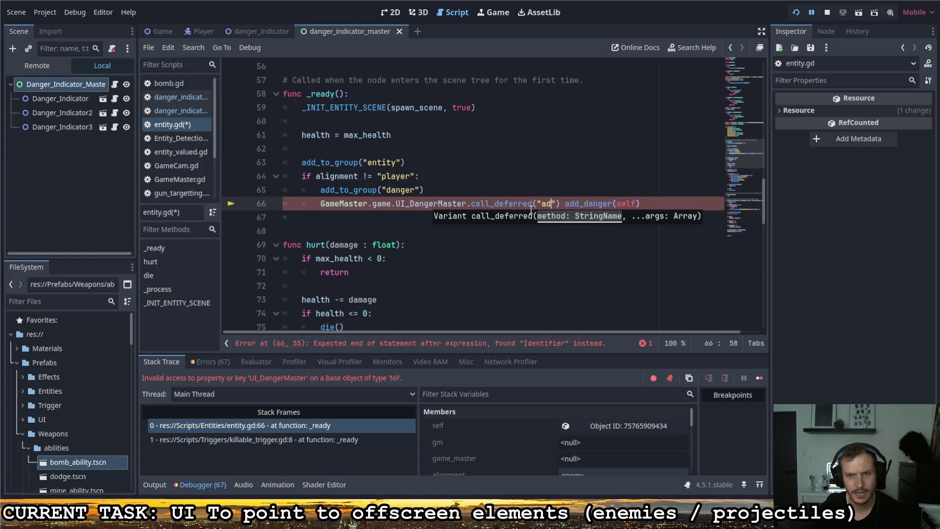
text(_danger")
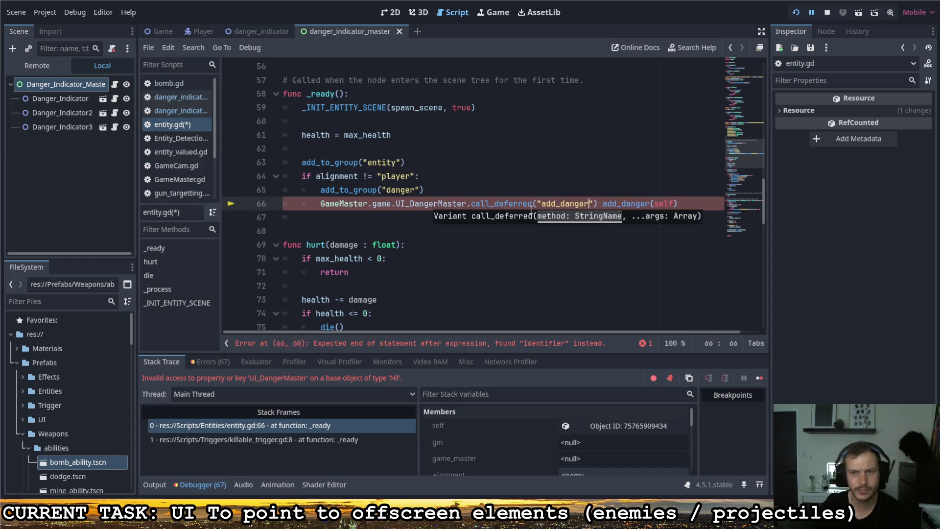
text(, self)
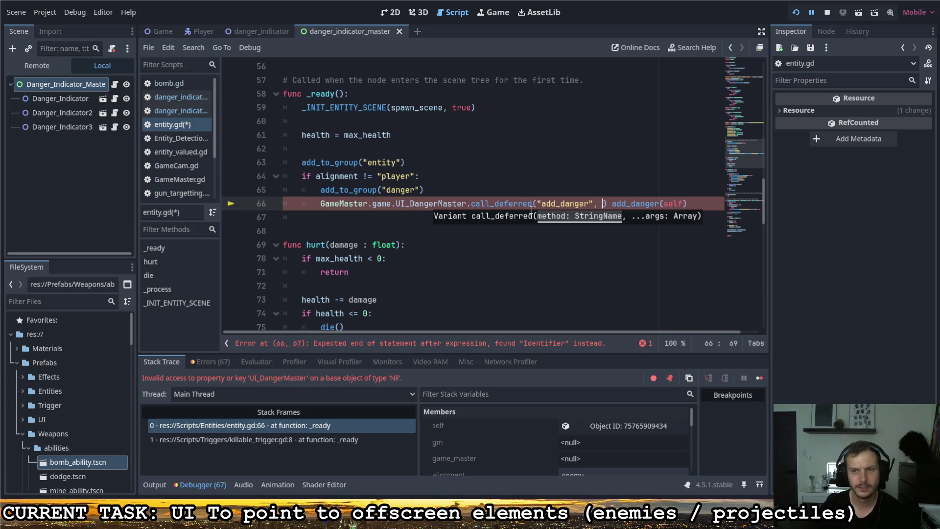
drag(706, 204, 627, 203)
key(BackSpace)
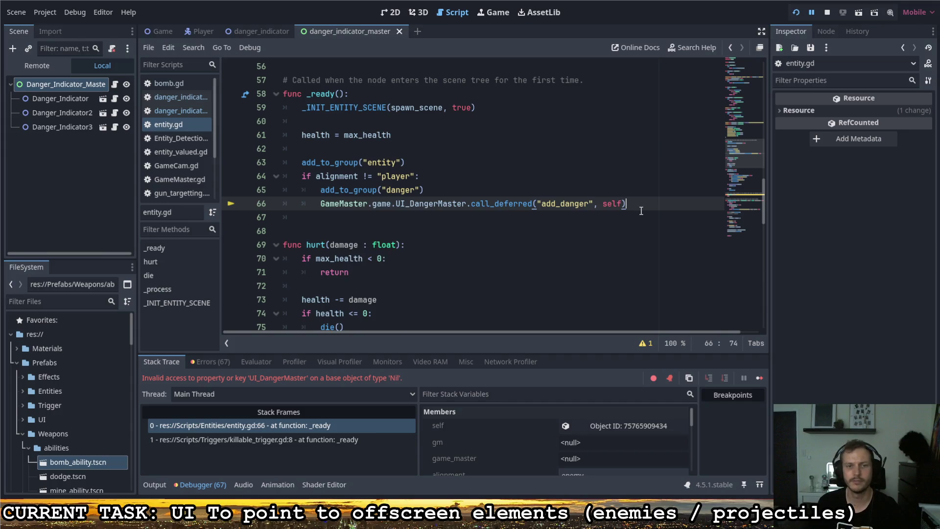
key(F5)
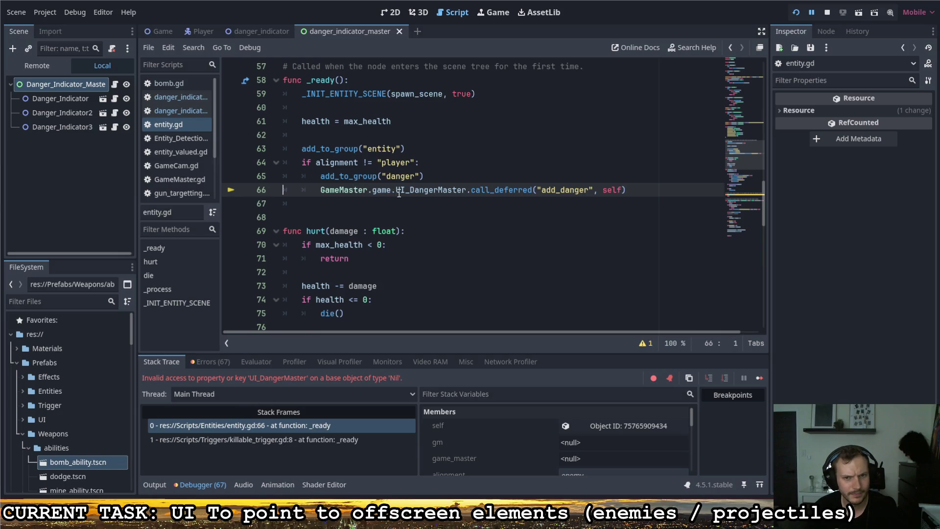
Replace GameMaster.game with gm on line 66 of entity.gd.
mouse_move(399, 193)
double_click(379, 190)
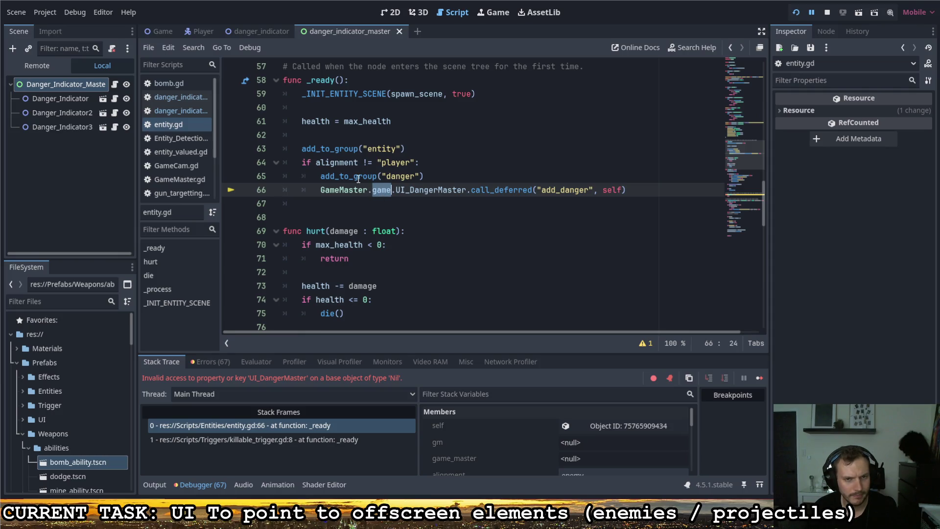
scroll(360, 211, up, 18)
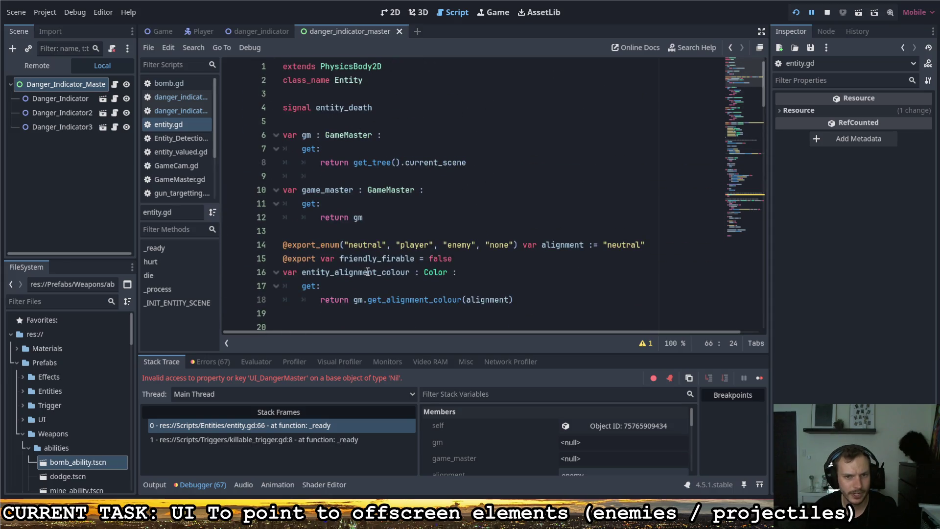
scroll(372, 245, down, 20)
scroll(387, 207, up, 5)
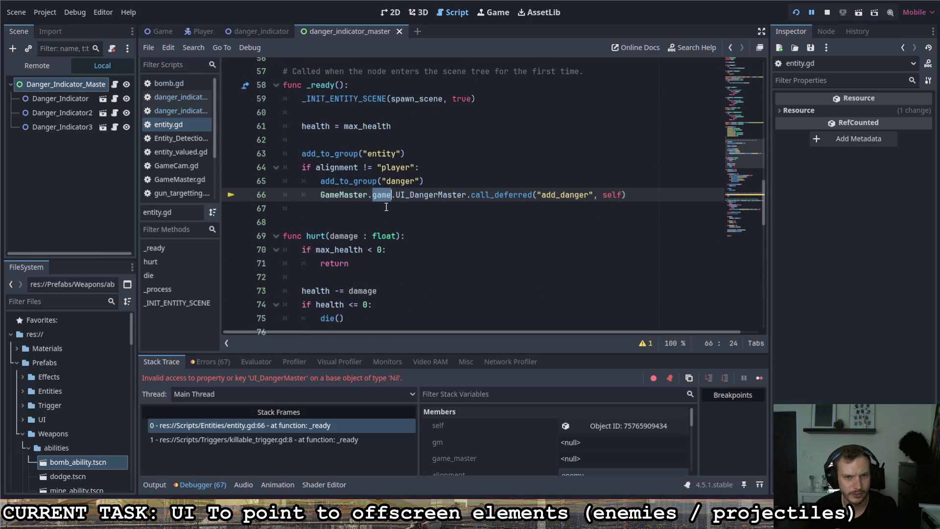
drag(392, 195, 322, 196)
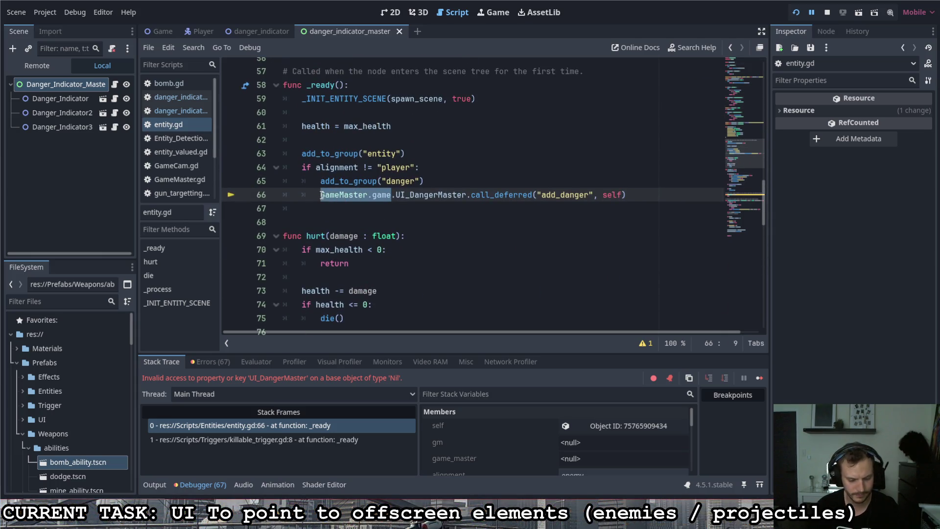
text(gm)
click(456, 181)
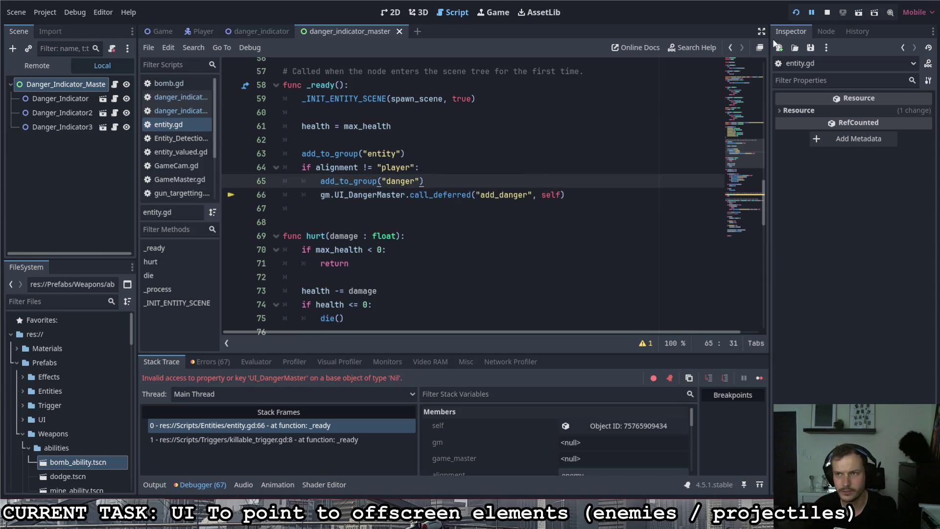
Swap the call_deferred part for add_danger(self) and restart the game with F5.
drag(410, 195, 566, 197)
key(BackSpace)
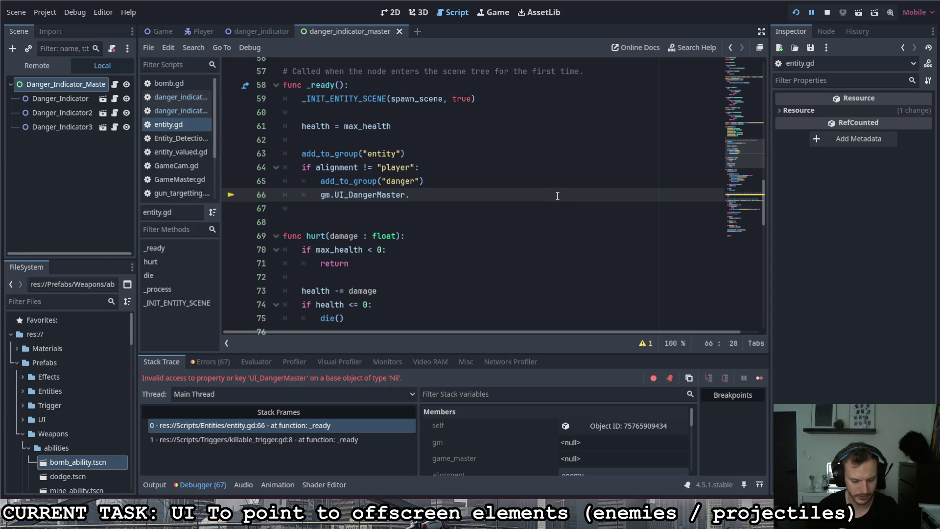
text(add)
key(Return)
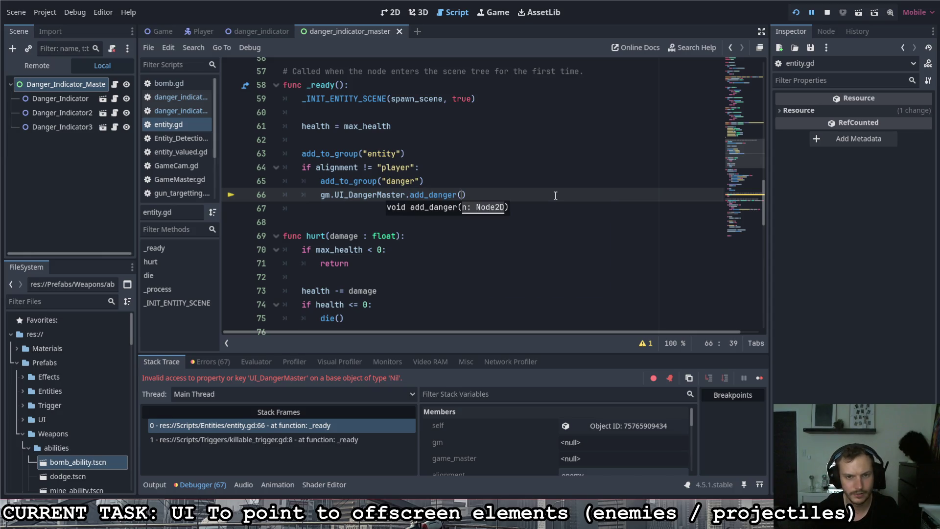
key(ctrl+s)
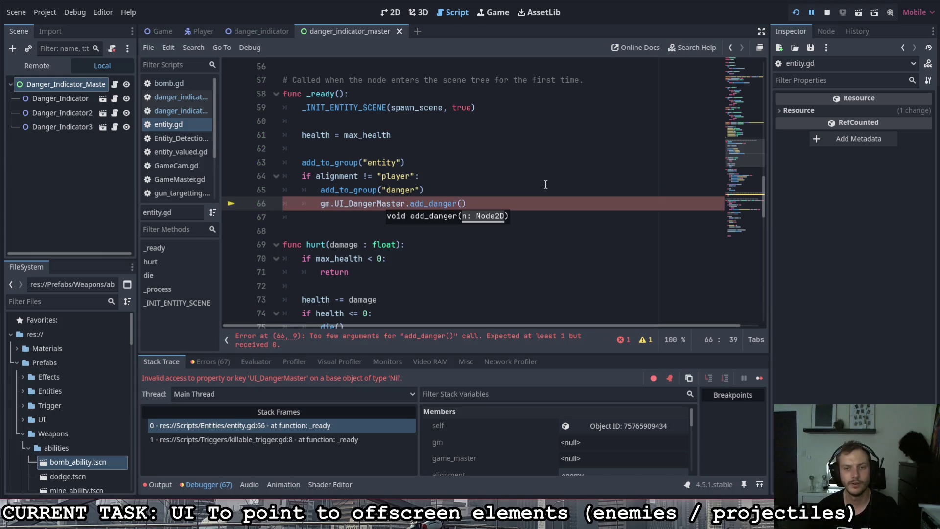
text(self)
click(552, 178)
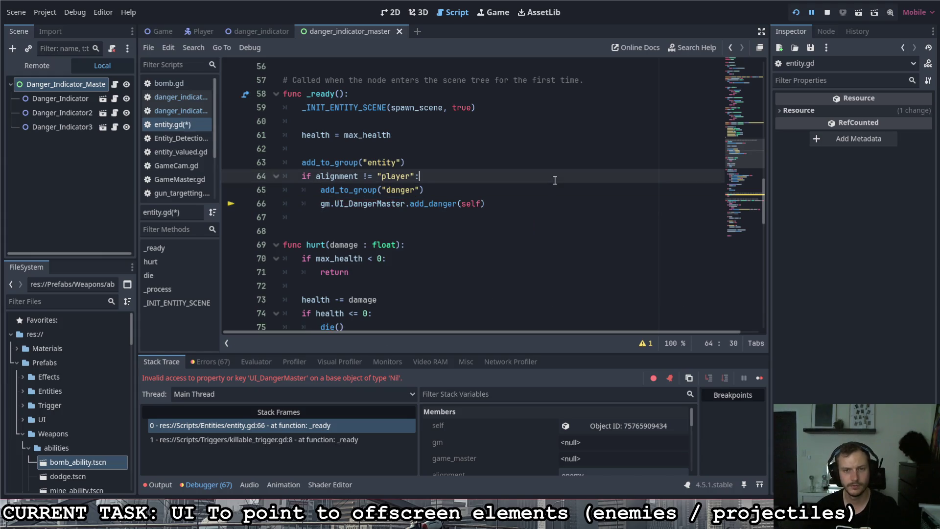
key(F5)
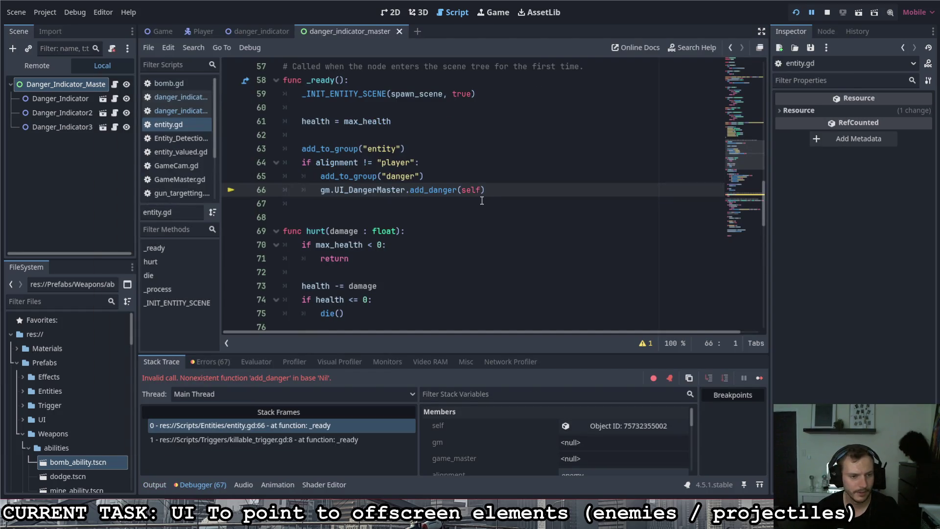
Change line 66 to gm.UI_DangerMaster.call_deferred("add_danger", self), then save and run the game.
double_click(342, 190)
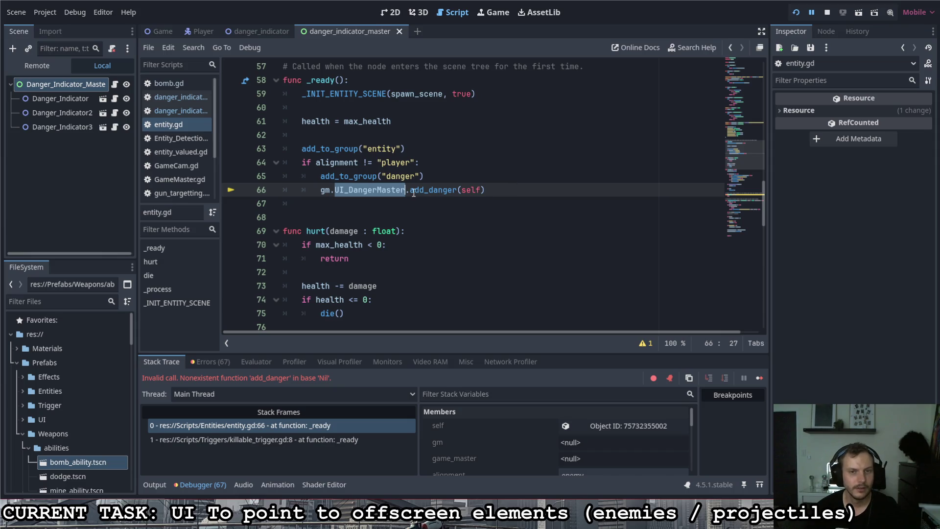
drag(410, 189, 487, 191)
key(BackSpace)
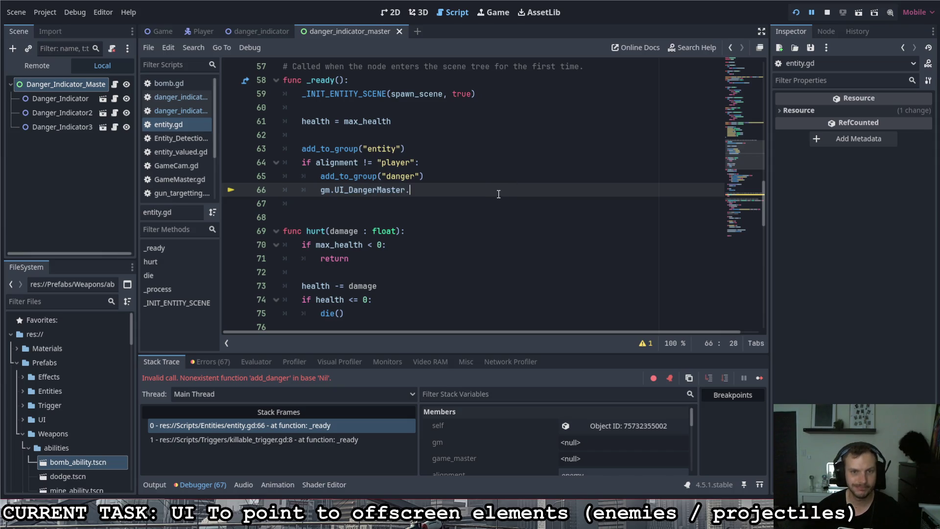
text(call)
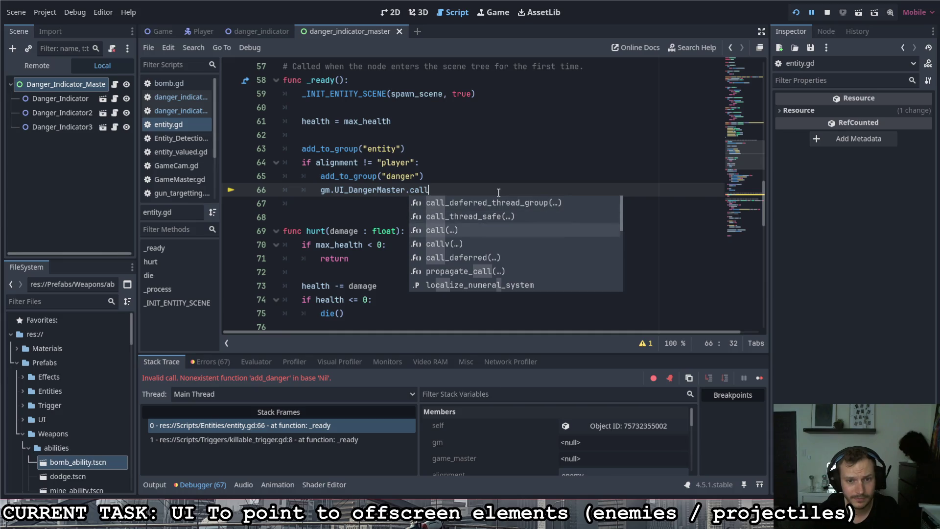
key(Return)
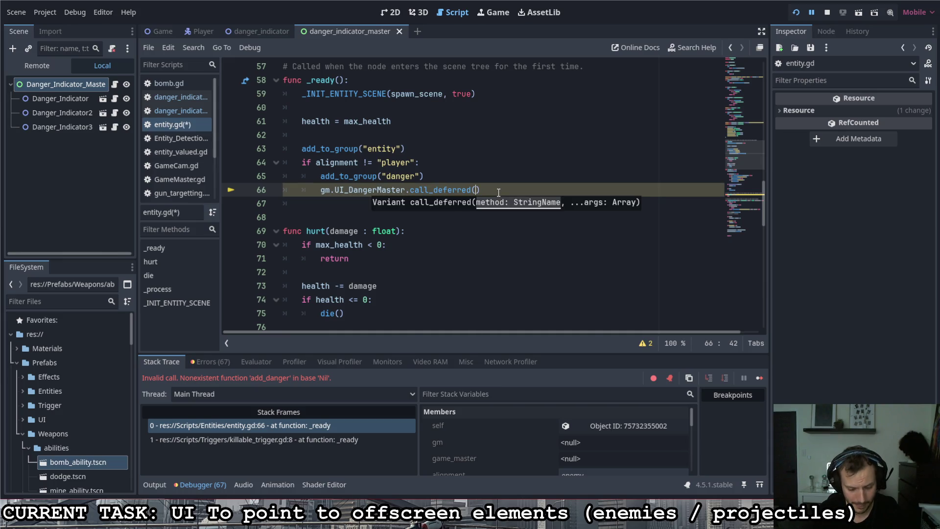
text("add_danger")
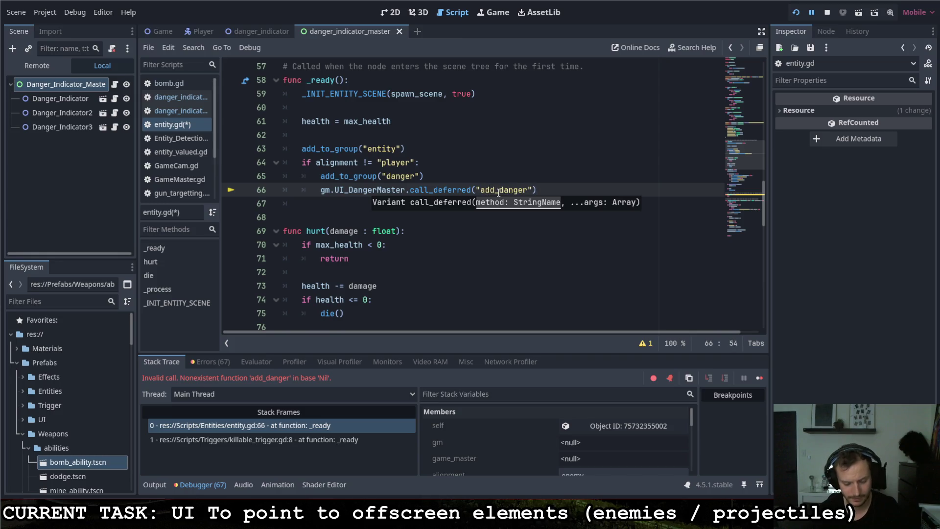
text(, )
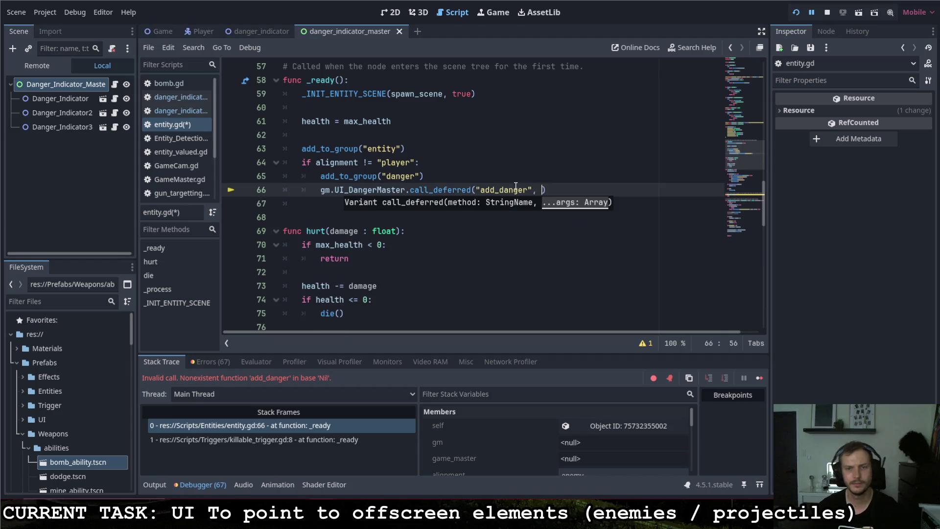
text(self)
key(ctrl+s)
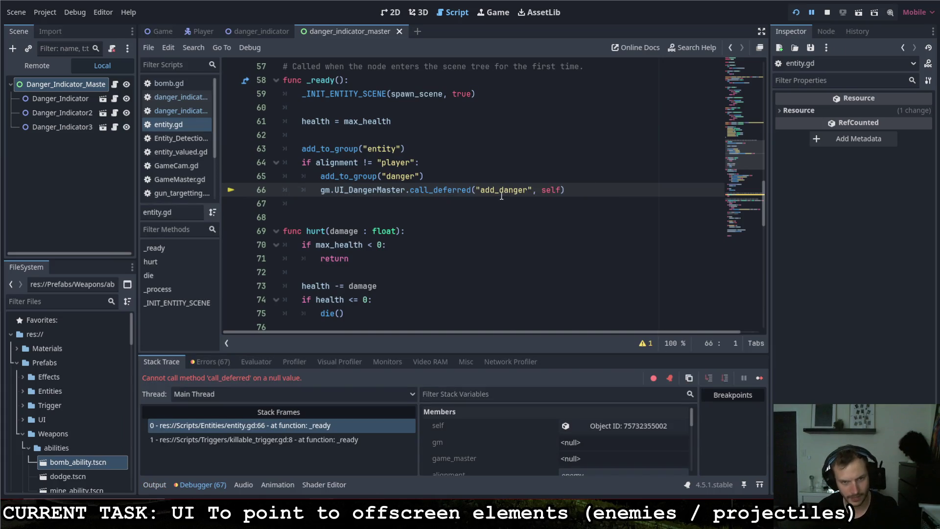
Inspect lines 65–66 after the run fails calling call_deferred on a null gm.
drag(411, 191, 329, 190)
click(354, 191)
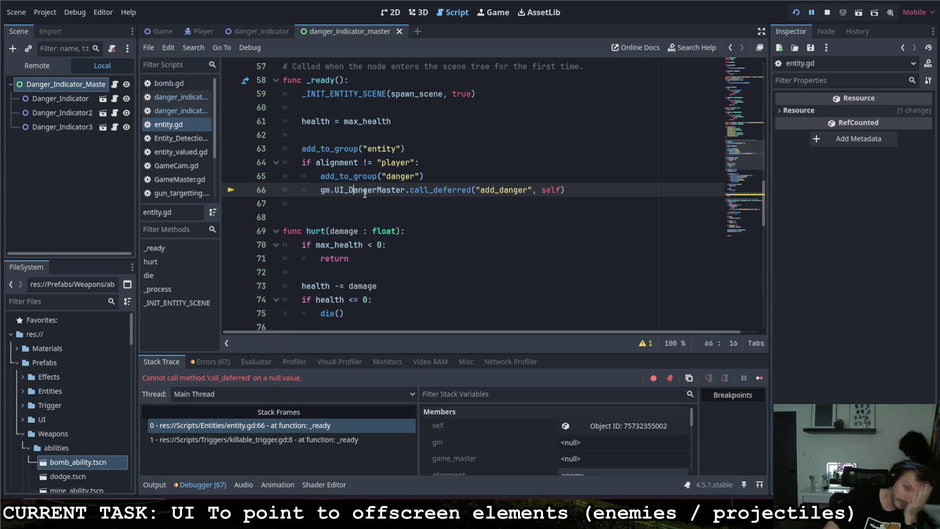
click(455, 180)
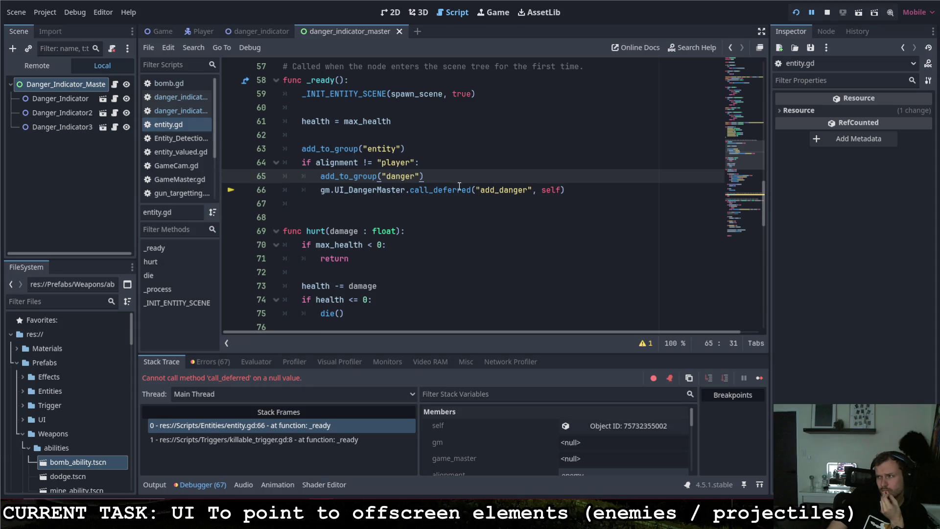
mouse_move(459, 186)
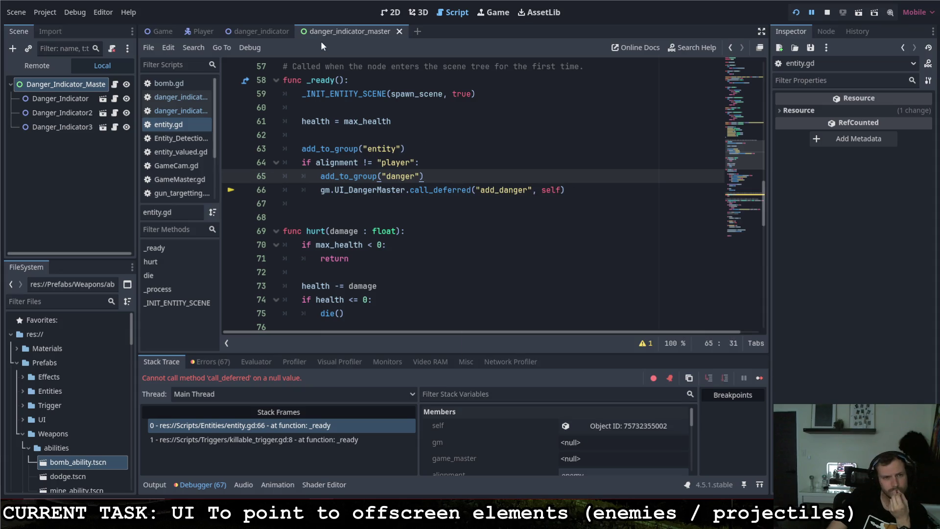
scroll(349, 250, up, 10)
In danger_indicator_master, make arrow (line 4) and active_arrows (line 8) static vars.
scroll(349, 250, down, 6)
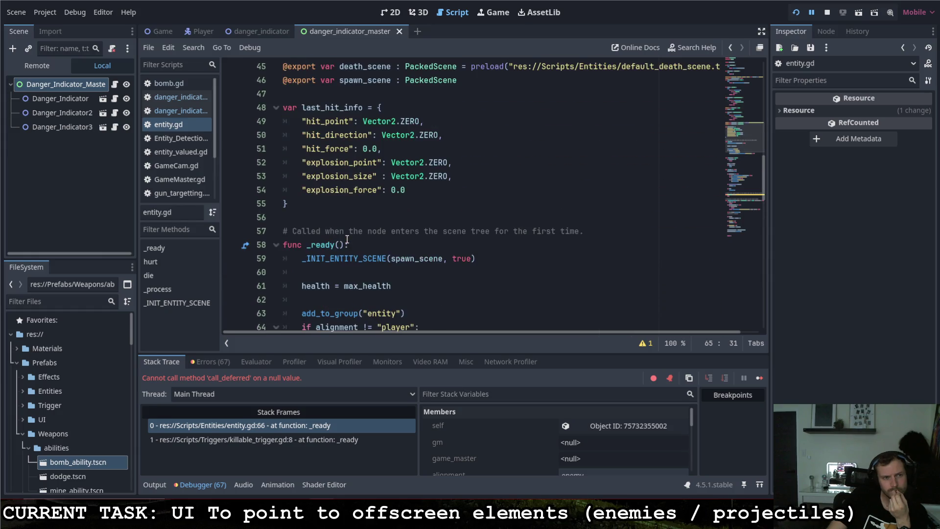
click(114, 85)
scroll(321, 140, up, 8)
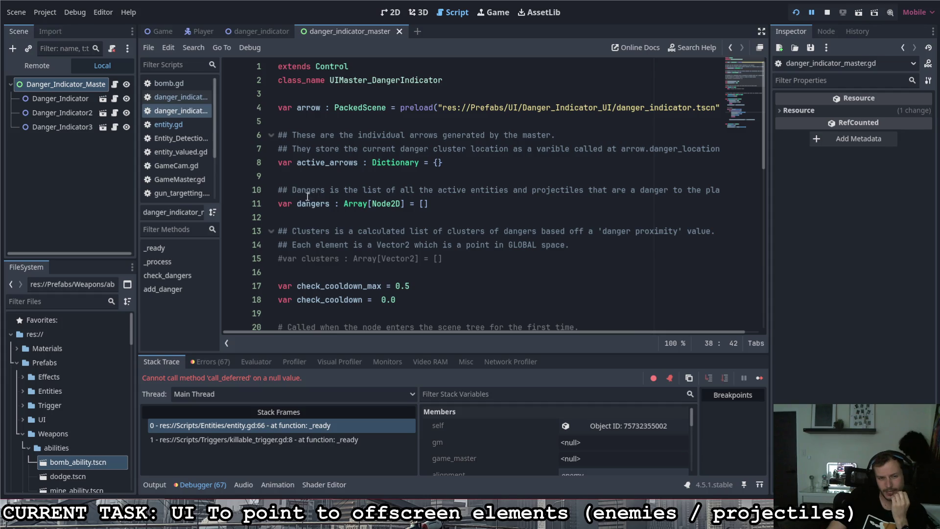
click(279, 108)
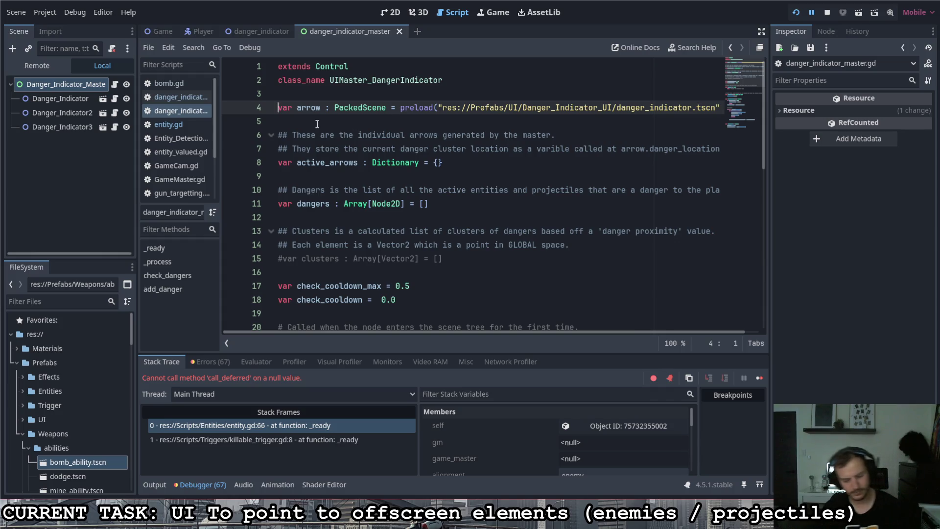
text(static)
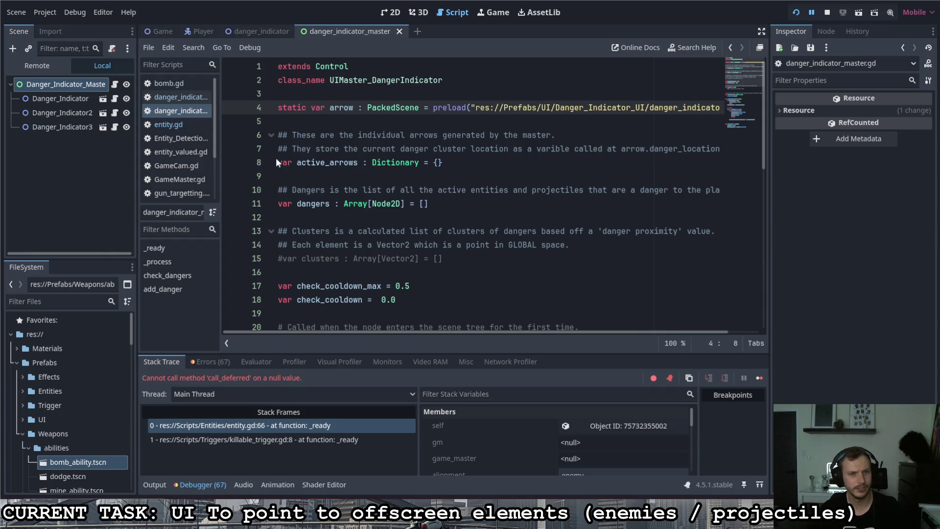
click(276, 162)
text(static)
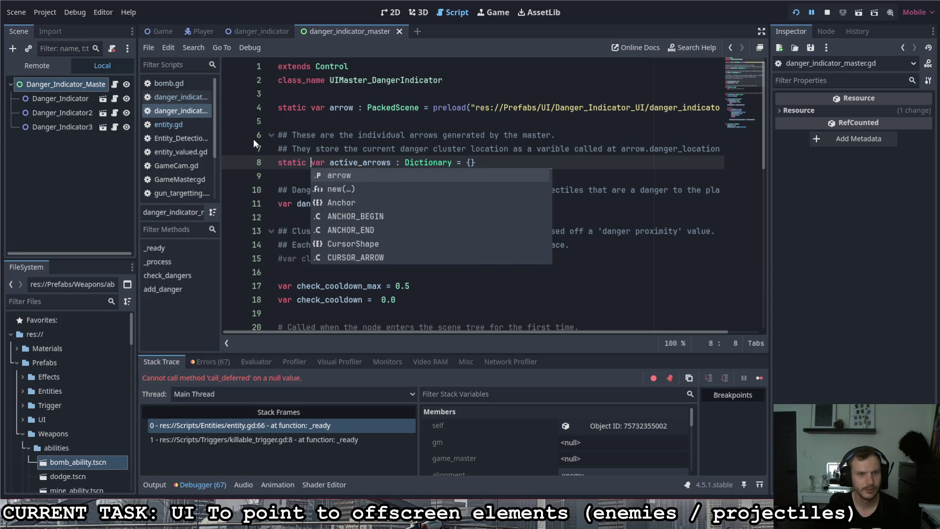
Stop the running game and bring up entity.gd's _ready code in the master scene.
click(277, 204)
click(259, 31)
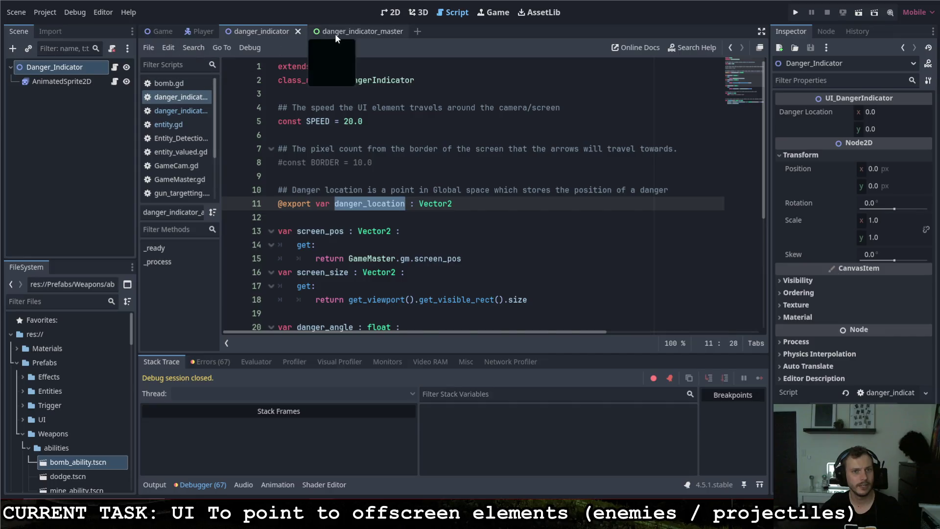
click(335, 31)
click(191, 125)
scroll(381, 230, down, 3)
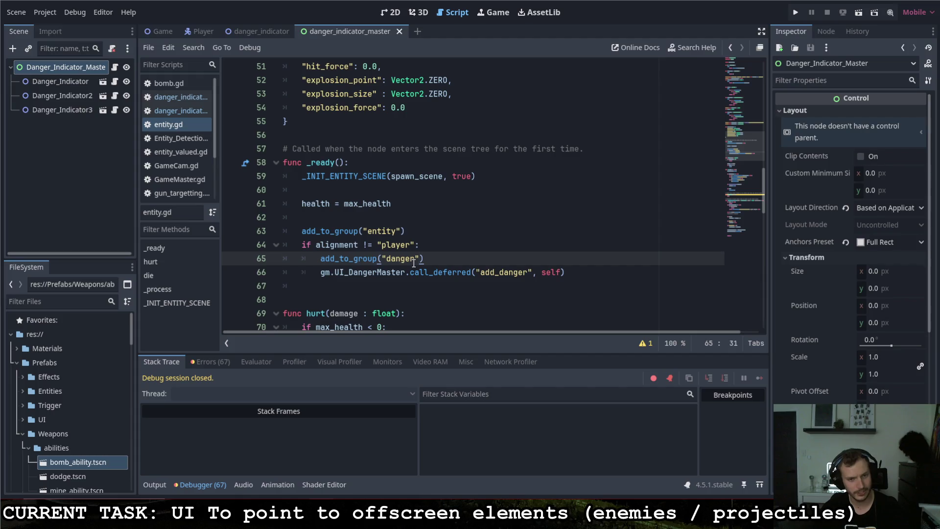
Swap gm for UIMaster_DangerIndicator on line 66, make add_danger static, and save.
key(ctrl+shift+Right)
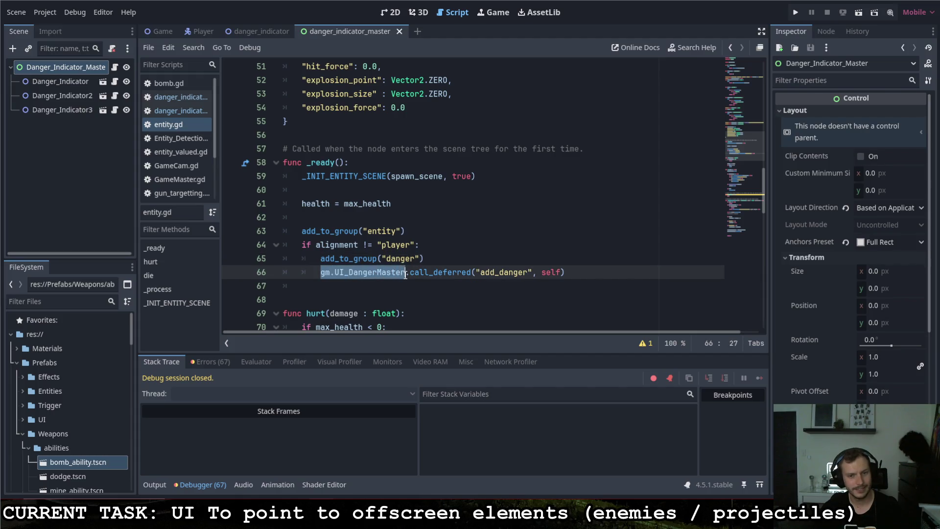
text(UIMaster_DangerIndicator)
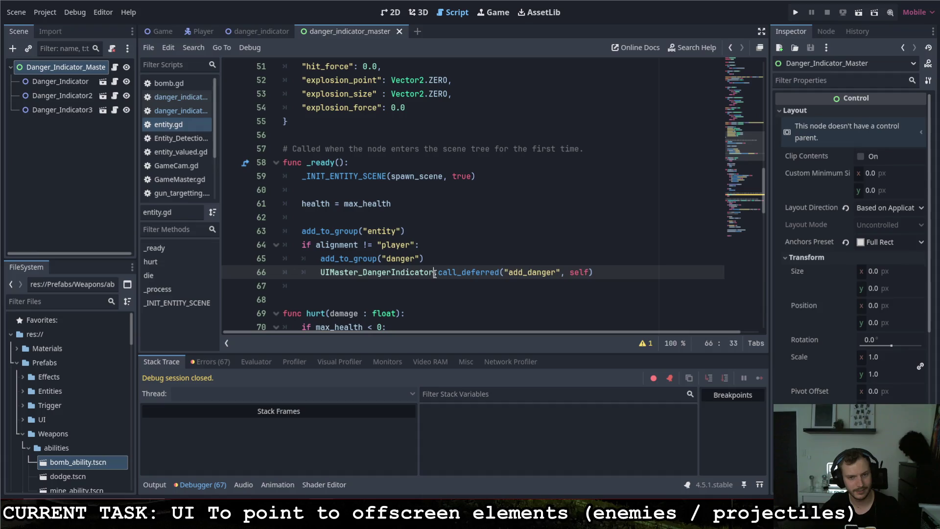
click(261, 32)
scroll(290, 285, down, 5)
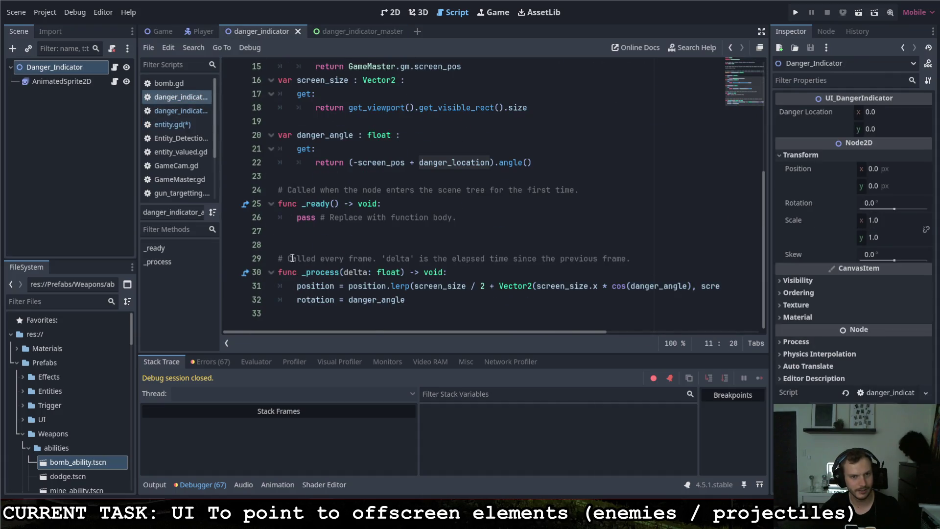
click(328, 29)
scroll(294, 251, down, 10)
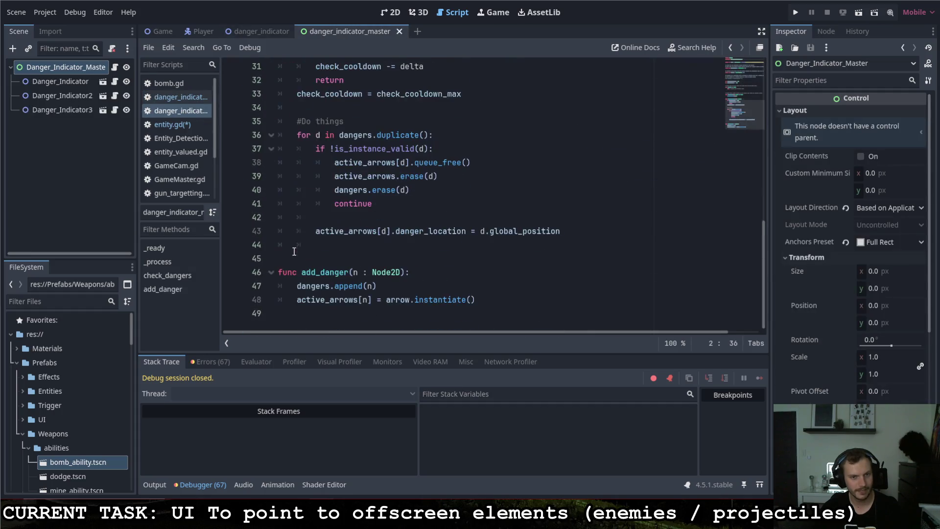
click(278, 273)
text(static)
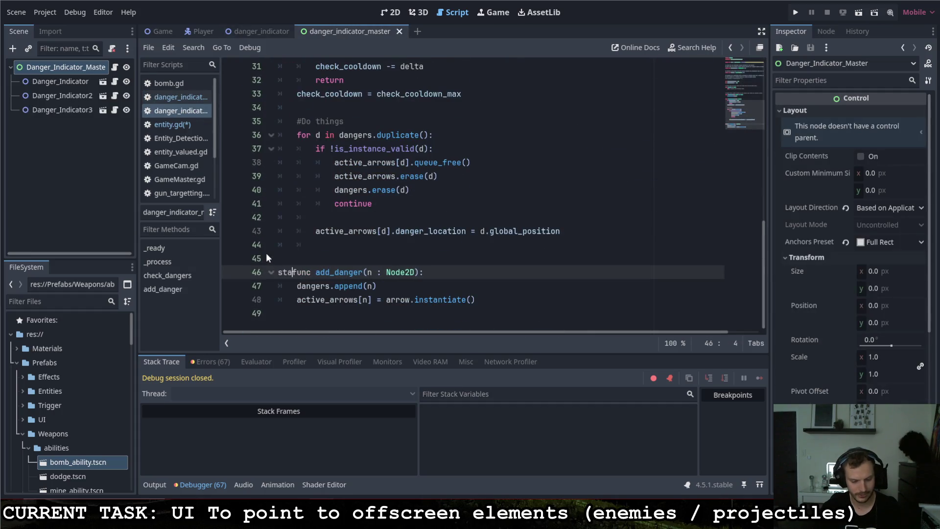
key(ctrl+s)
click(318, 261)
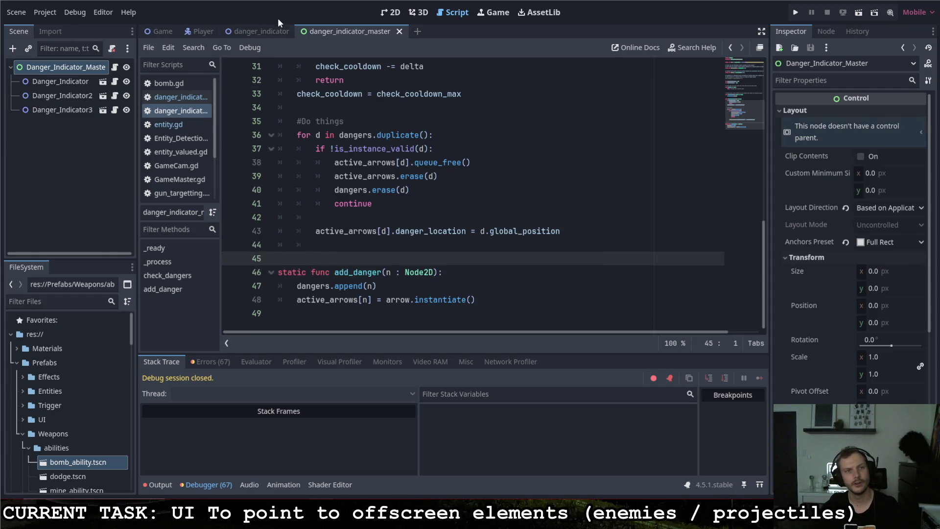
Rewrite entity.gd line 66 as UIMaster_DangerIndicator.add_danger(self).
click(269, 27)
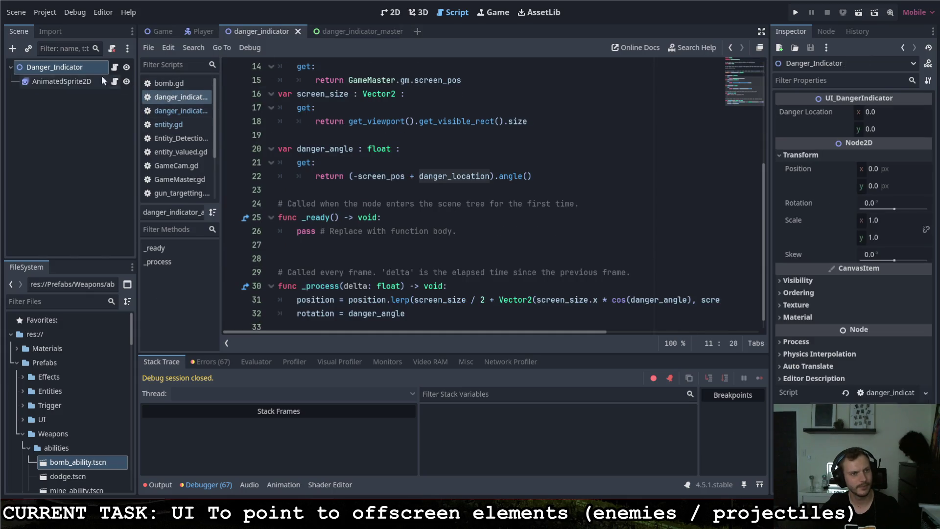
click(357, 31)
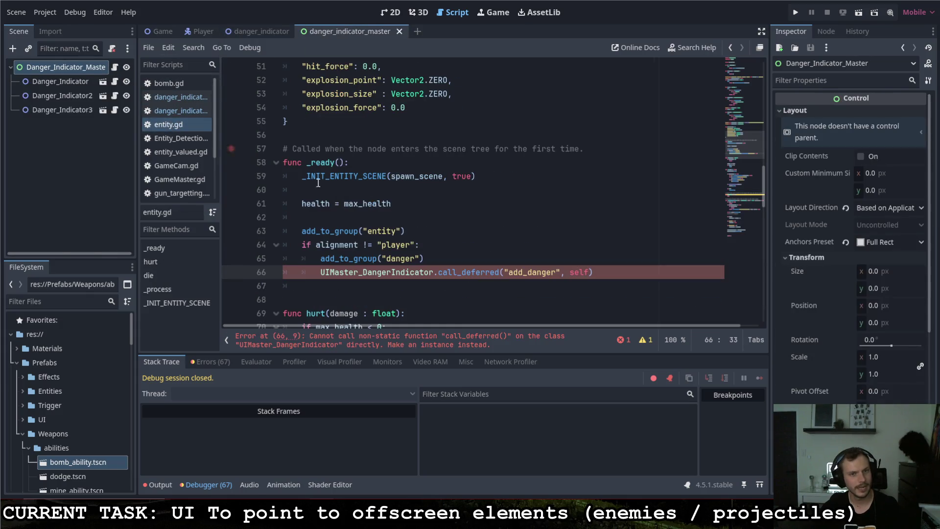
drag(439, 272, 513, 274)
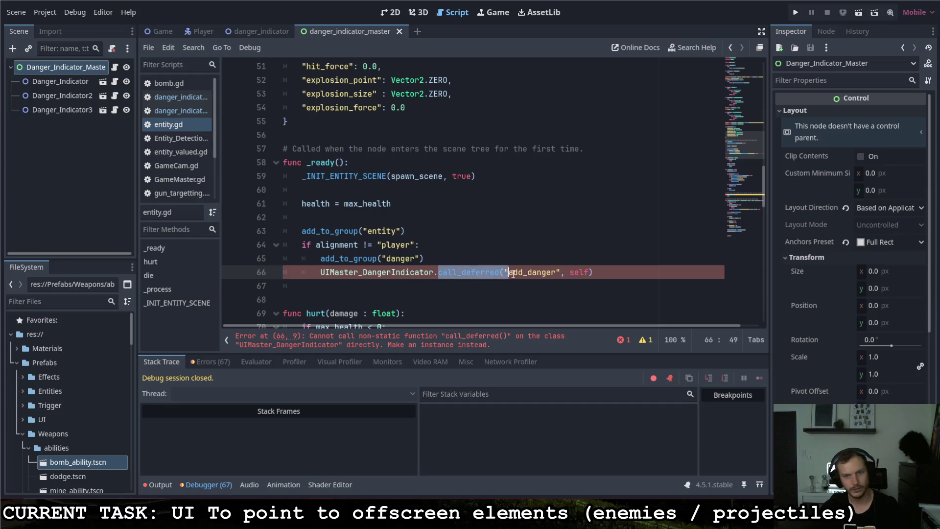
key(Delete)
key(Delete)
key(Delete)
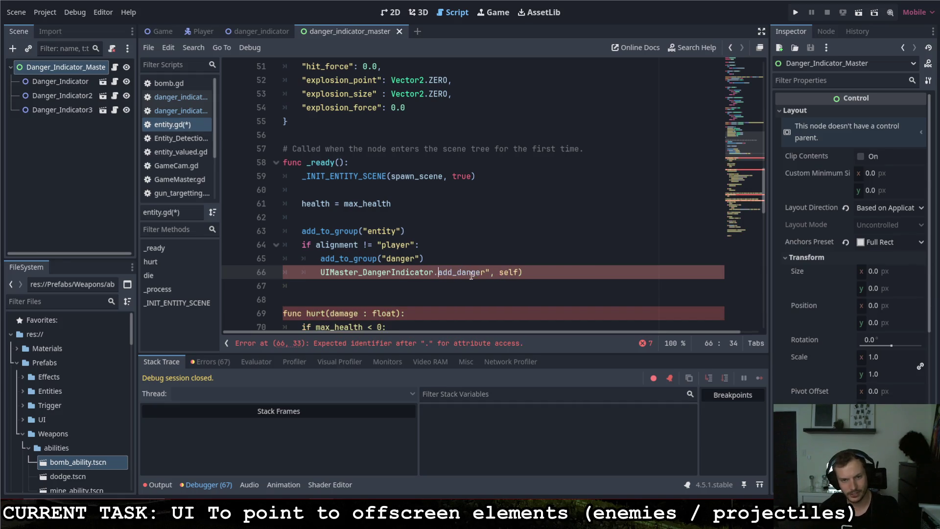
click(485, 272)
key(shift+End)
key(Delete)
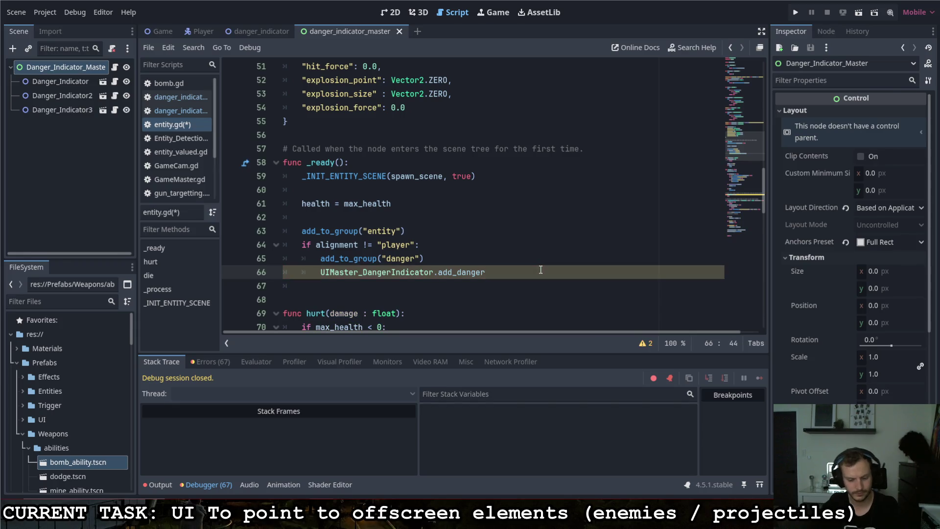
key(BackSpace)
text((self)
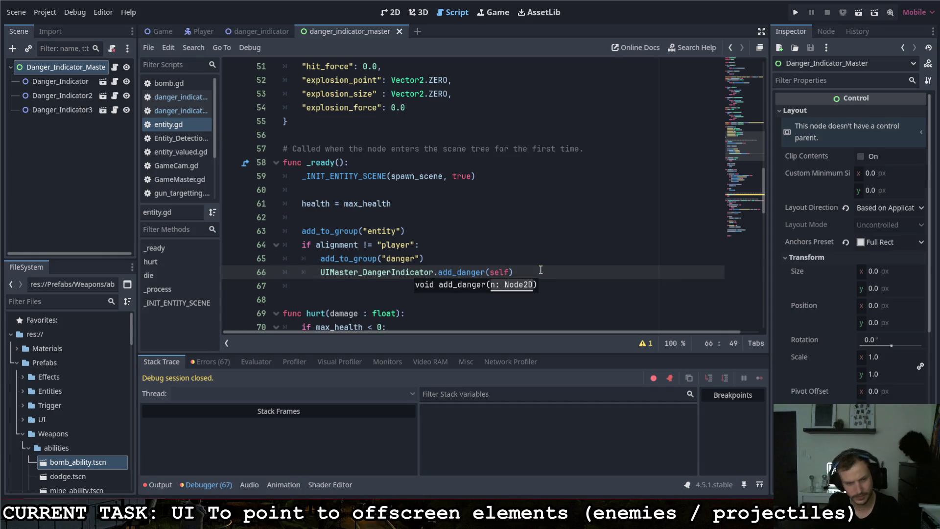
click(558, 268)
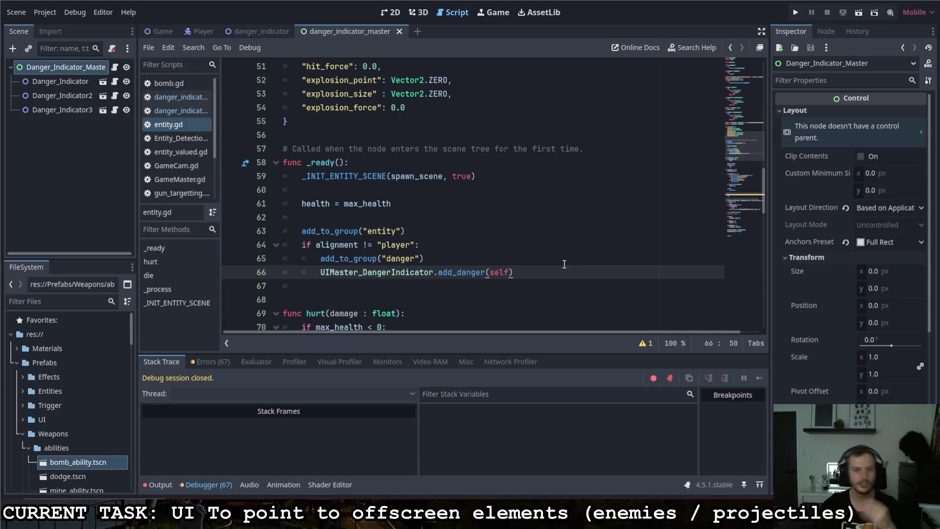
click(248, 30)
click(205, 30)
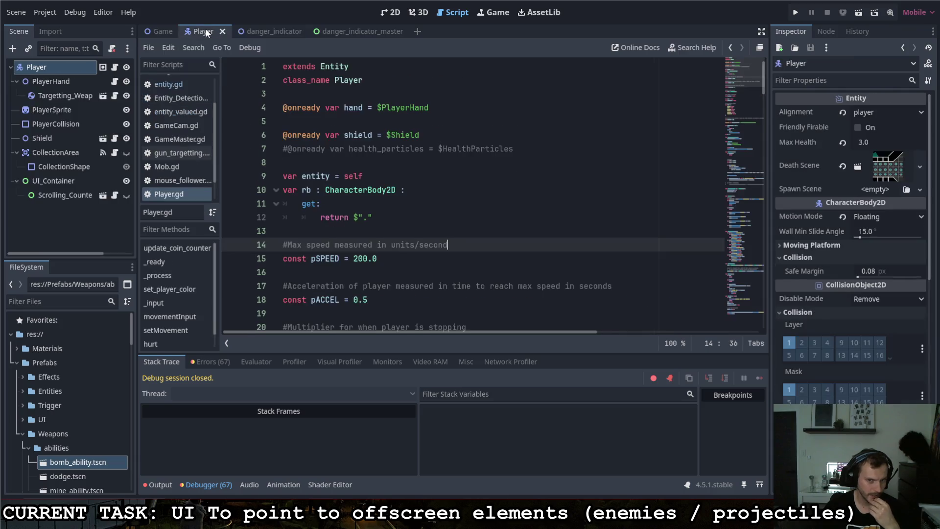
Review the danger_indicator, Player and danger_indicator_master scripts.
click(247, 30)
double_click(338, 203)
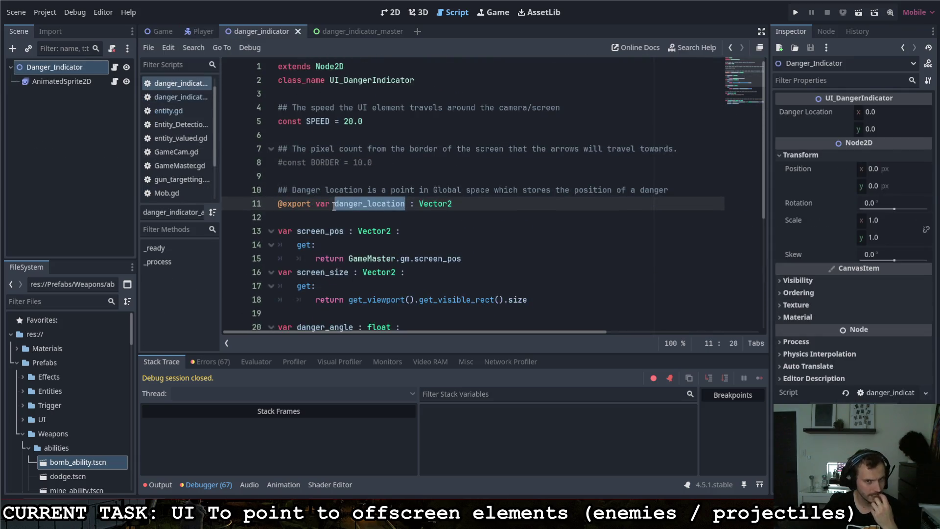
scroll(334, 205, down, 5)
scroll(330, 193, up, 2)
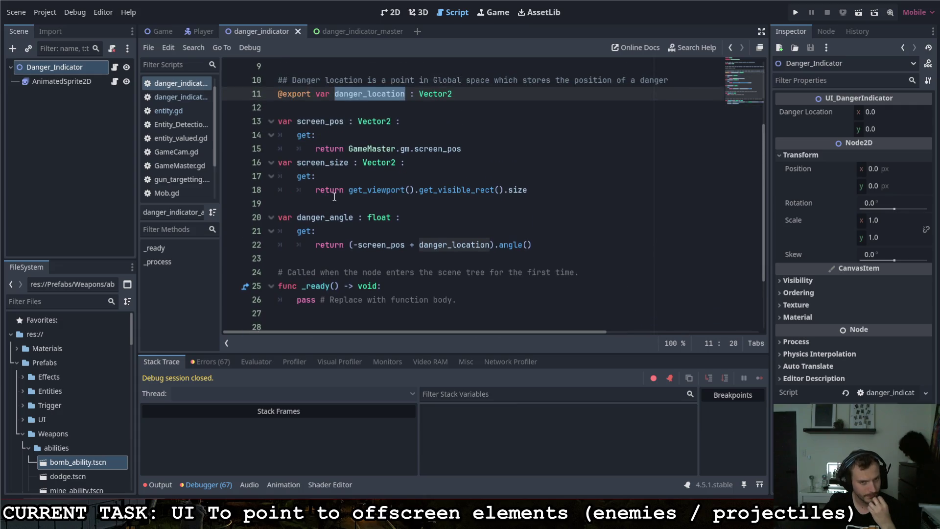
click(198, 35)
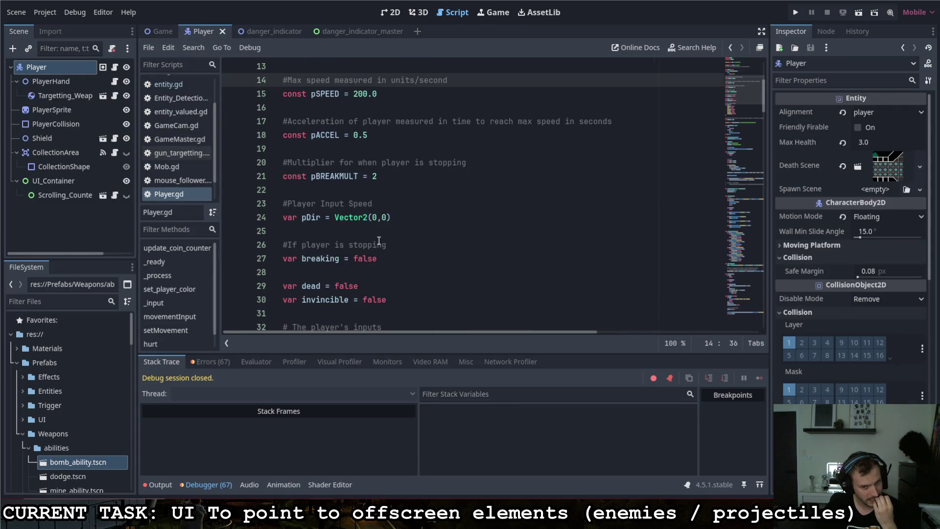
click(334, 29)
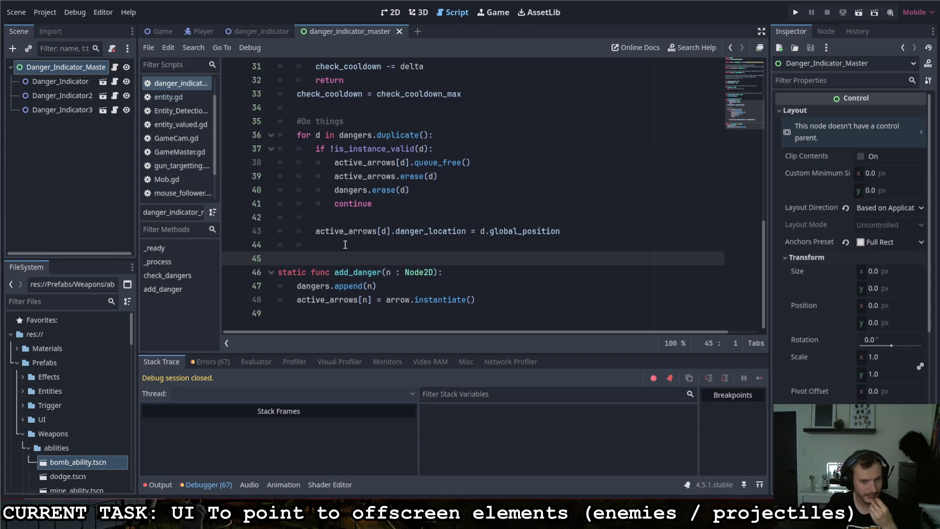
drag(299, 298, 484, 300)
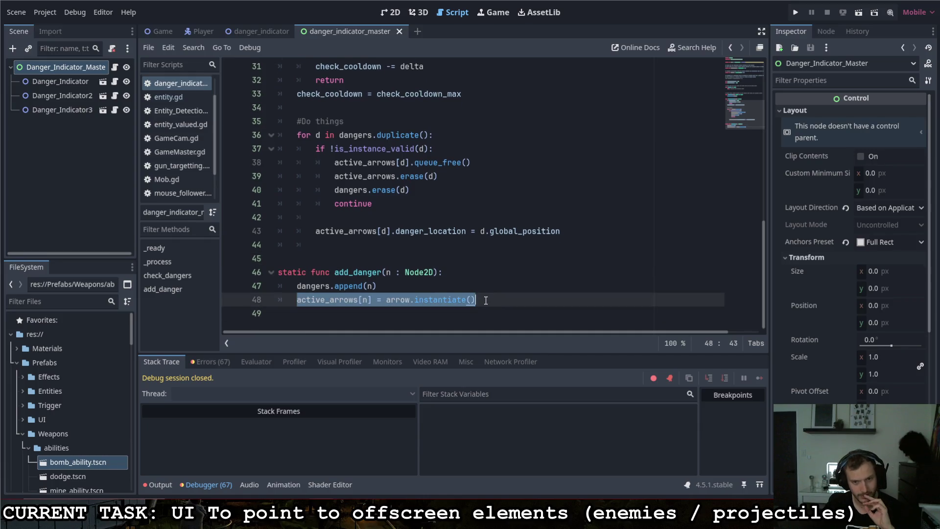
click(483, 299)
scroll(487, 294, up, 2)
scroll(487, 294, up, 10)
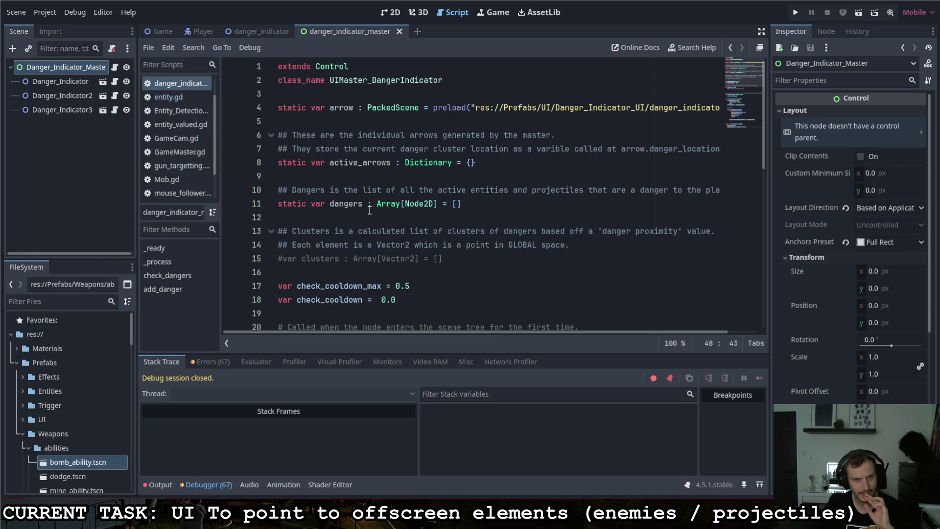
scroll(393, 289, down, 10)
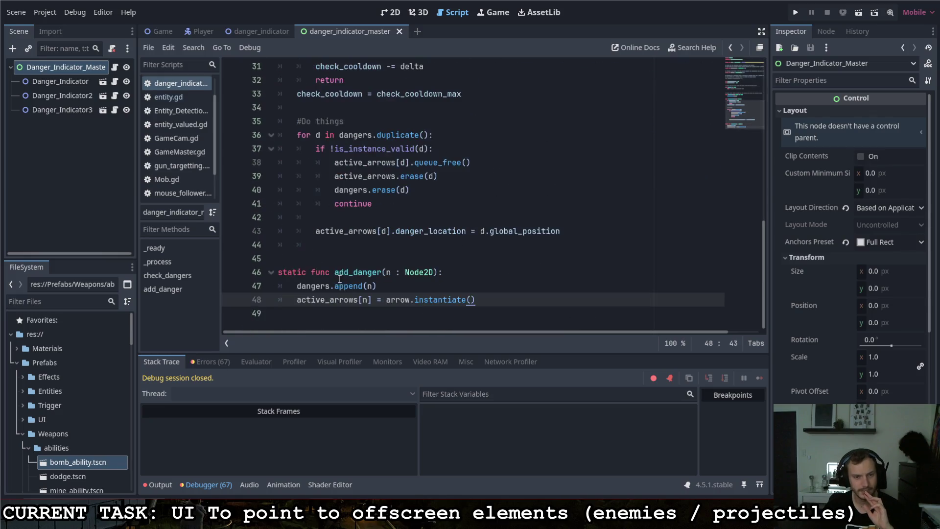
scroll(394, 289, up, 2)
scroll(393, 289, up, 8)
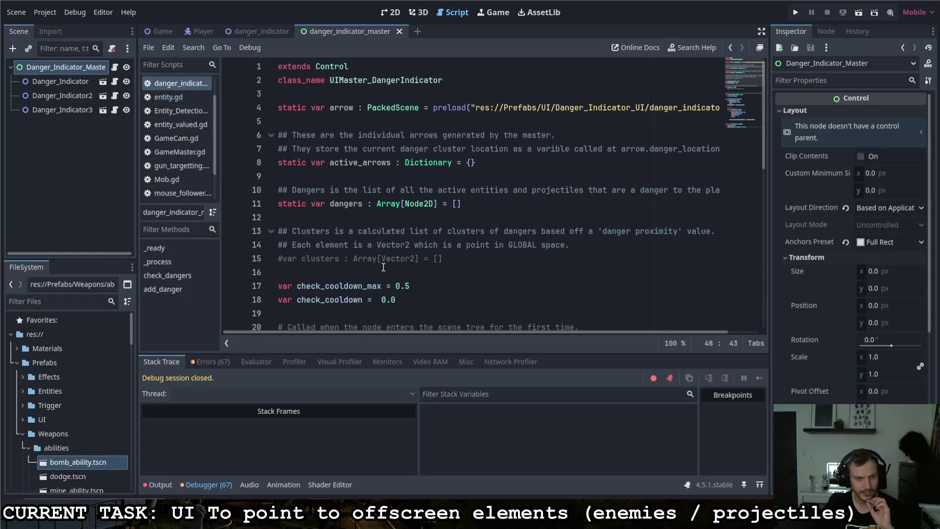
scroll(361, 206, down, 6)
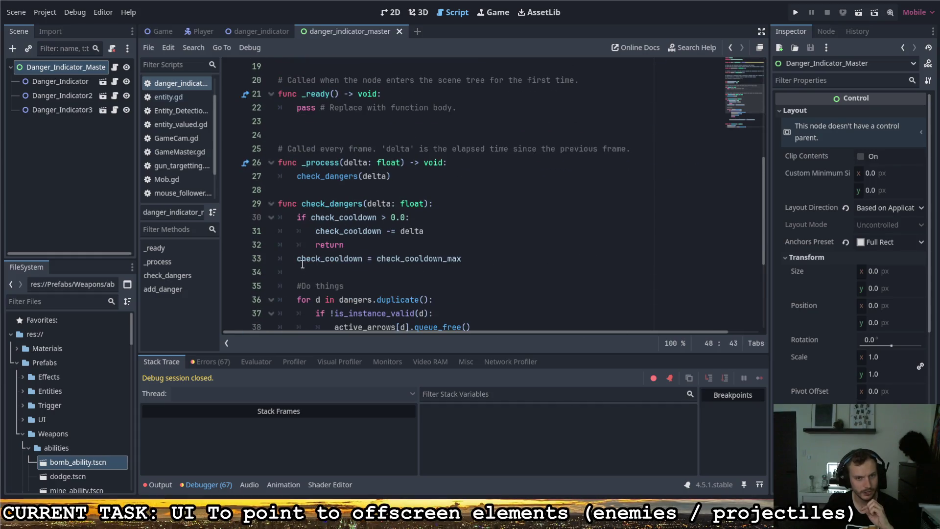
scroll(337, 264, down, 2)
Check the uses of the dangers array on lines 36 and 40, then run the game with F5.
double_click(342, 271)
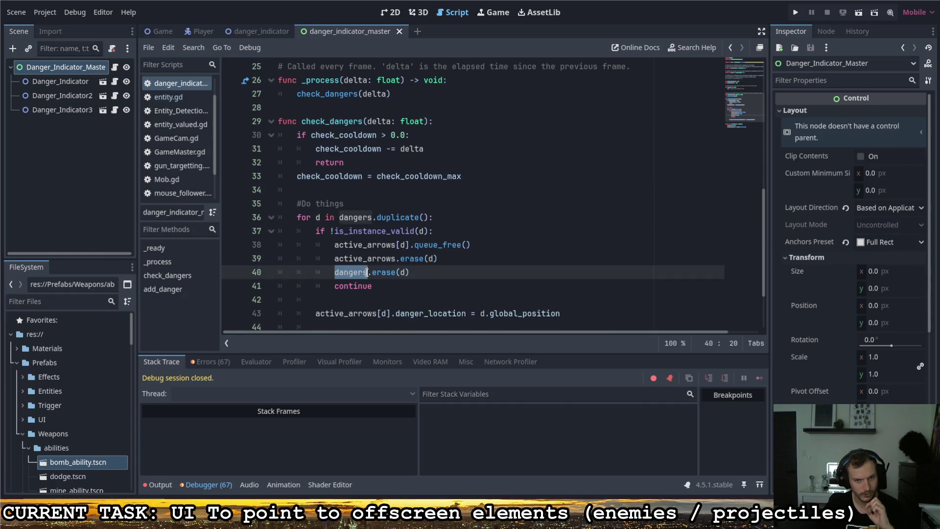
click(340, 218)
drag(350, 219, 373, 218)
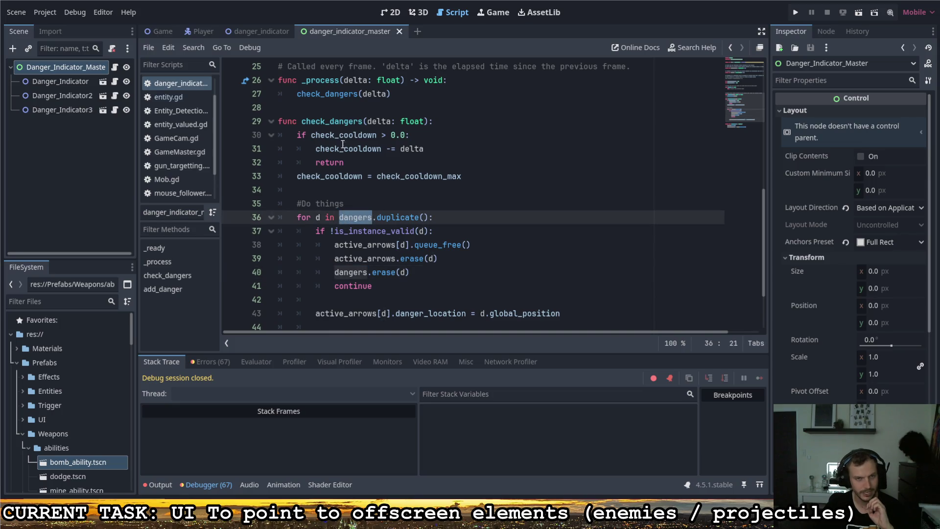
click(440, 221)
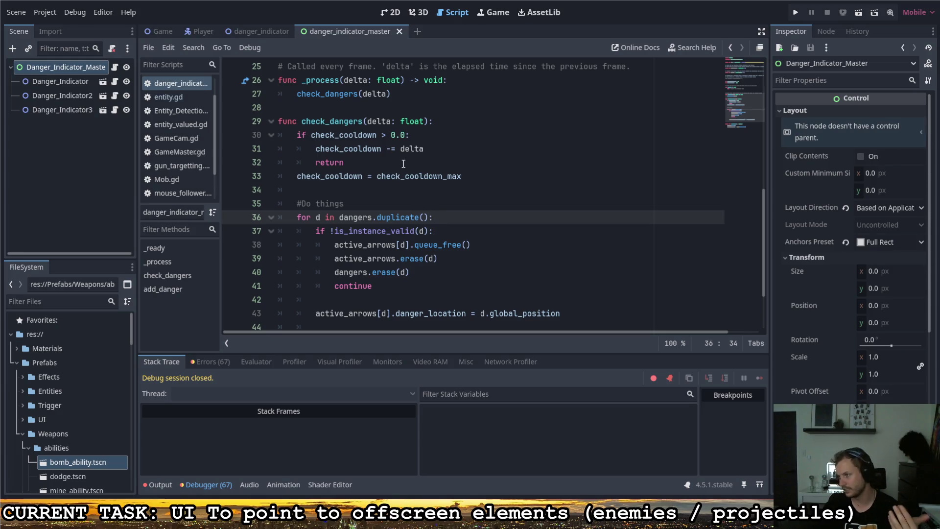
key(F5)
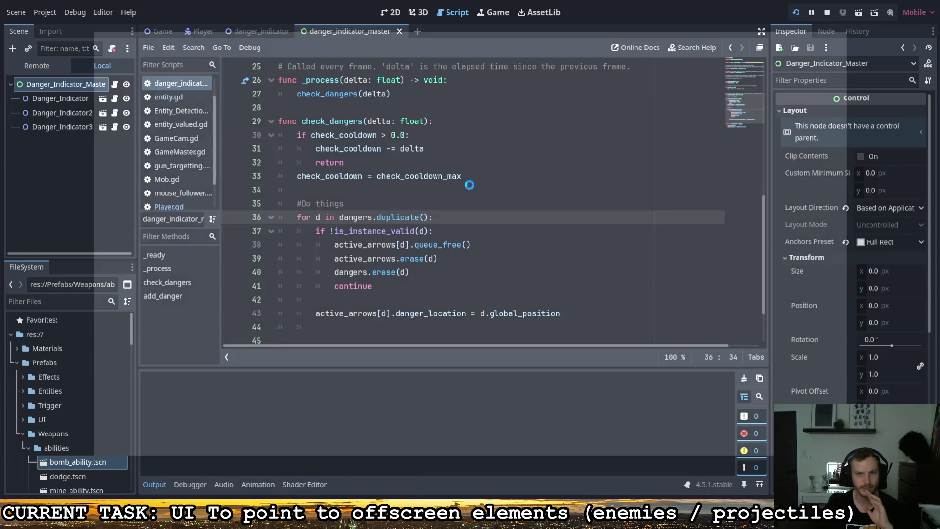
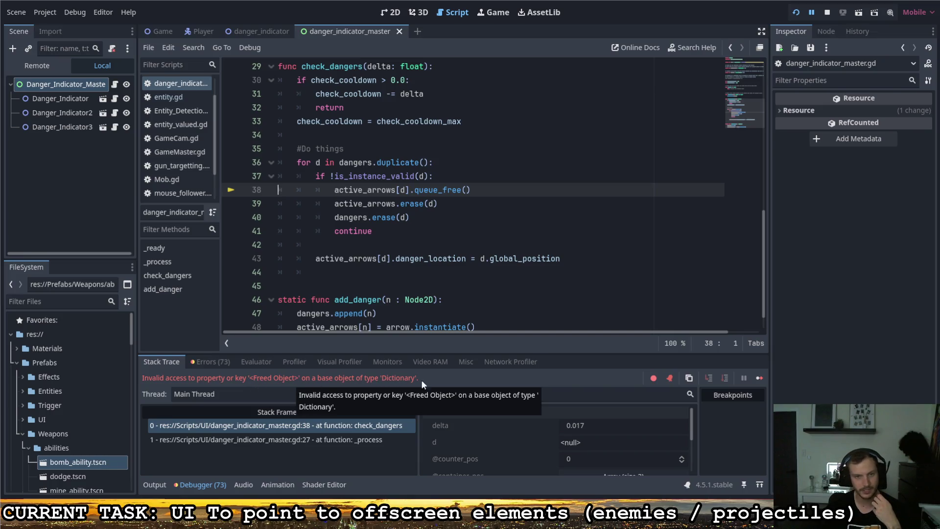
Inspect the active_arrows[d] lookups in the check_dangers loop on lines 37–40.
click(422, 178)
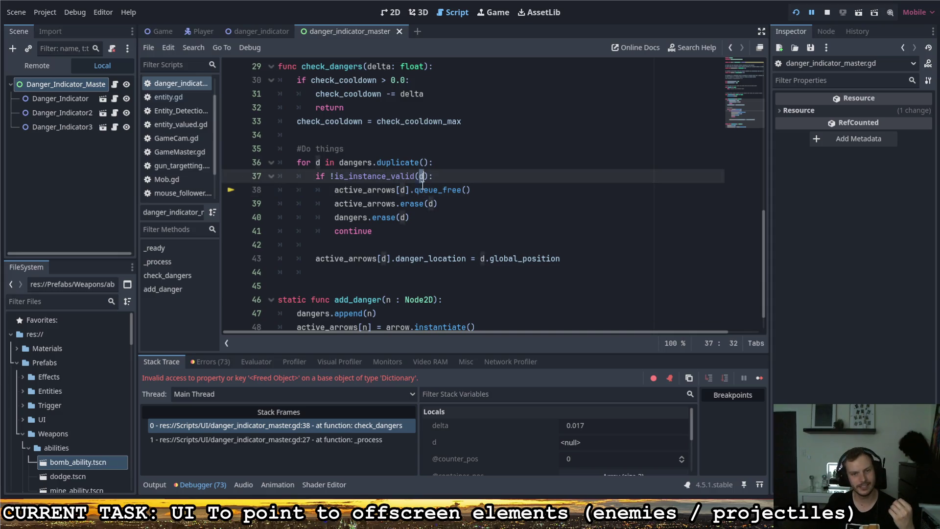
drag(336, 191, 410, 191)
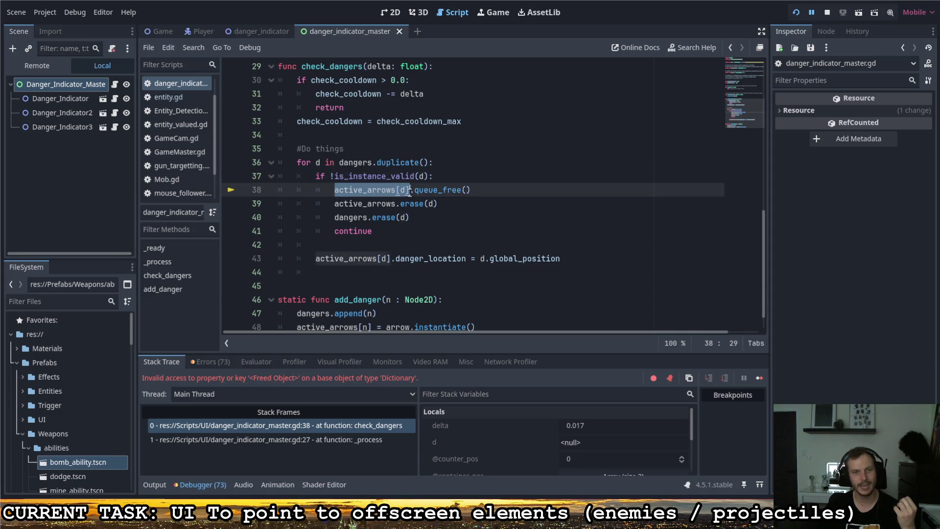
click(417, 222)
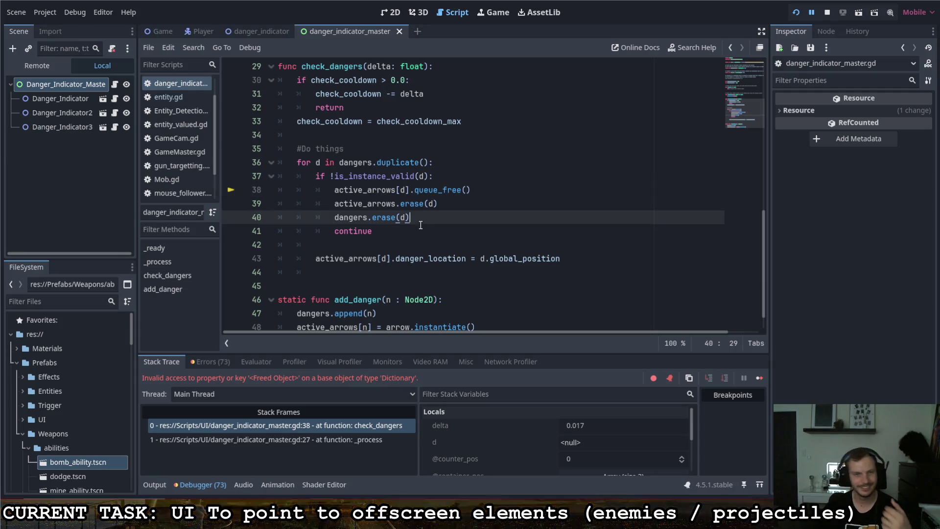
scroll(420, 216, up, 8)
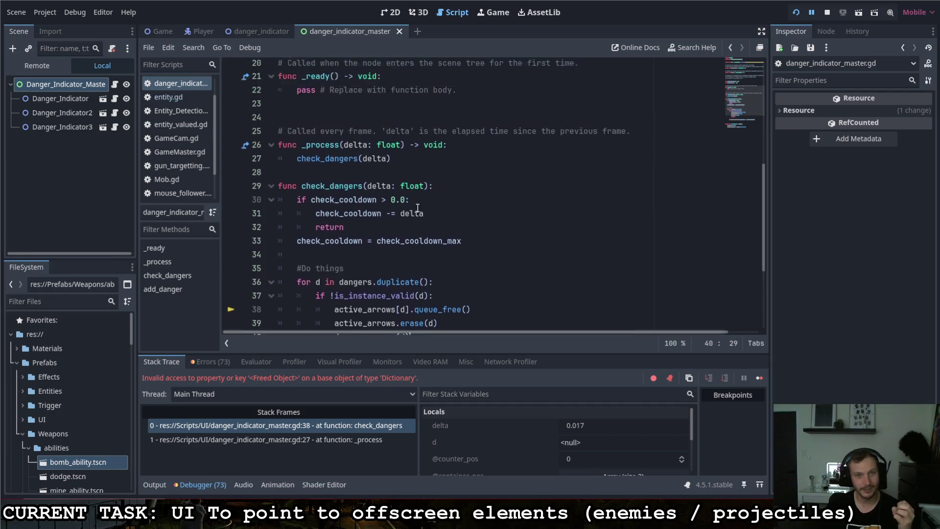
scroll(409, 206, up, 2)
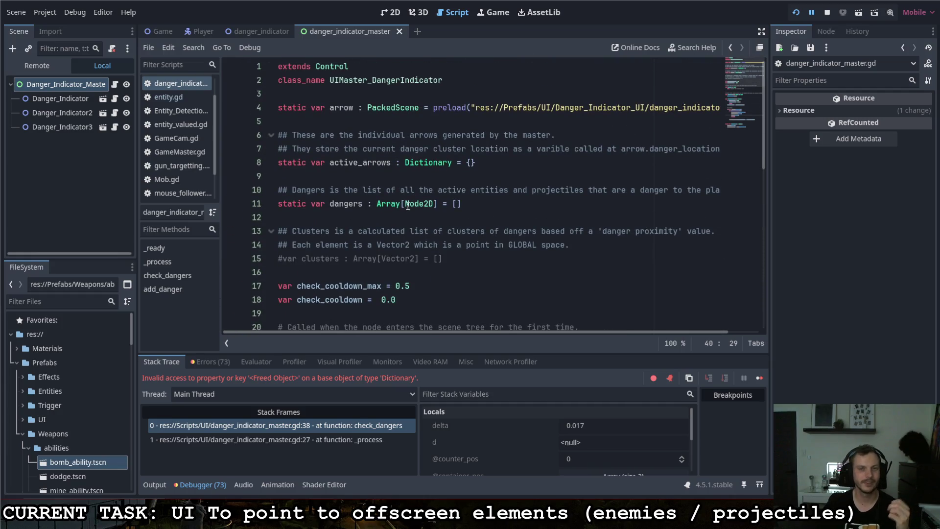
Retype active_arrows on line 8 as Array[UI_DangerIndicator] with an empty [] default.
mouse_move(412, 203)
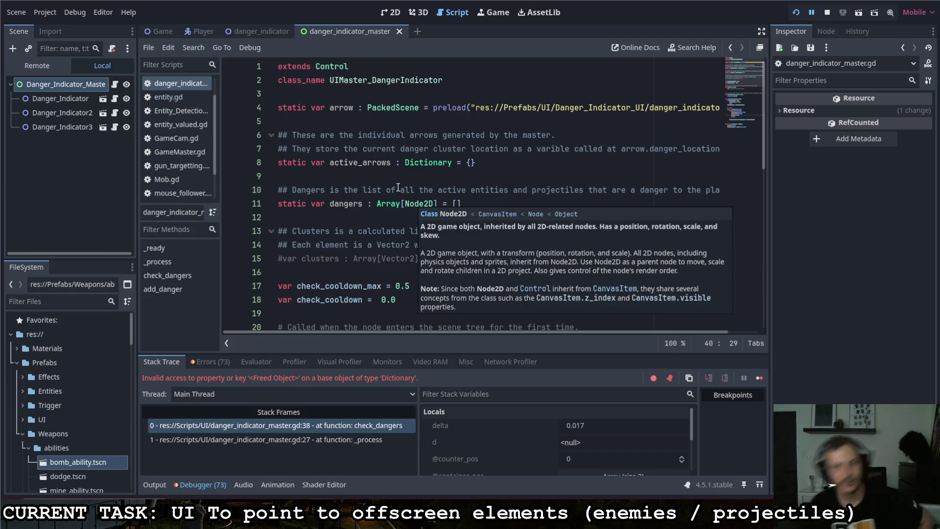
drag(404, 162, 449, 162)
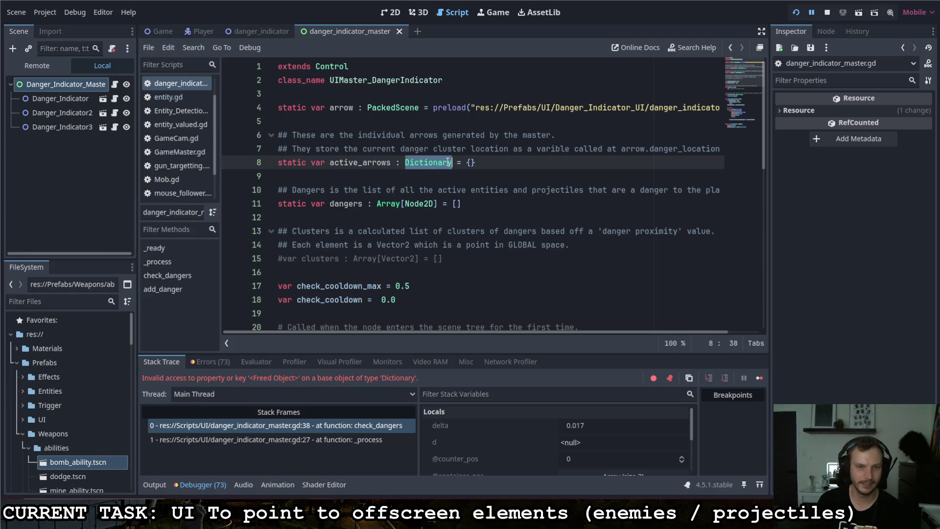
text(Array)
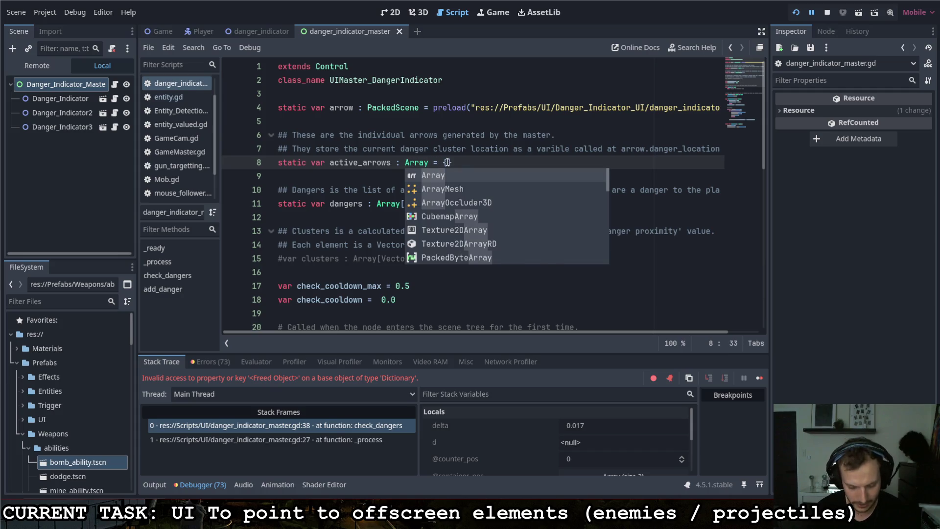
text([N)
key(BackSpace)
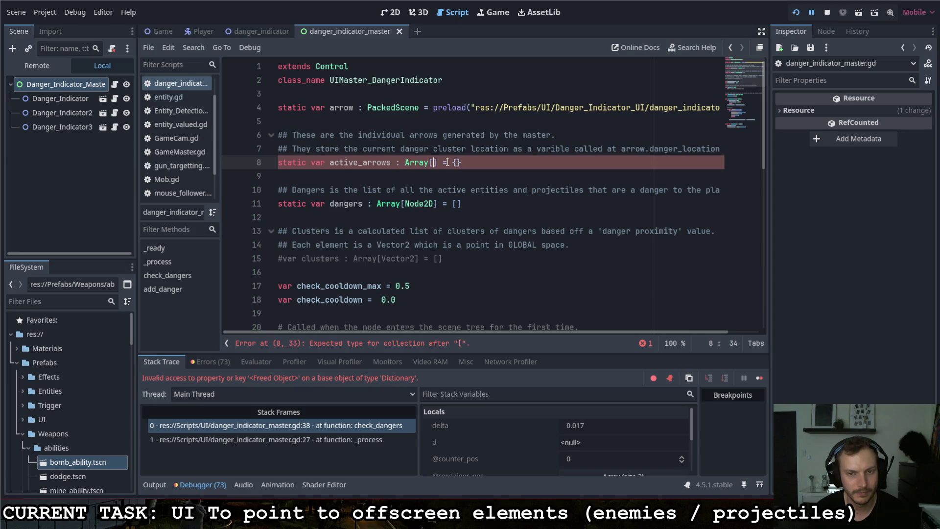
text(da)
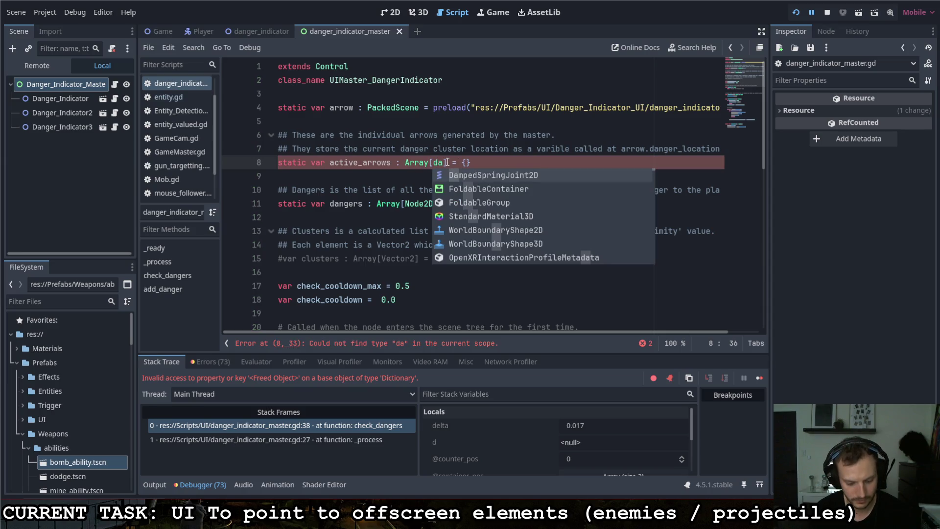
text(nger)
key(Return)
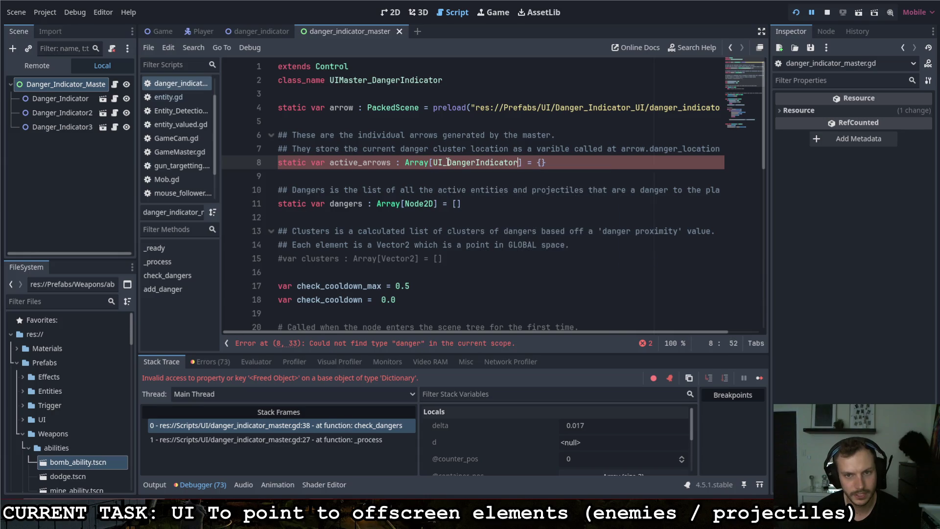
drag(537, 162, 546, 162)
text([)
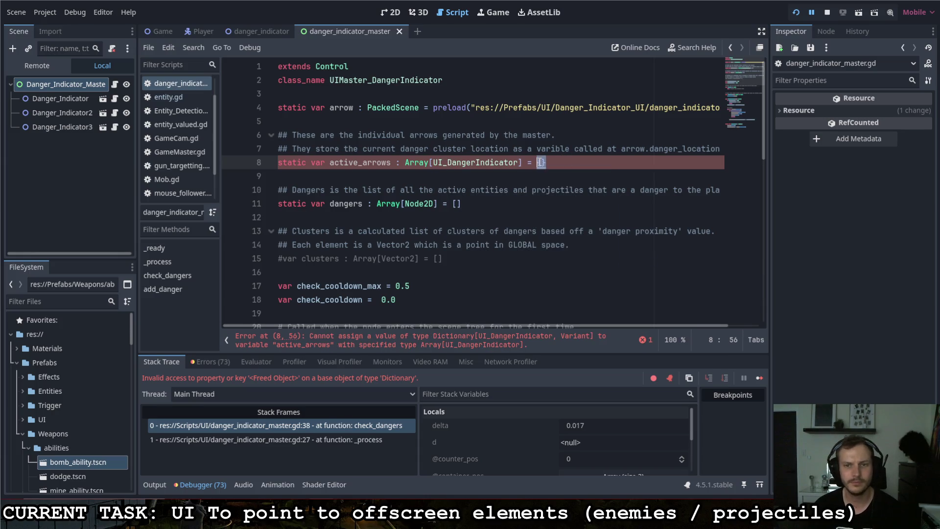
text([)
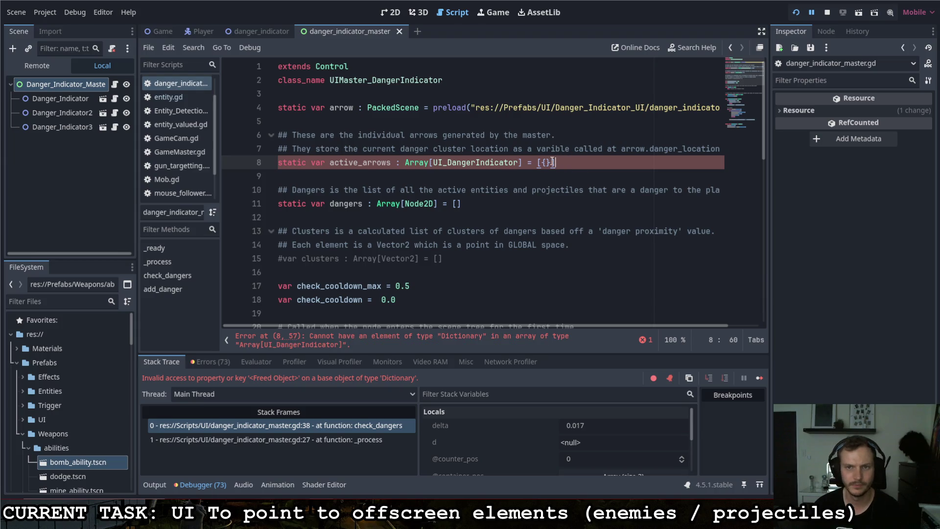
click(554, 161)
scroll(459, 191, down, 4)
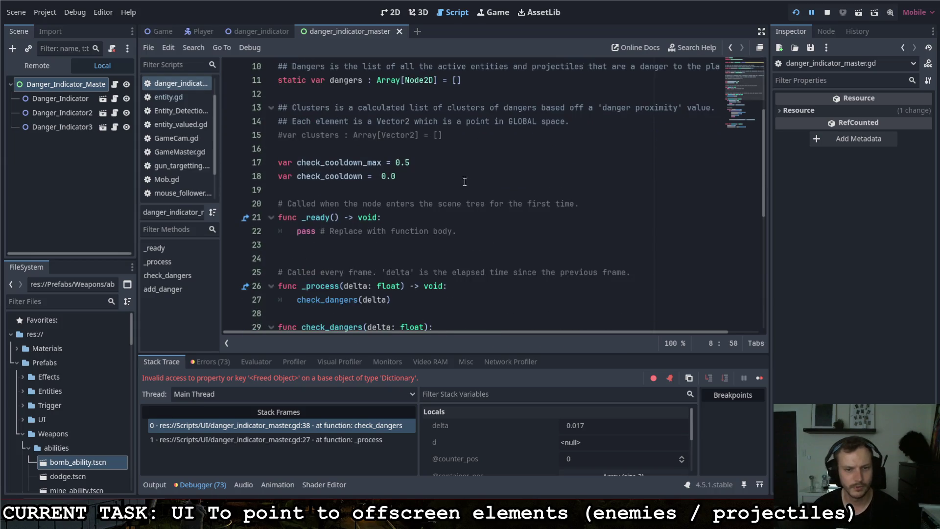
Review the active_arrows[d] lookup on line 38 and its error tooltip.
scroll(460, 191, down, 4)
right_click(445, 175)
key(Escape)
scroll(398, 177, down, 2)
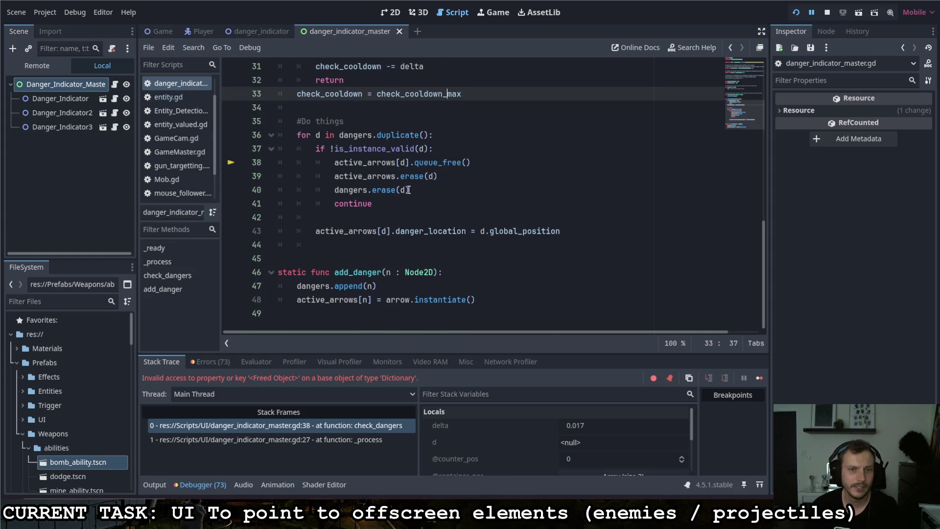
click(414, 163)
mouse_move(415, 163)
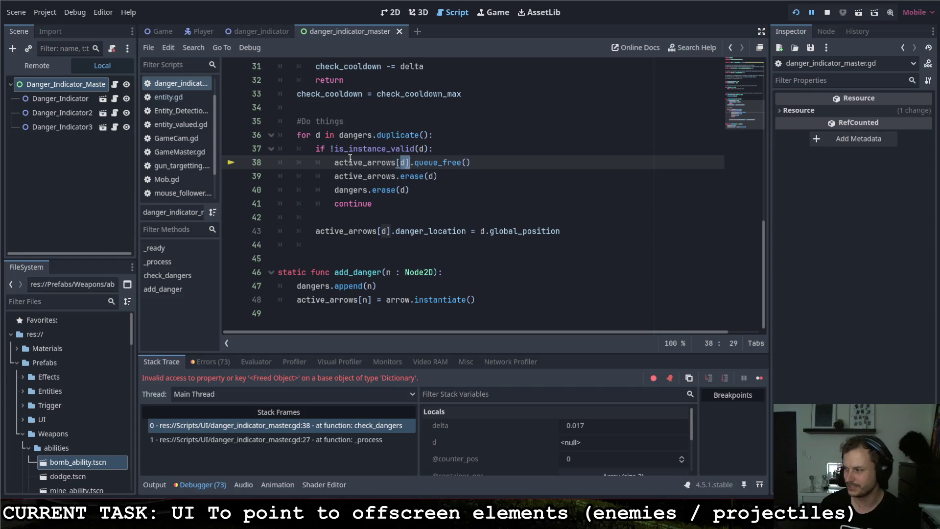
mouse_move(350, 158)
click(415, 149)
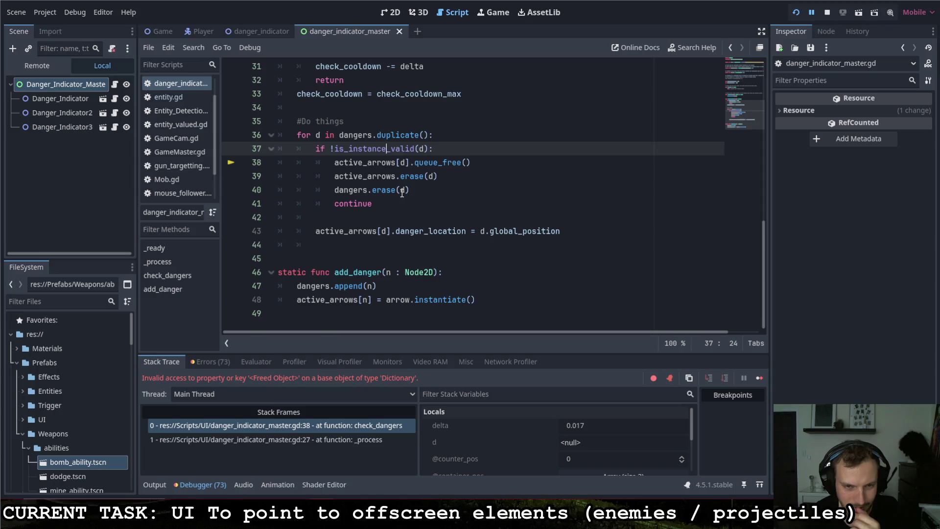
scroll(401, 161, up, 1)
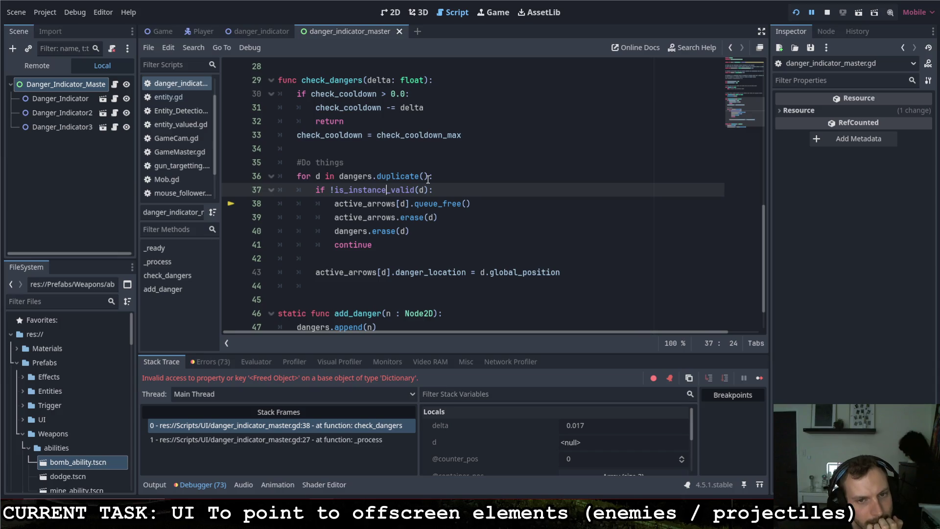
Drop .duplicate() from the line 36 loop and wrap its argument in range().
click(340, 177)
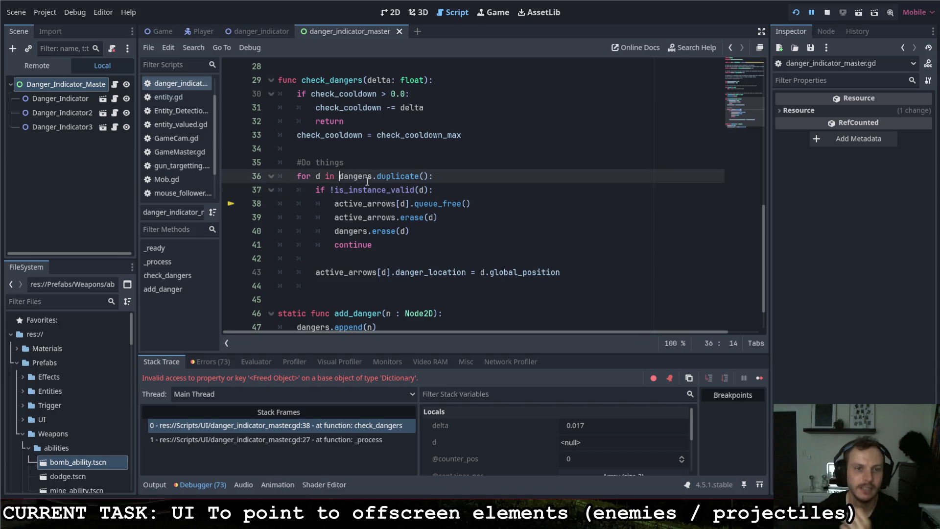
drag(429, 177, 370, 178)
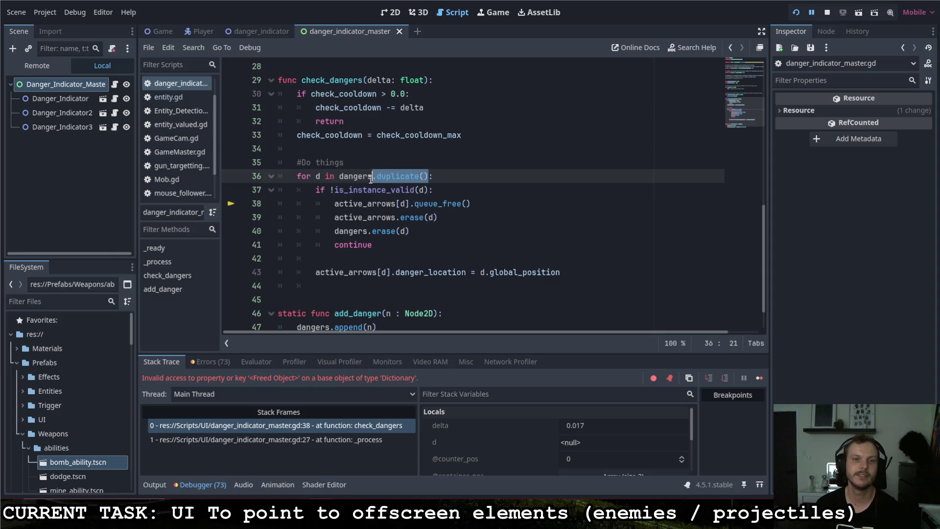
key(BackSpace)
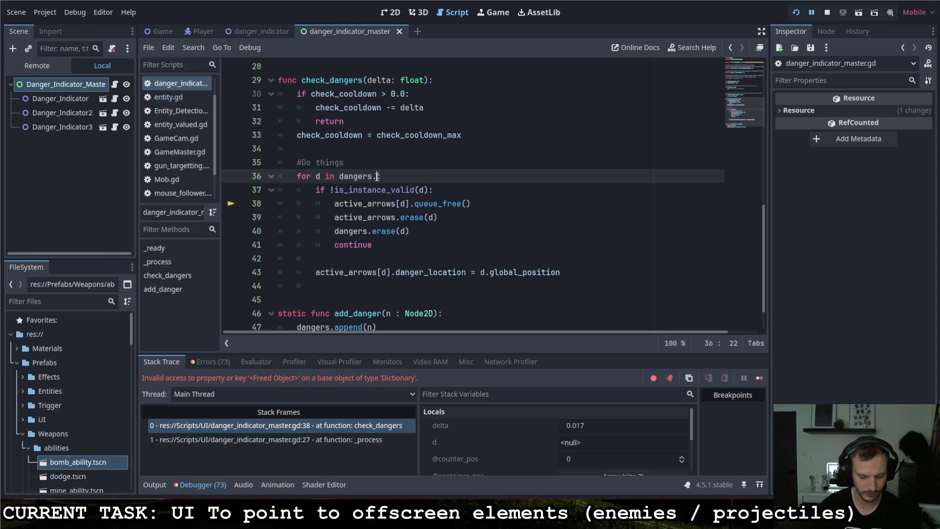
text(count()
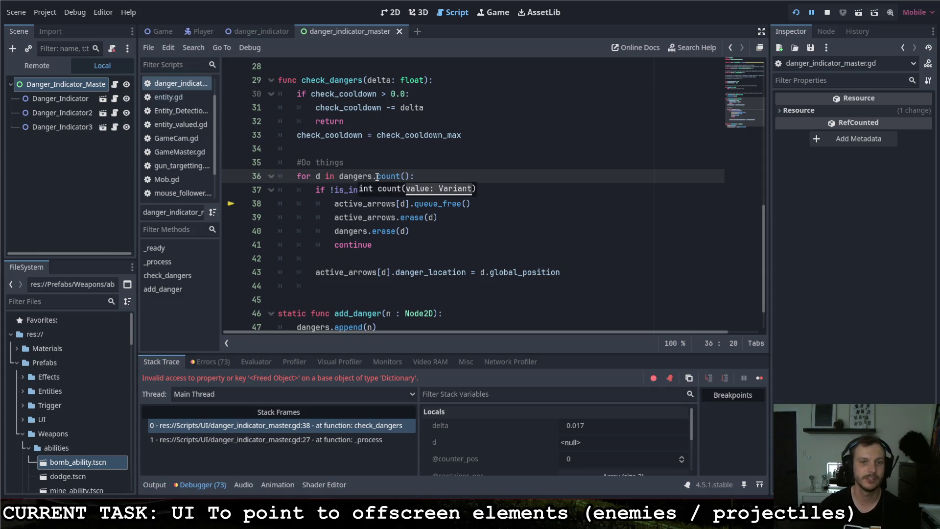
click(385, 164)
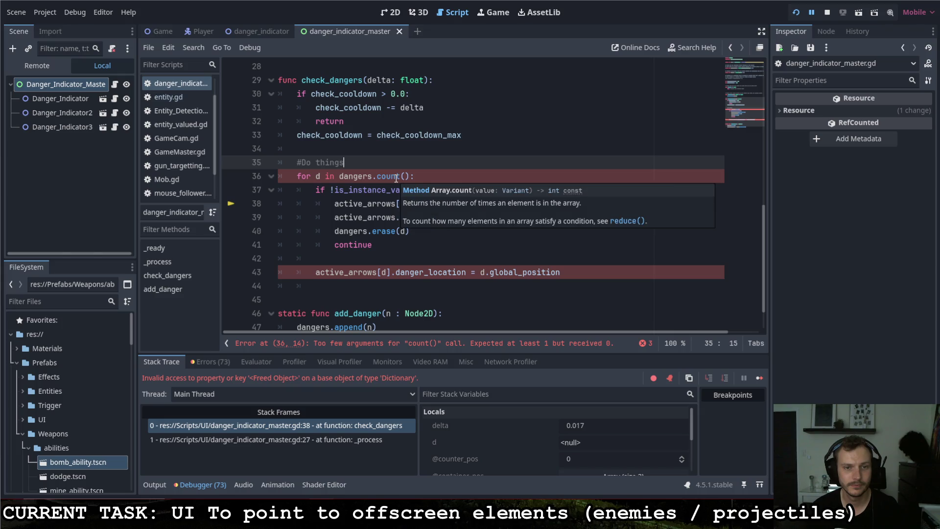
click(396, 177)
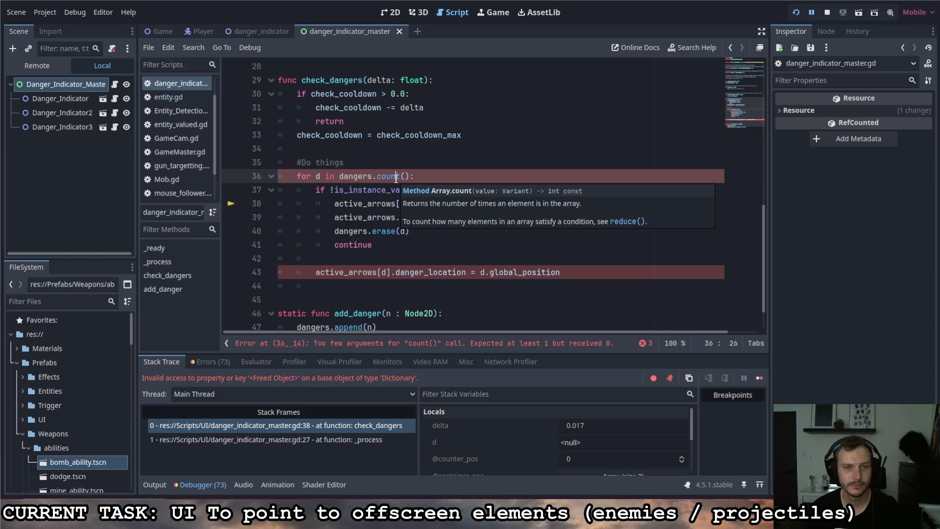
key(Left)
key(Left)
key(Left)
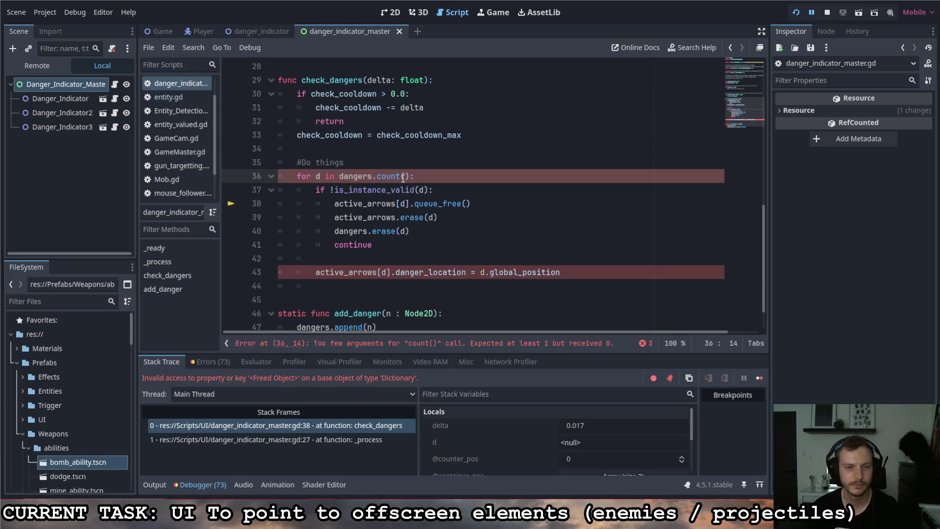
text(range()
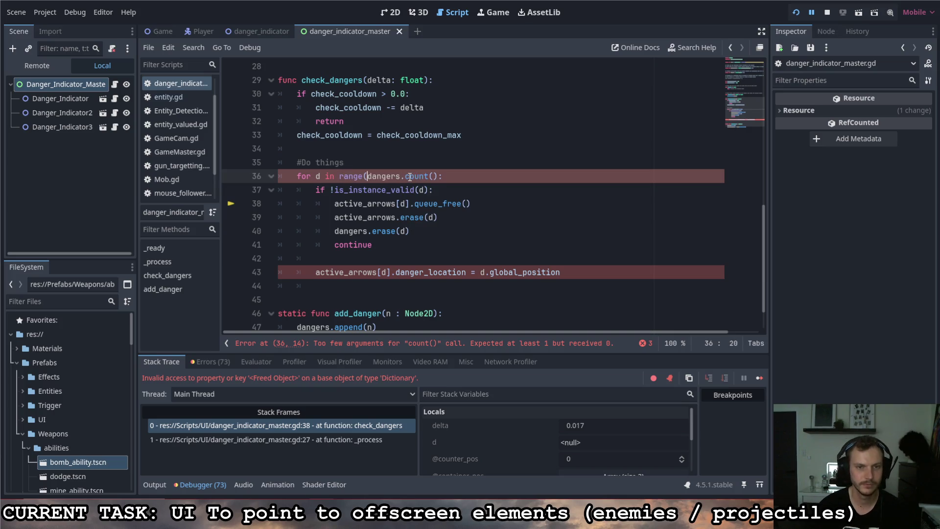
click(439, 176)
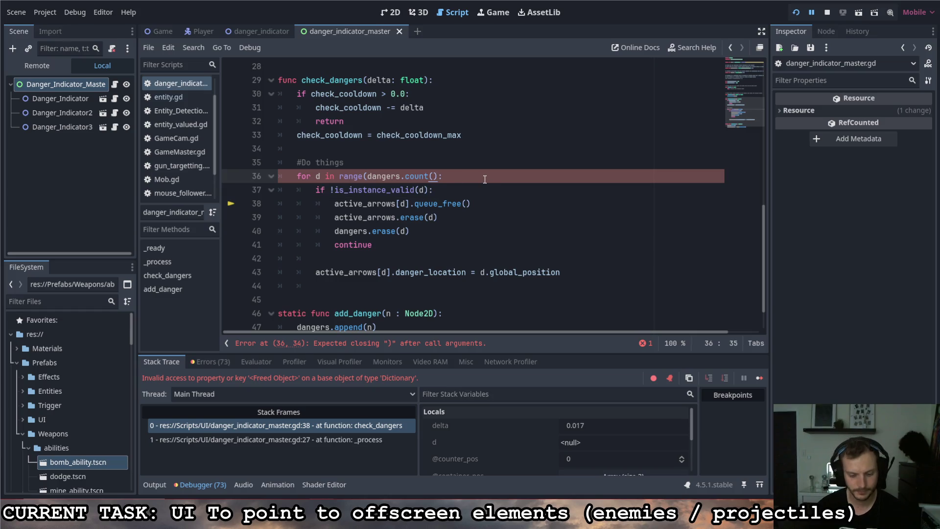
text())
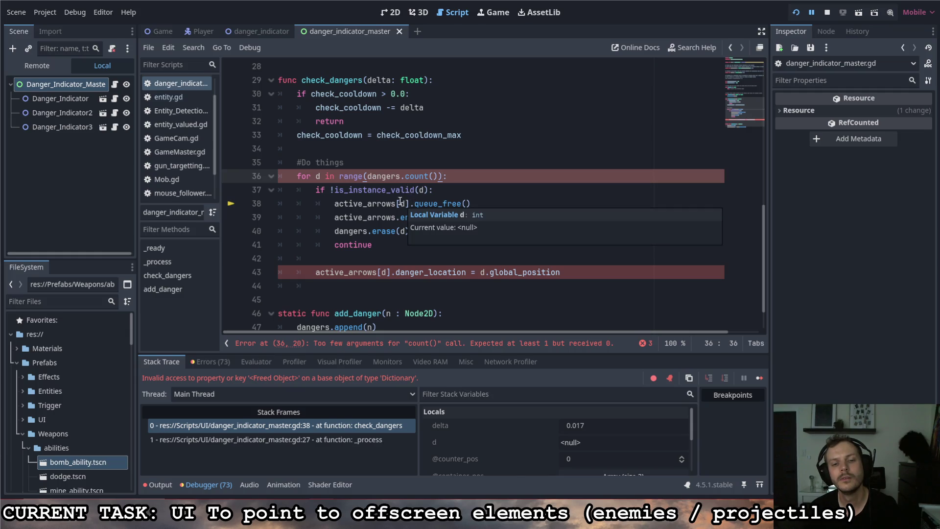
Swap count( for size( so line 36 reads 'for d in range(dangers.size()):'.
click(433, 177)
drag(433, 177, 405, 177)
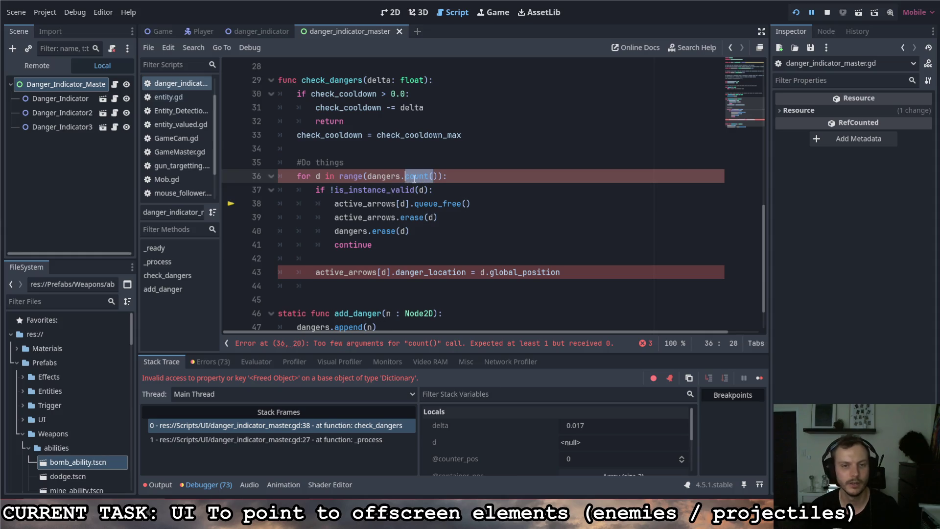
text(size()
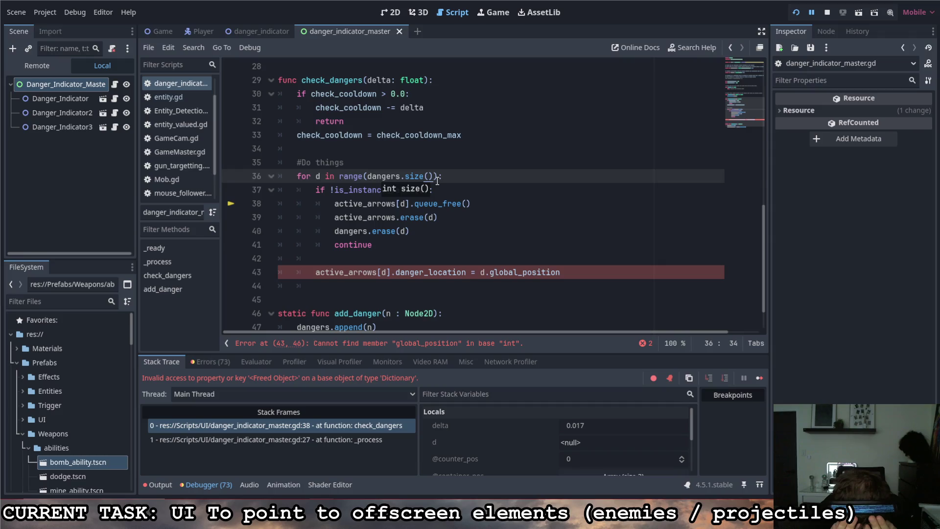
click(317, 176)
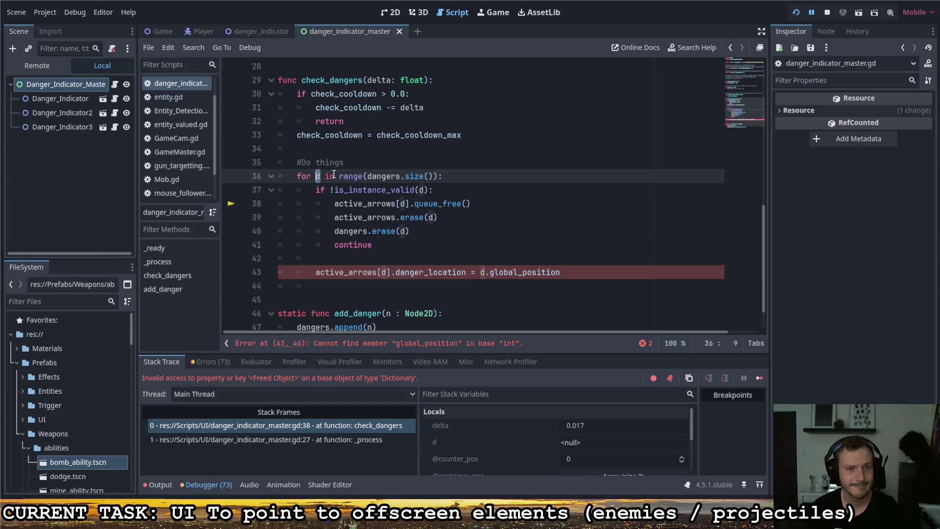
key(Home)
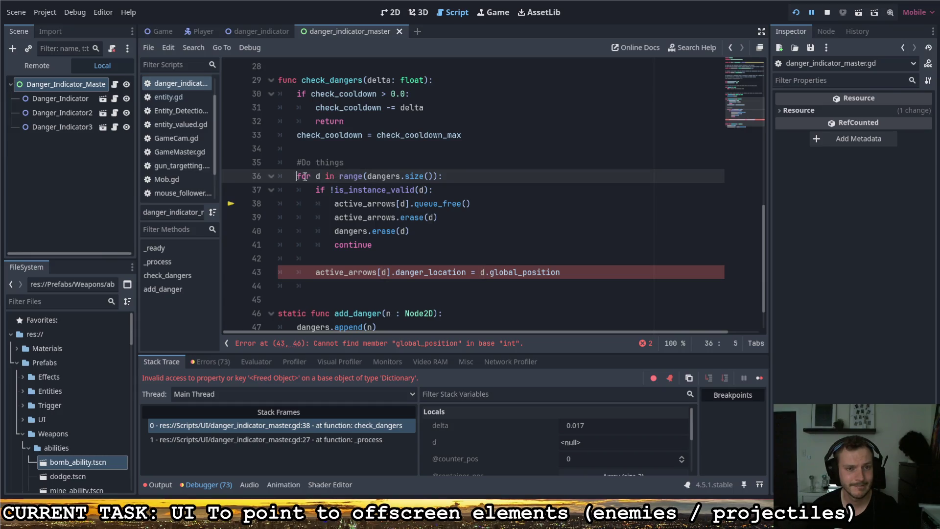
Insert an 'i = 0' line above the for loop.
key(shift+ctrl+Right)
key(ctrl+shift+Return)
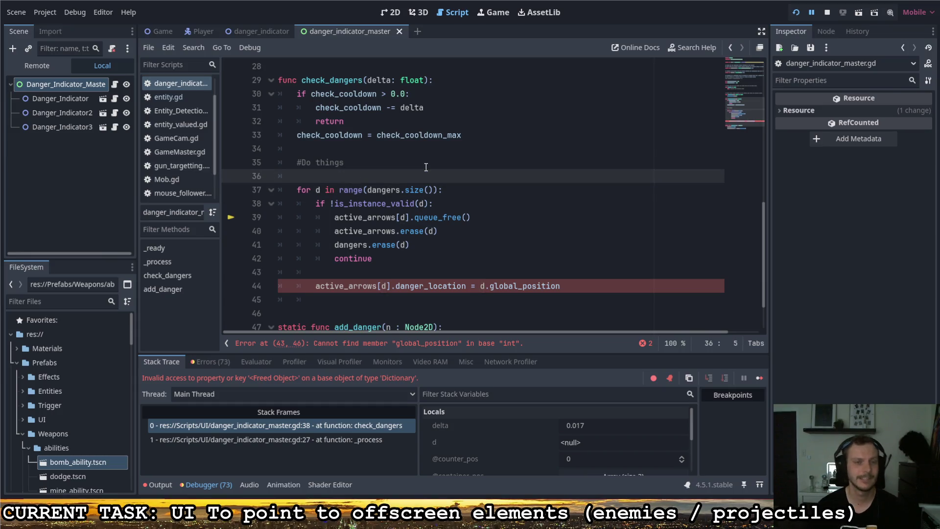
text(while)
key(BackSpace)
key(BackSpace)
key(BackSpace)
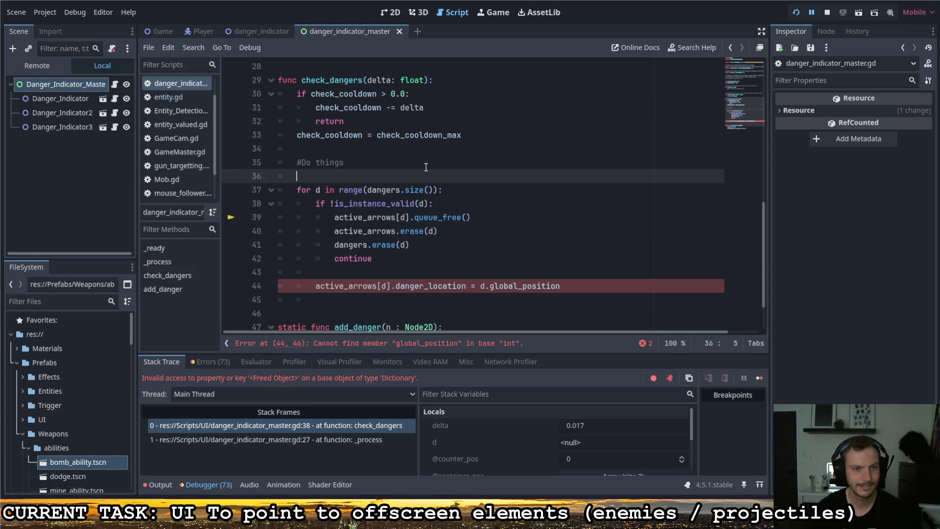
text(i = -)
key(BackSpace)
text(0)
key(Return)
Add 'while (i < dangers.size()):' below it, completing size() via autocomplete.
text(while )
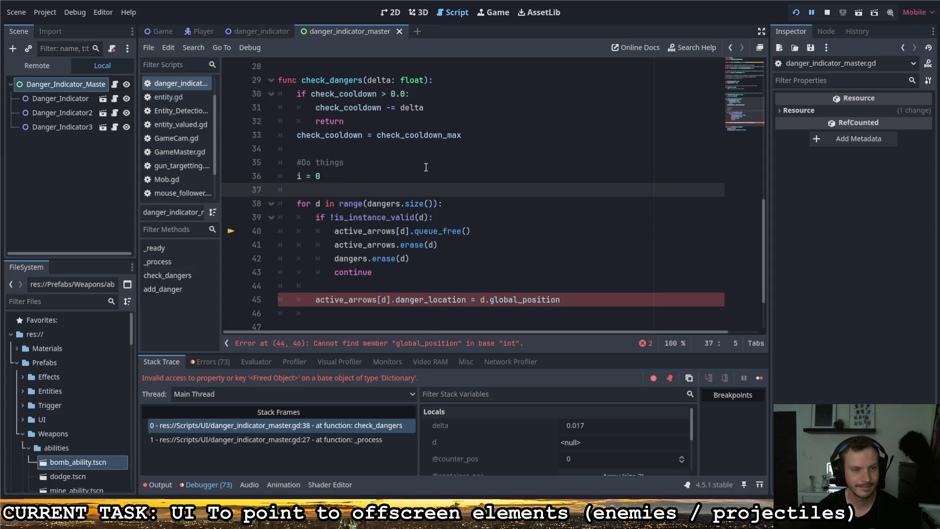
text(i <)
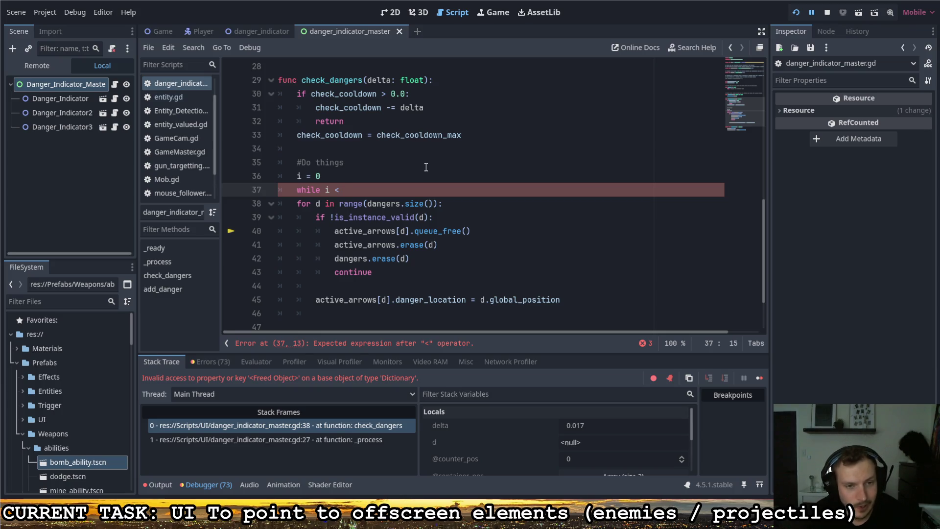
key(BackSpace)
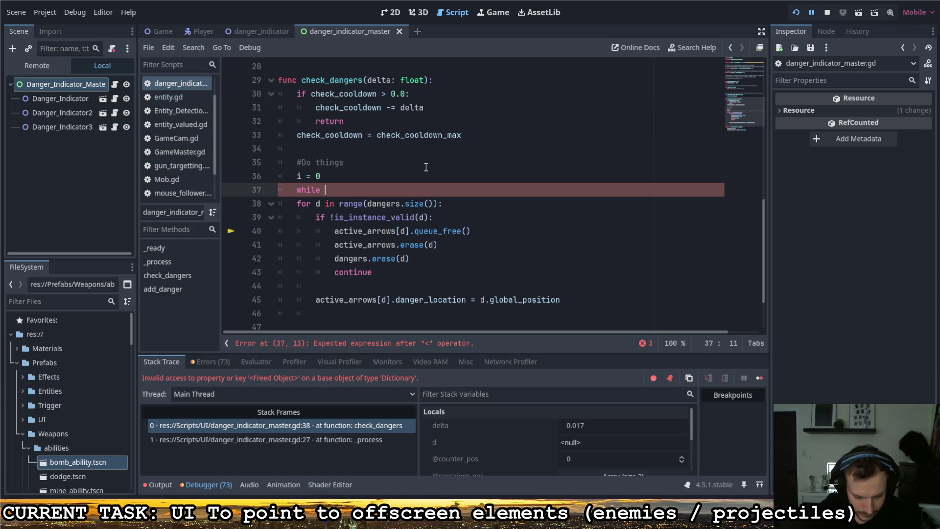
text((i <)
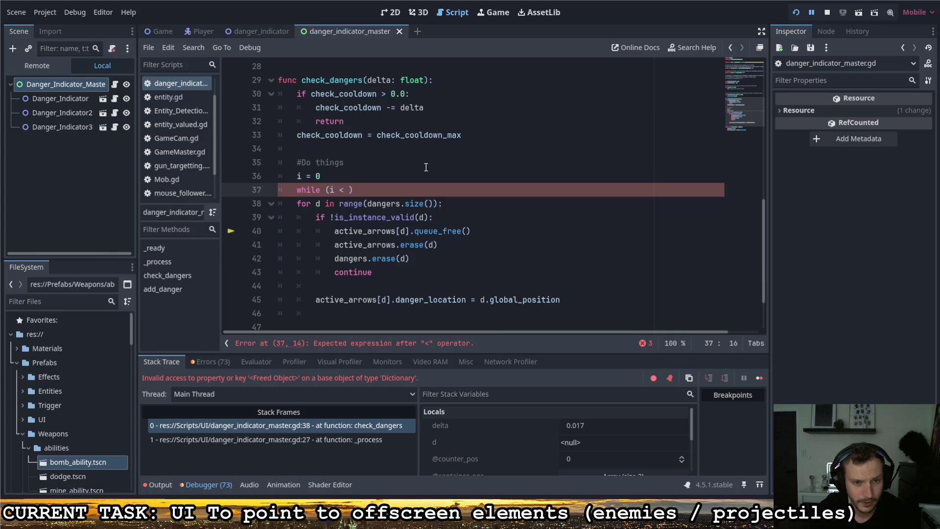
text(range)
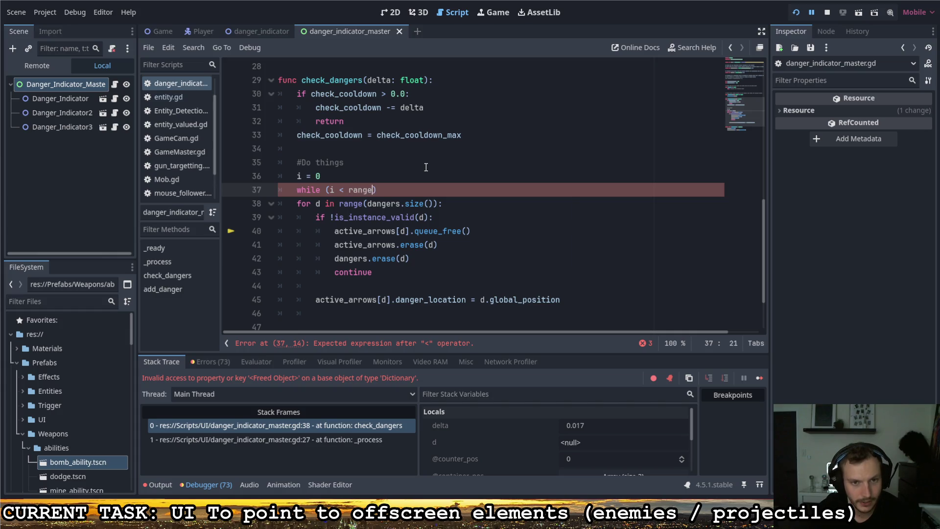
key(BackSpace)
key(BackSpace)
key(BackSpace)
text(dangers)
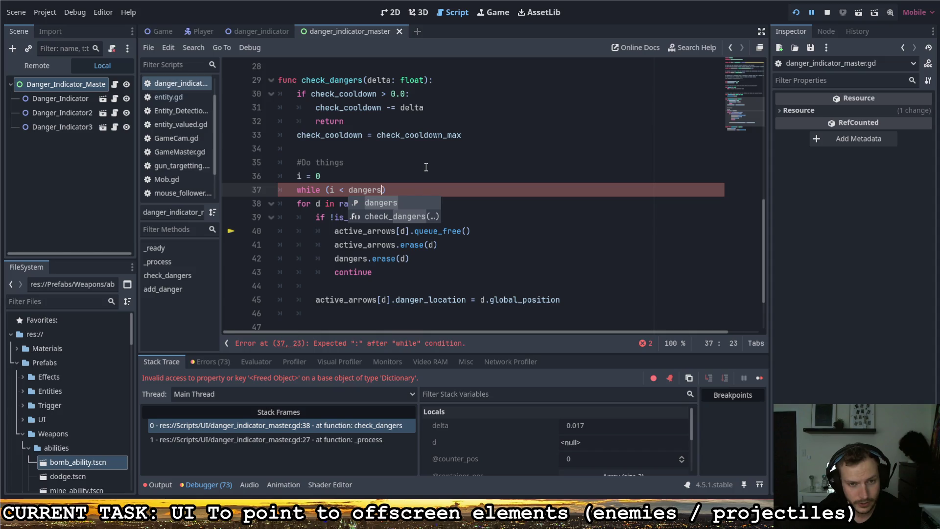
text(.si)
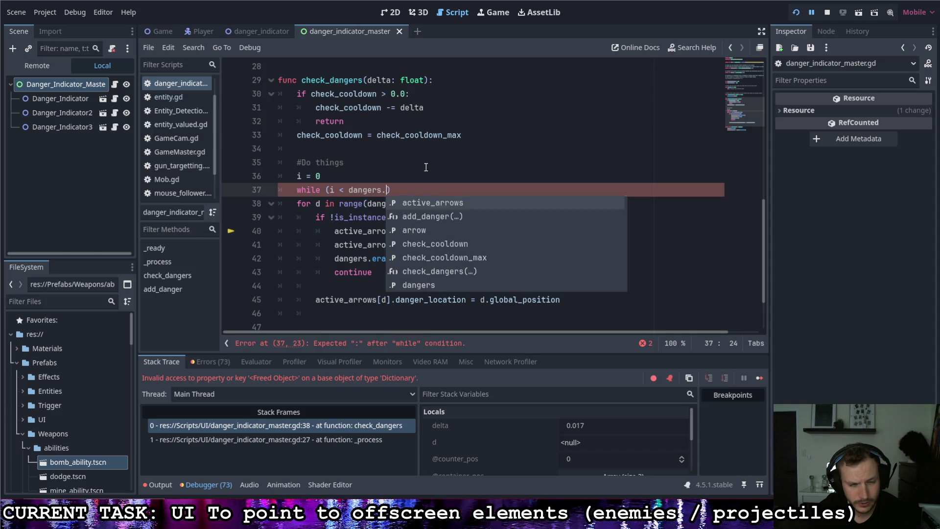
key(Return)
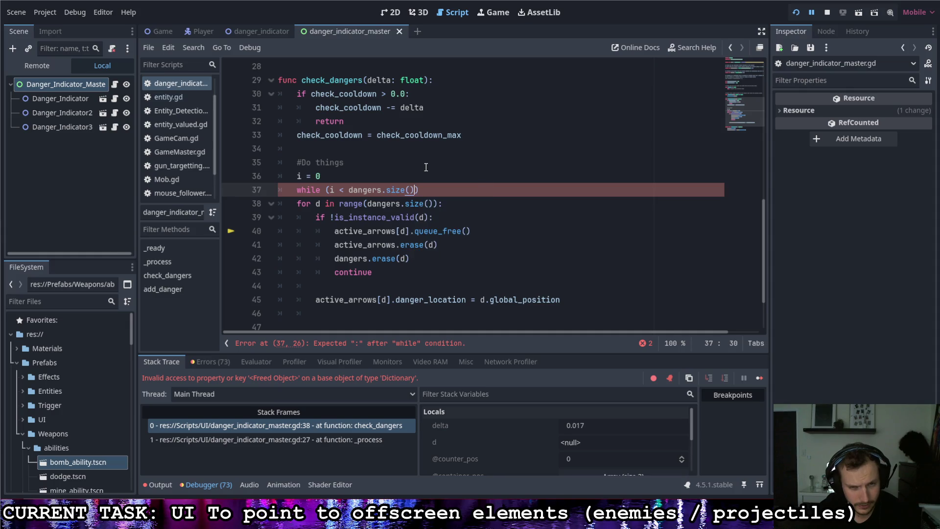
text())
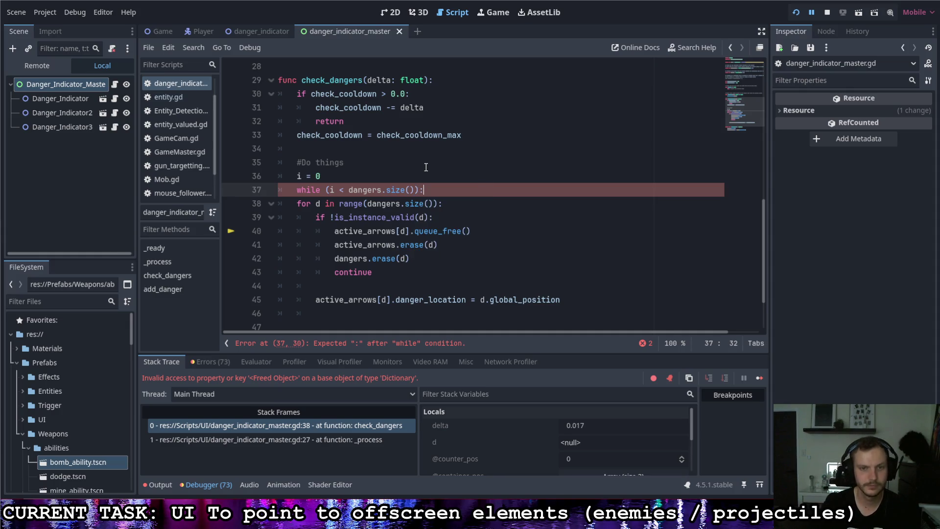
Delete the old for-loop line and its leftover blank line.
triple_click(297, 205)
key(BackSpace)
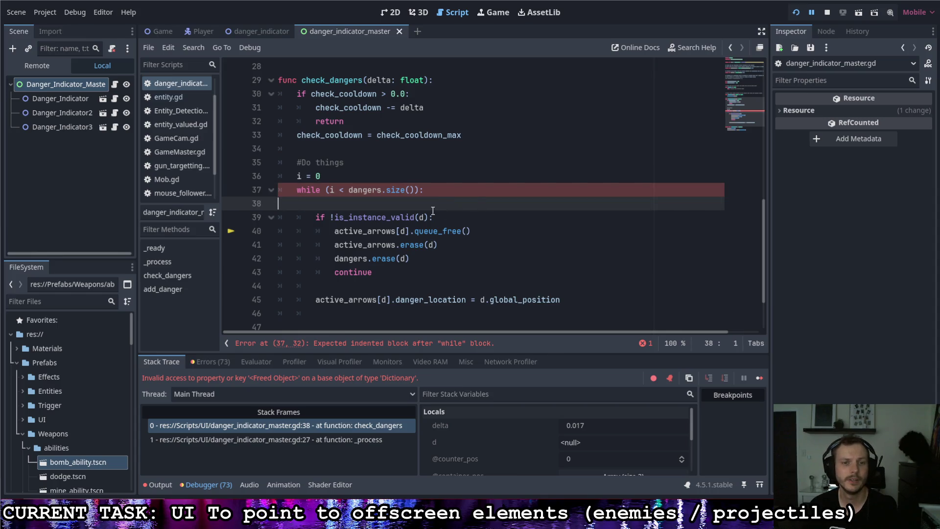
key(BackSpace)
click(417, 203)
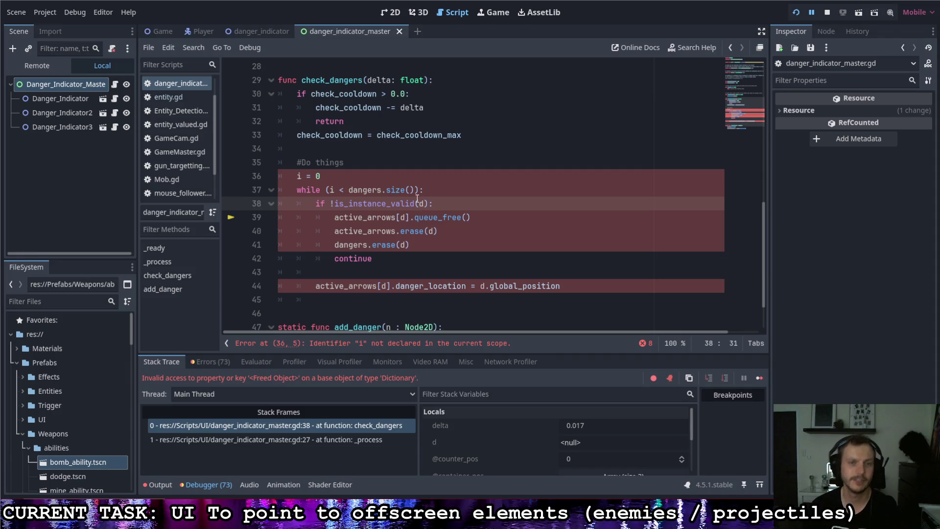
Replace d in is_instance_valid with dangers[i] and declare 'var i = 0'.
click(444, 193)
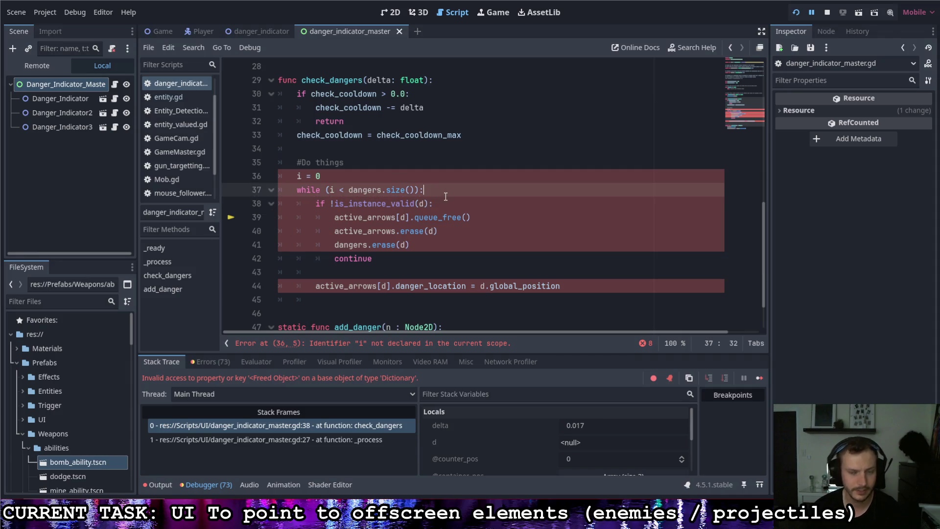
click(421, 202)
text(dangers.)
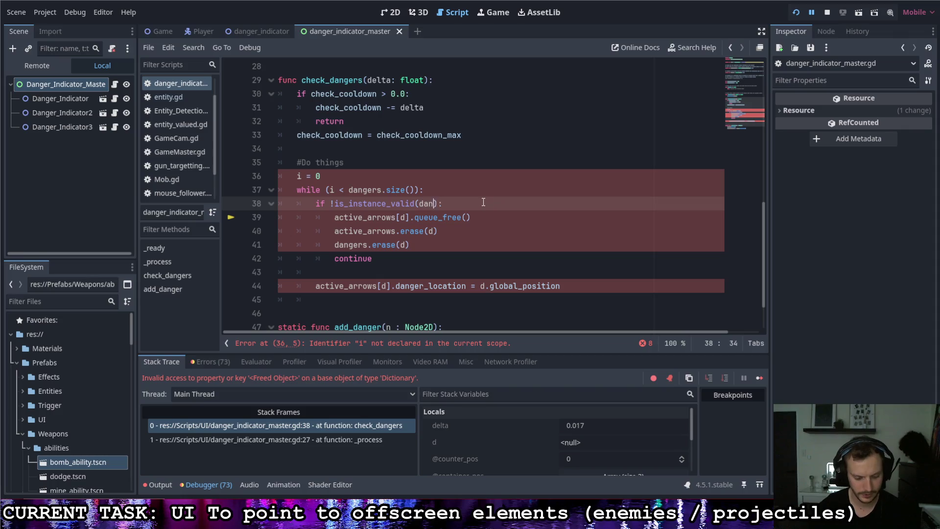
text([i])
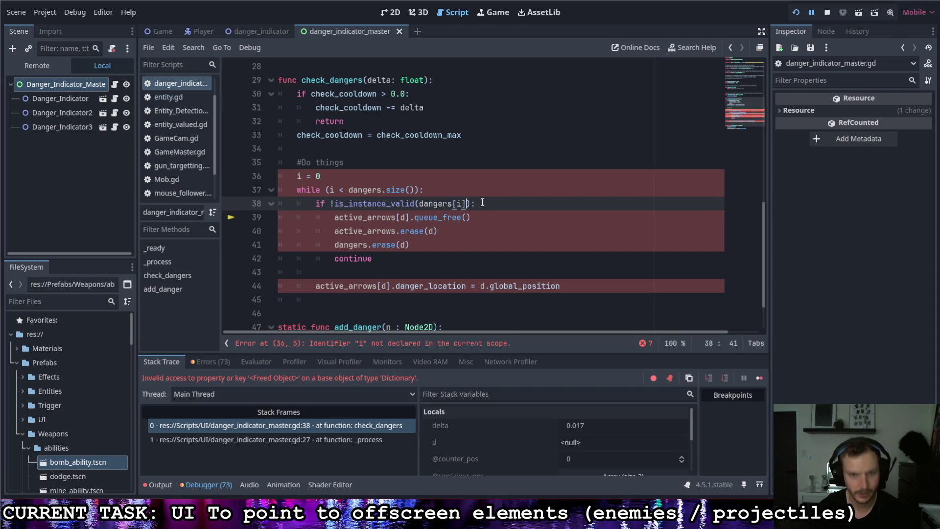
drag(465, 203, 419, 203)
key(ctrl+c)
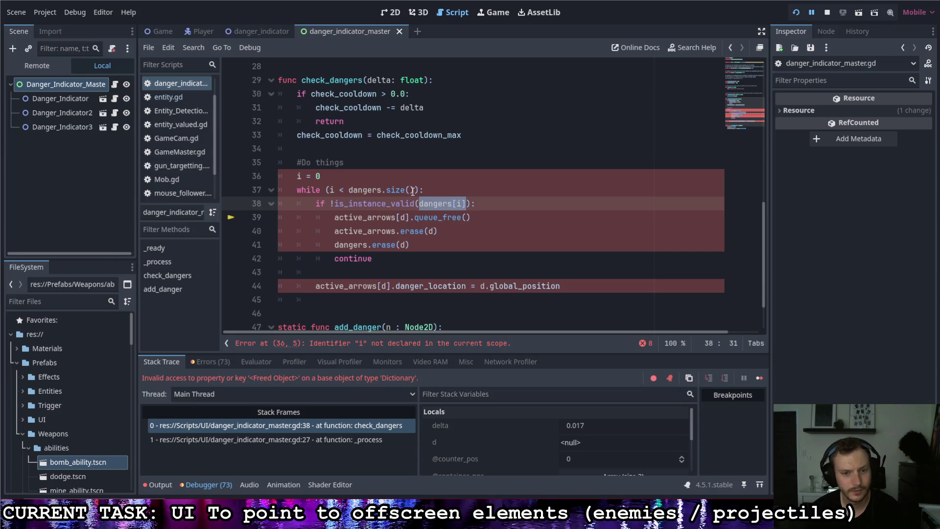
click(297, 177)
text(var)
click(443, 191)
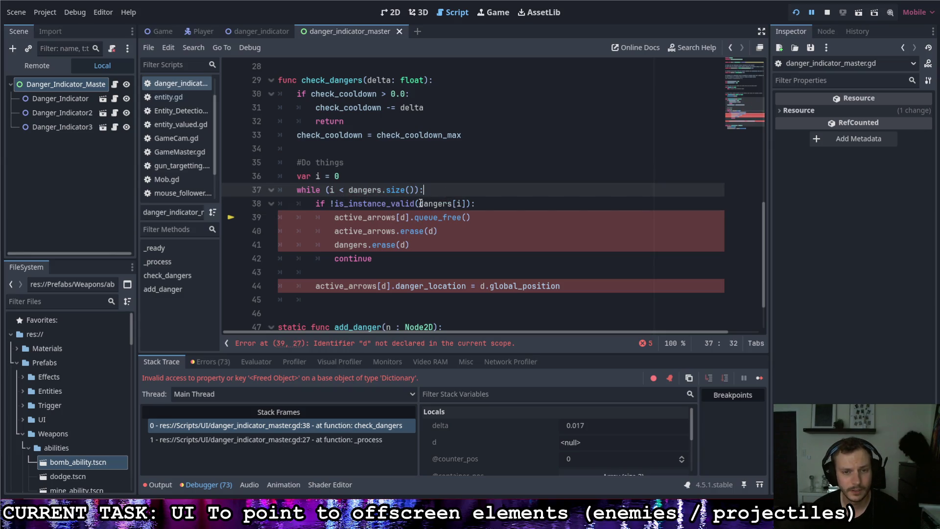
drag(419, 204, 462, 203)
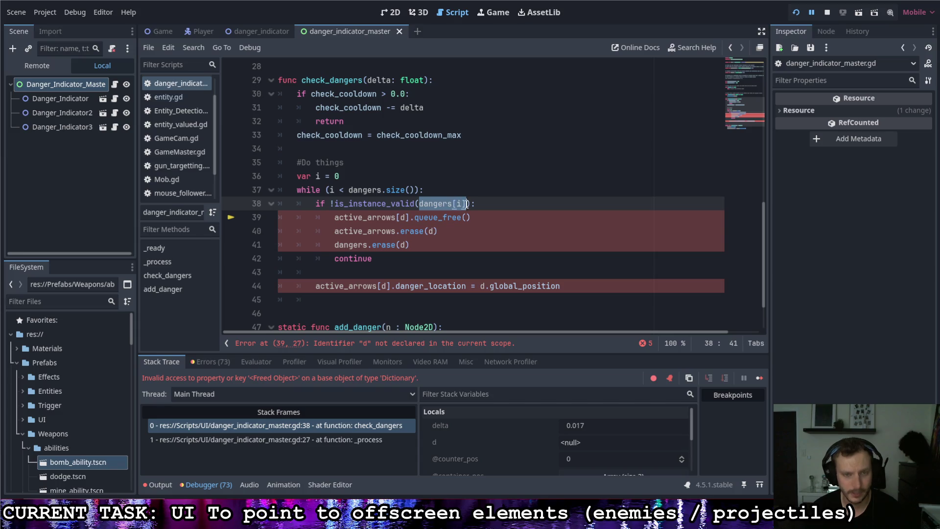
Paste dangers[i] over every remaining d on lines 39–44.
click(401, 217)
key(shift+Right)
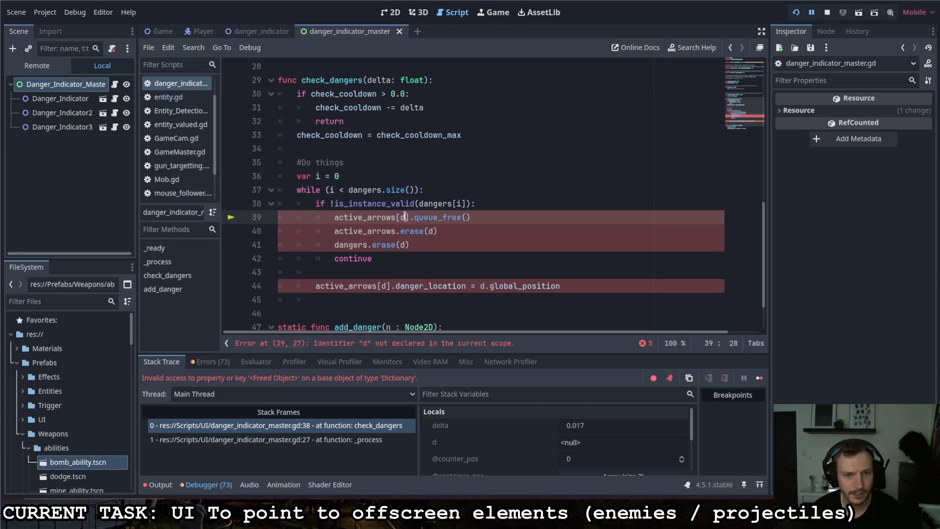
key(ctrl+v)
double_click(431, 231)
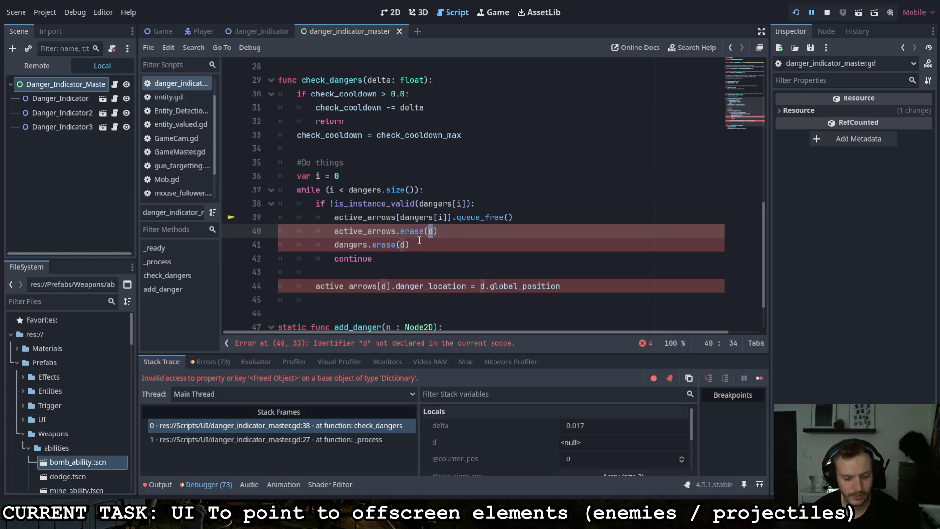
text(dd)
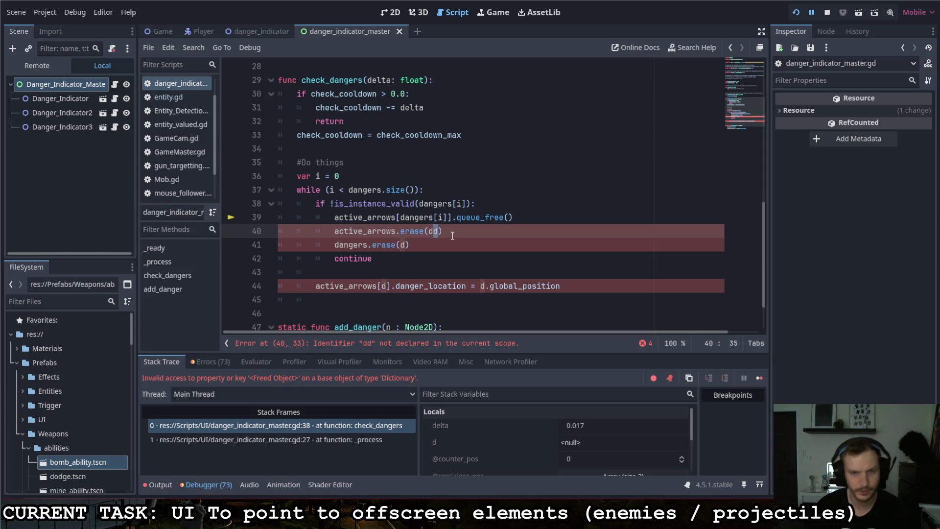
key(BackSpace)
click(429, 234)
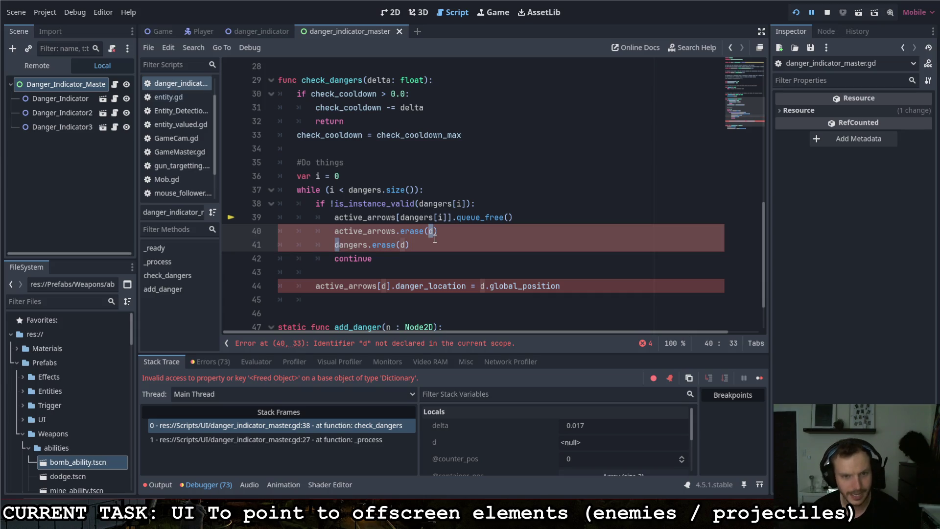
double_click(430, 232)
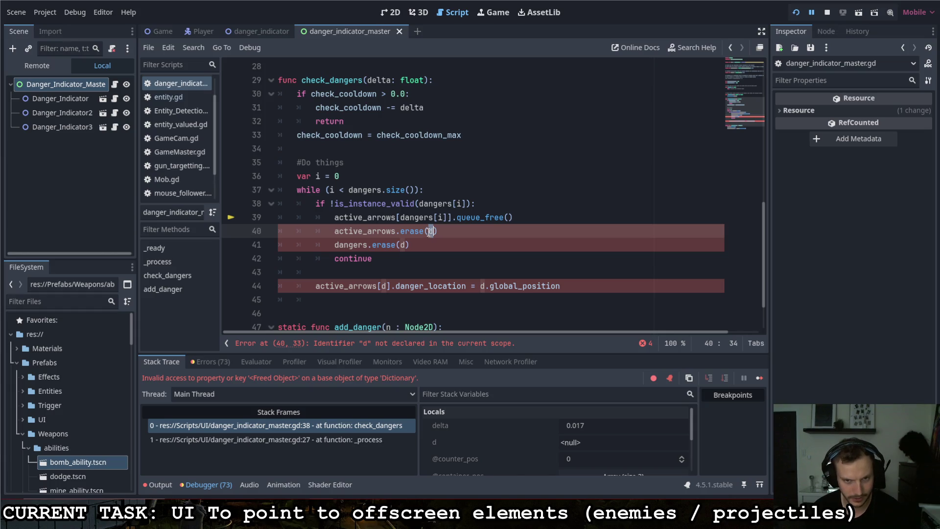
key(ctrl+v)
double_click(403, 244)
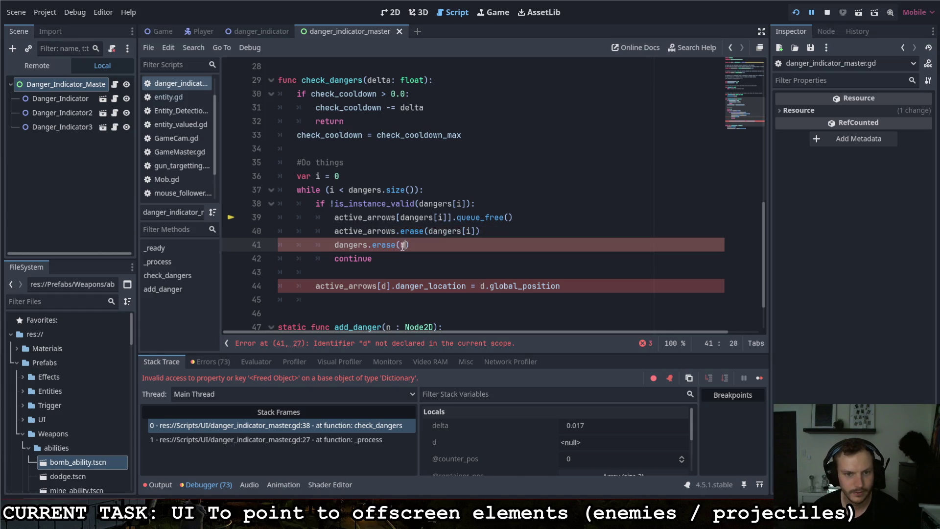
key(ctrl+v)
double_click(482, 287)
key(ctrl+v)
double_click(387, 285)
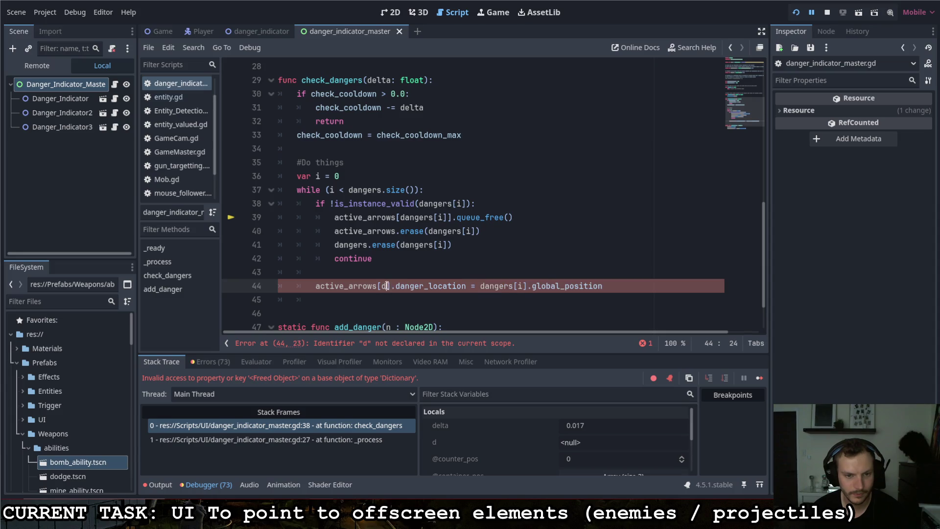
key(ctrl+v)
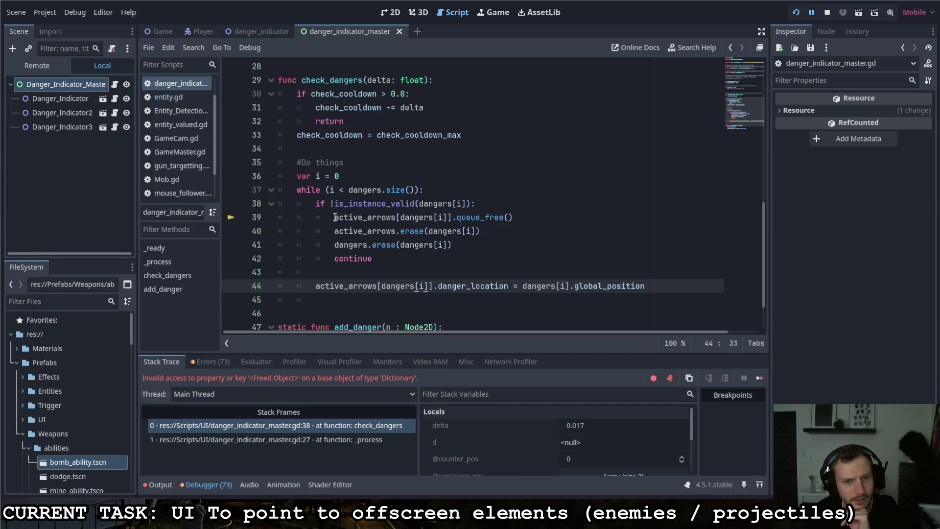
Make line 39 free the arrow by index with active_arrows[i].queue_free().
mouse_move(335, 217)
drag(446, 217, 400, 216)
text(i)
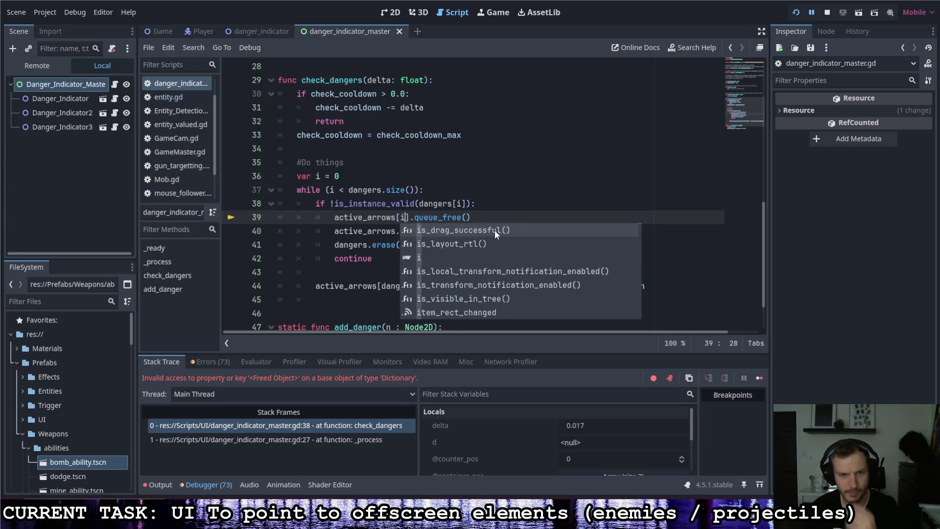
key(End)
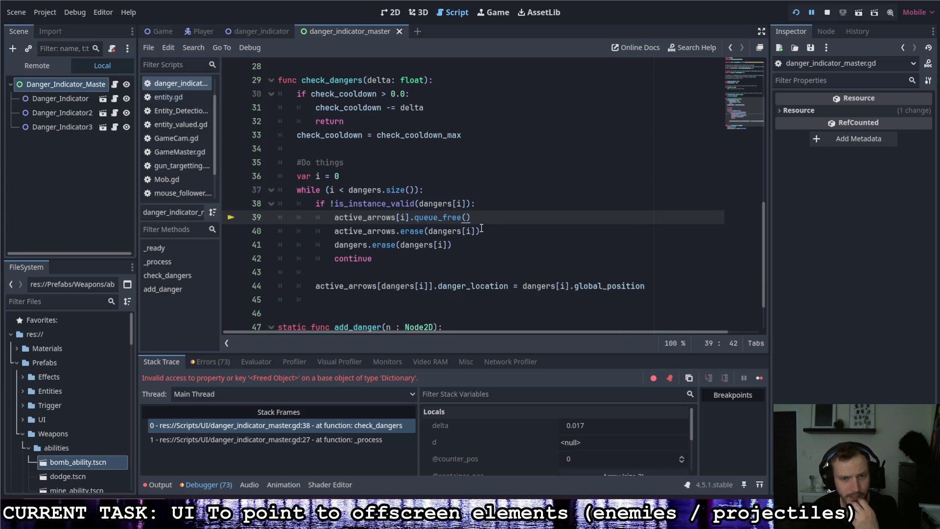
Rewrite line 40 as active_arrows.remove_at(i), picking remove_at from autocomplete.
drag(396, 231, 423, 233)
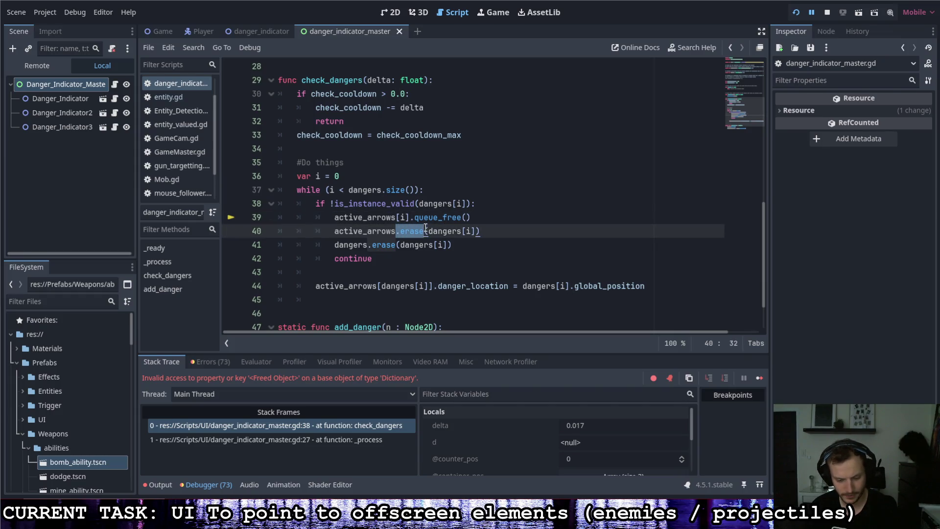
text([i)
key(Left)
text(erase)
drag(429, 231, 402, 231)
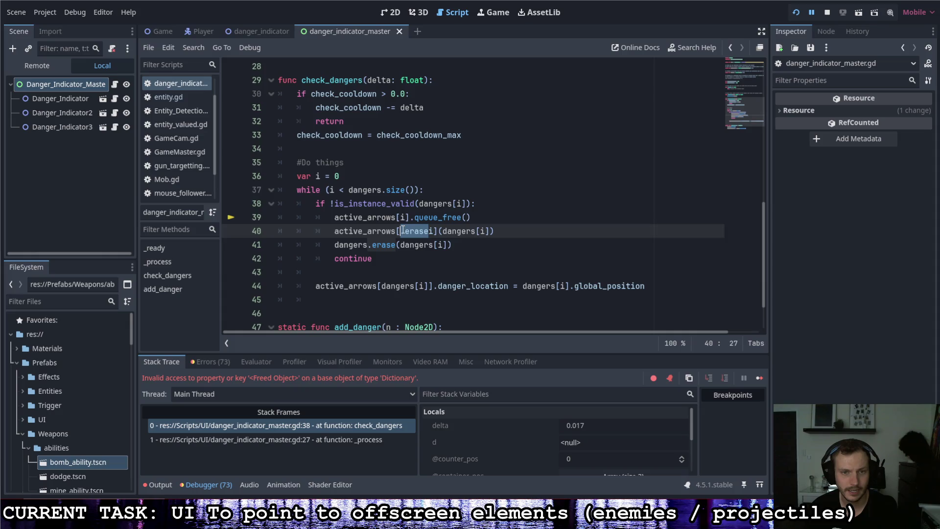
key(BackSpace)
click(482, 233)
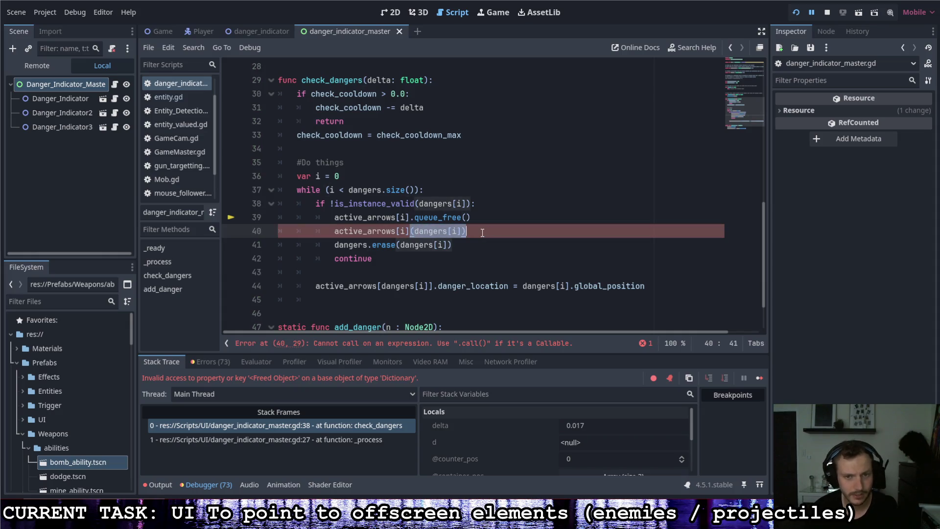
key(BackSpace)
text(.era)
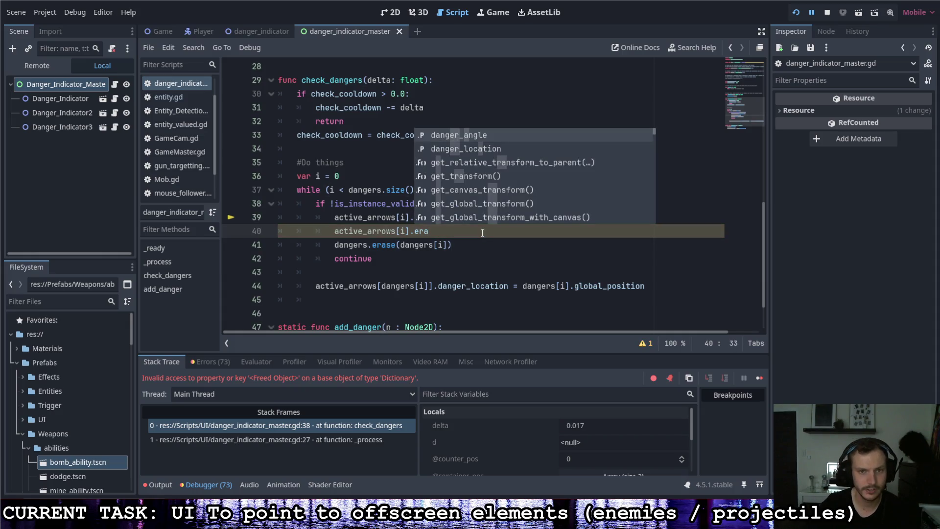
text(se)
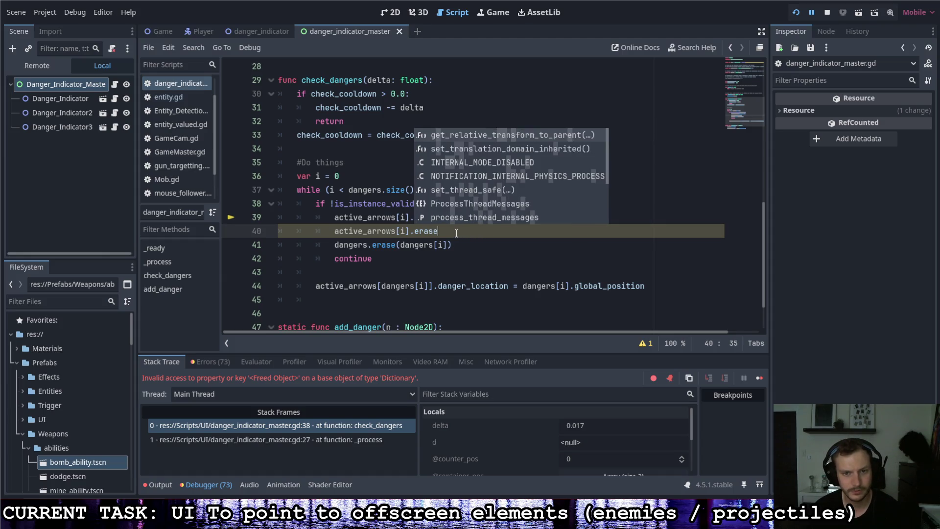
drag(438, 233, 398, 233)
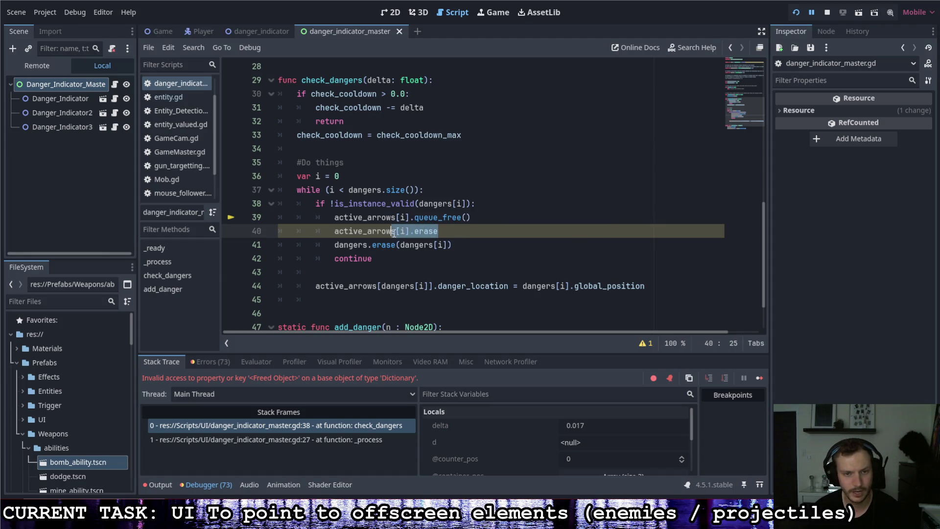
text(.er)
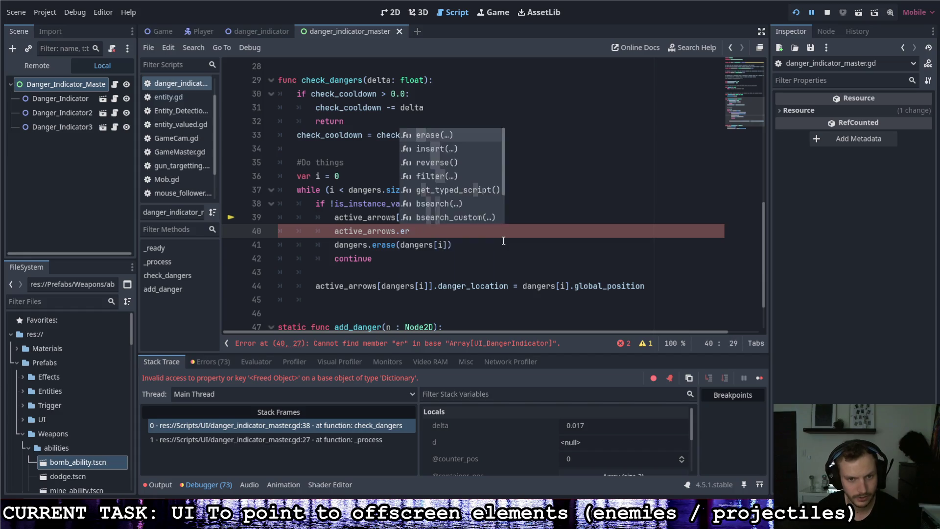
key(BackSpace)
key(BackSpace)
text(re)
key(Down)
key(Return)
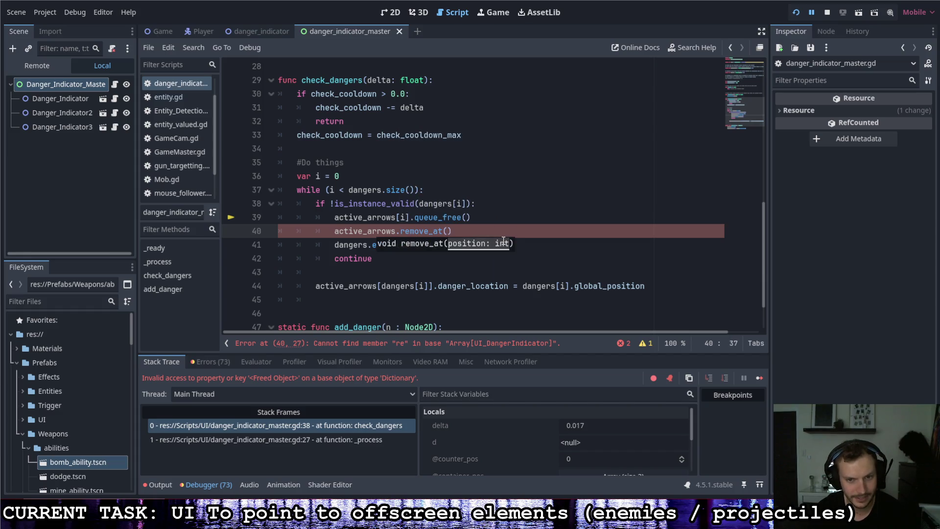
text(i)
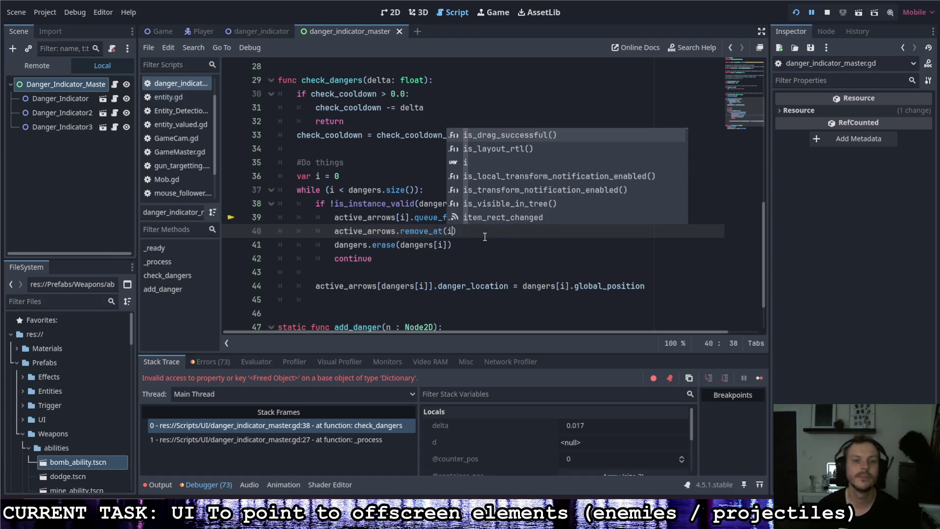
key(Escape)
click(479, 246)
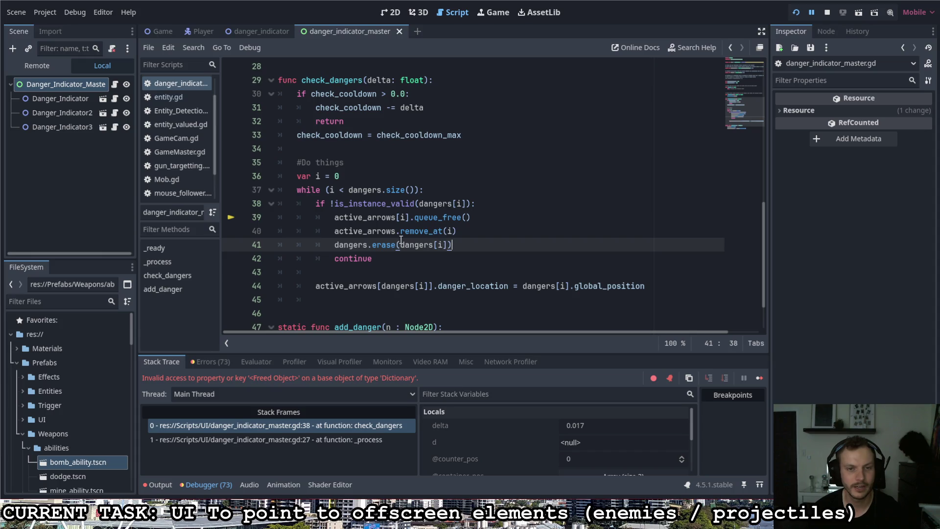
Change line 41 to dangers.remove_at(i) and add 'i -= 1' before continue.
click(397, 231)
mouse_move(396, 231)
mouse_down()
mouse_move(453, 231)
mouse_move(398, 231)
mouse_move(373, 245)
mouse_move(453, 245)
mouse_up()
key(ctrl+c)
key(ctrl+v)
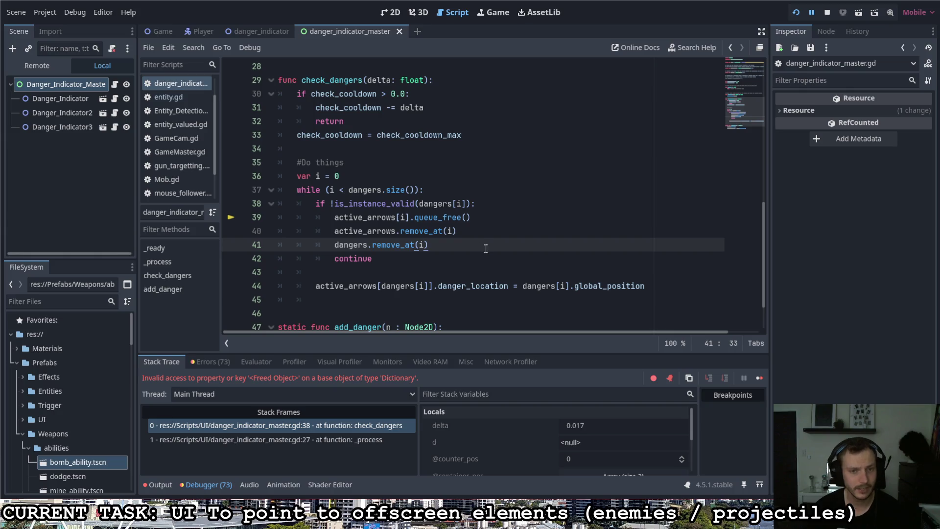
key(Return)
text(i -=)
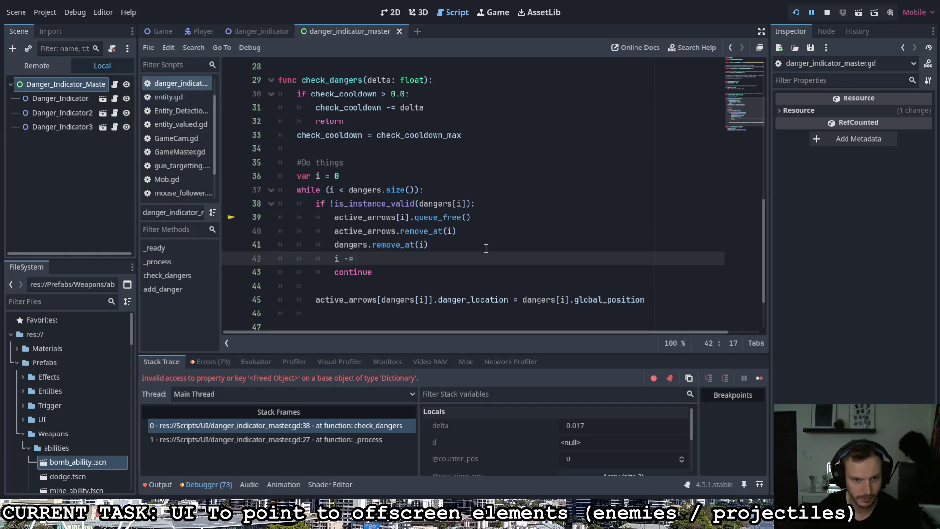
text(1)
click(486, 248)
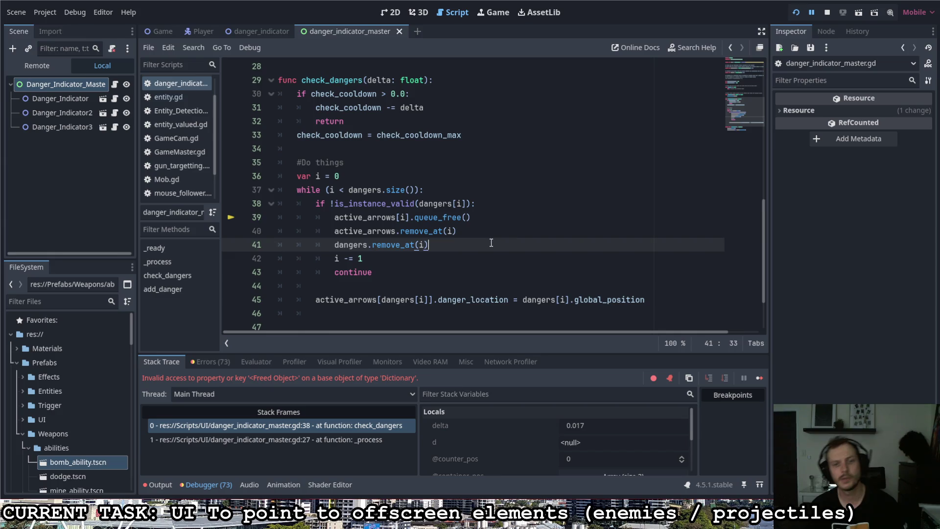
click(452, 270)
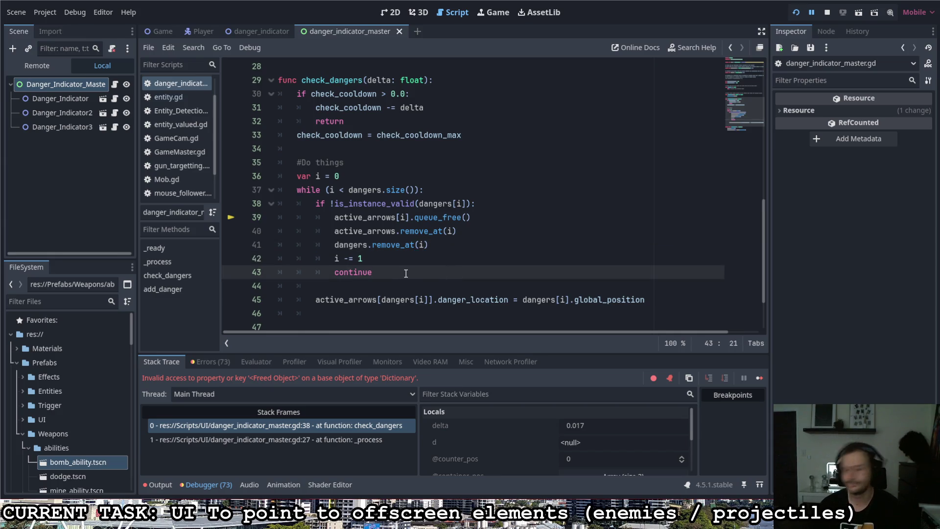
scroll(407, 273, down, 1)
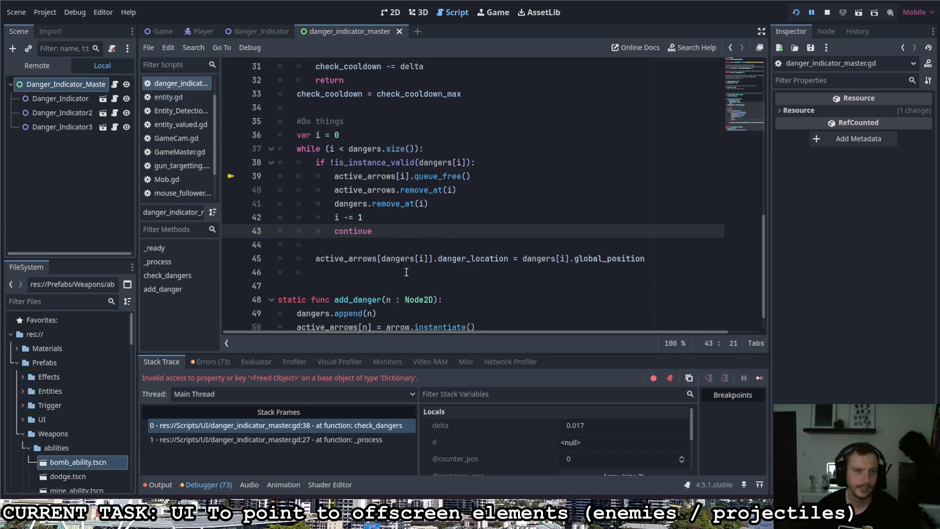
Add an 'i += 1' line after the danger_location update on line 45.
click(646, 259)
key(Return)
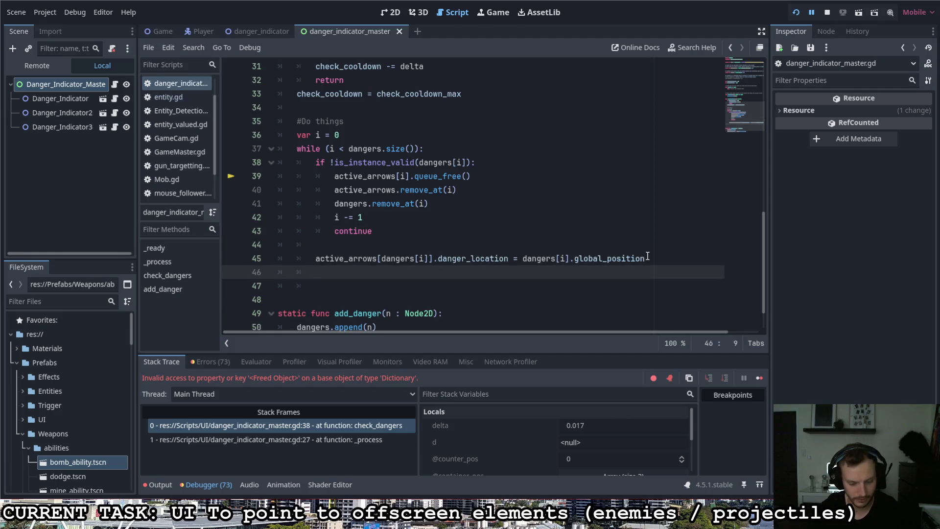
text(i += )
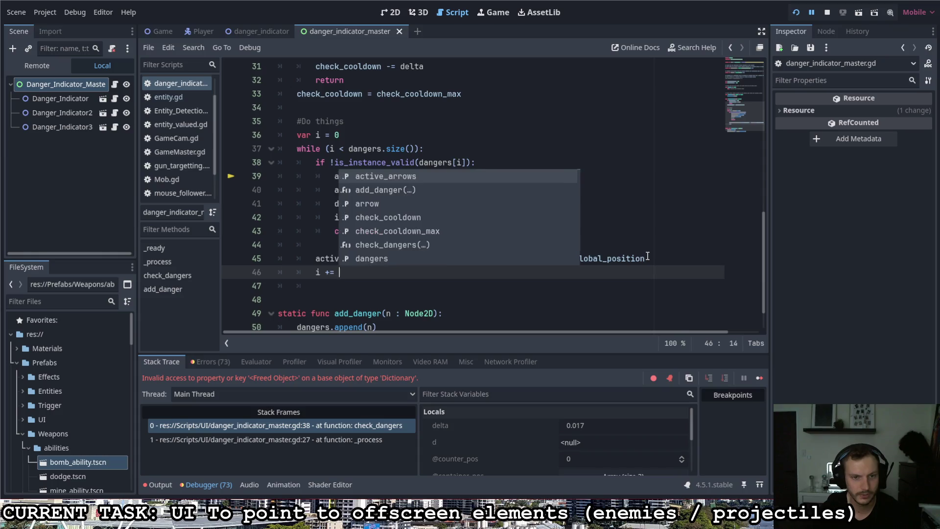
text(1)
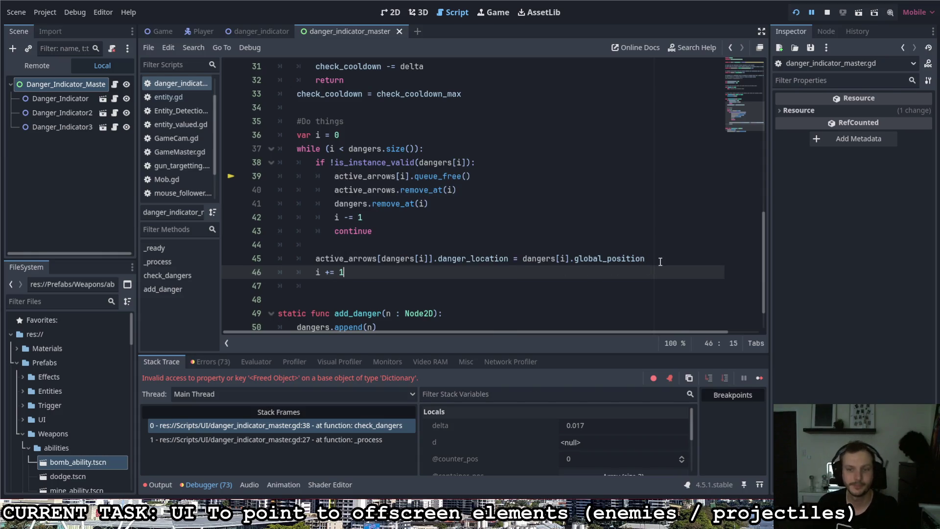
Change active_arrows[dangers[i]] to active_arrows[i] on line 45.
click(661, 259)
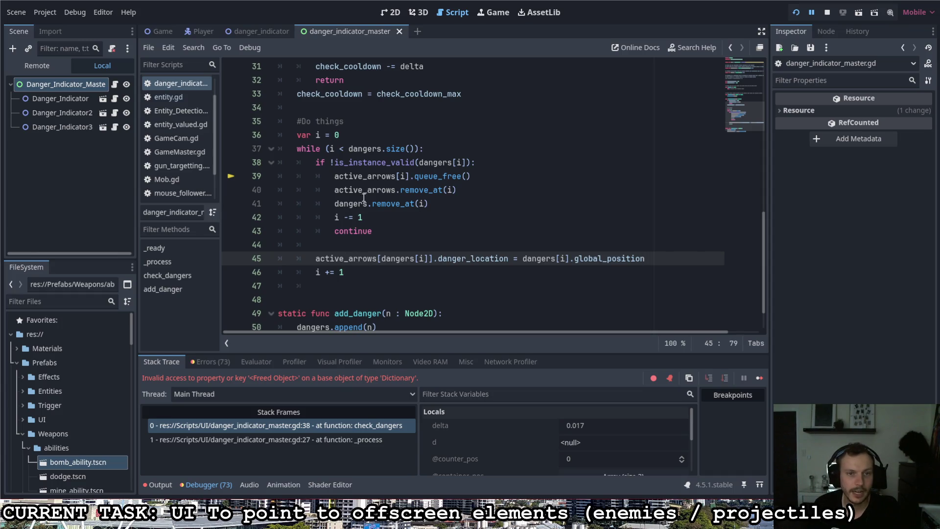
drag(316, 259, 428, 261)
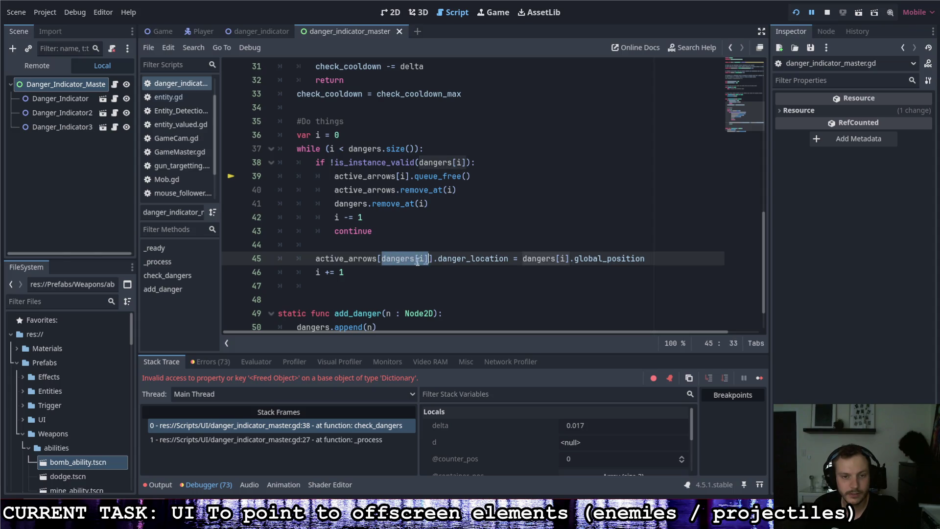
text(i)
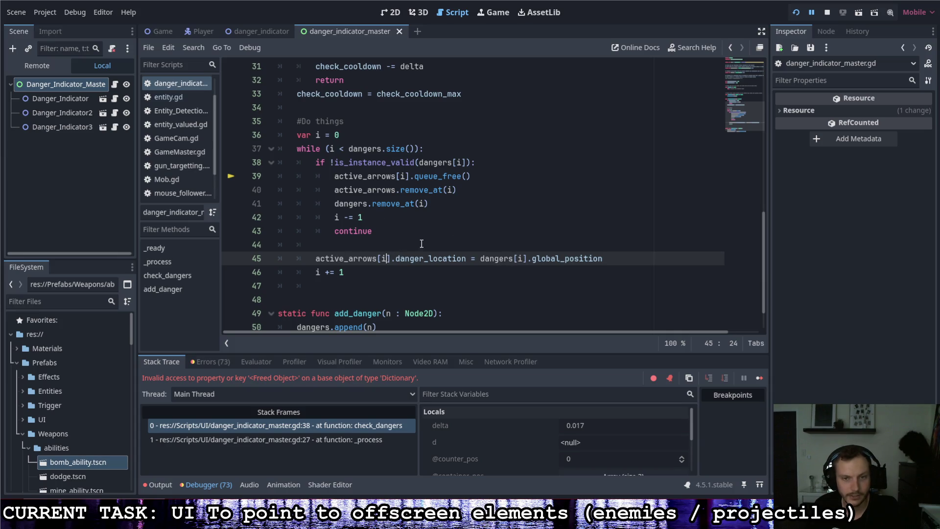
click(455, 209)
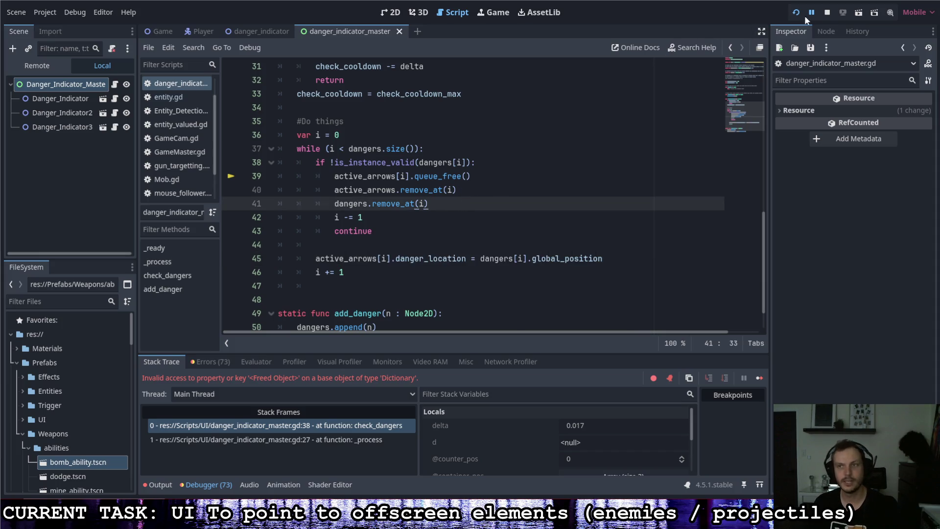
Restart the game, then change line 51 from 'active_arrows[n] =' to active_arrows.append(arrow.instantiate().
click(796, 13)
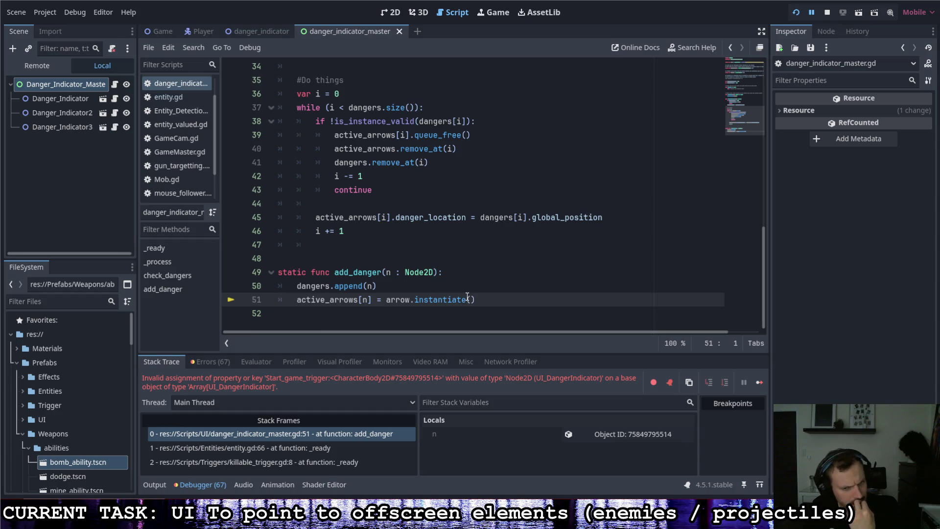
mouse_move(466, 296)
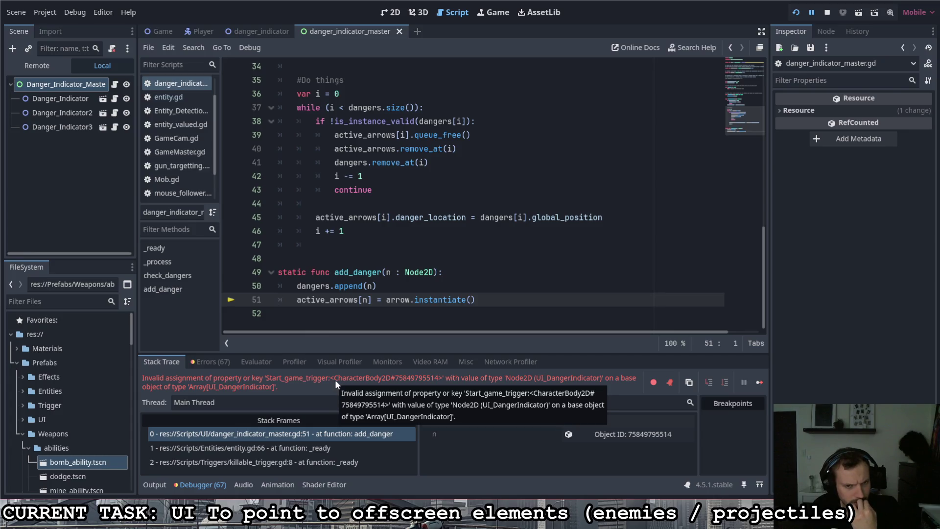
click(365, 299)
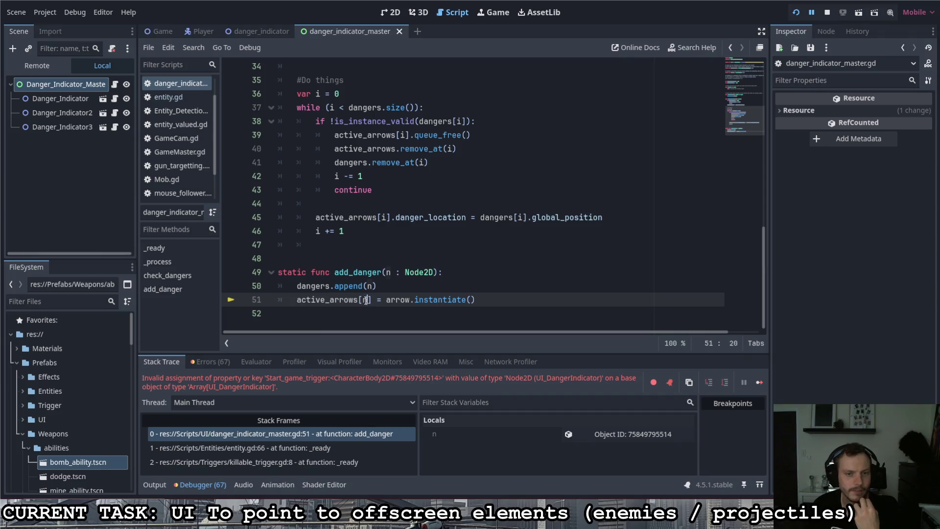
key(Delete)
key(BackSpace)
text(.appe)
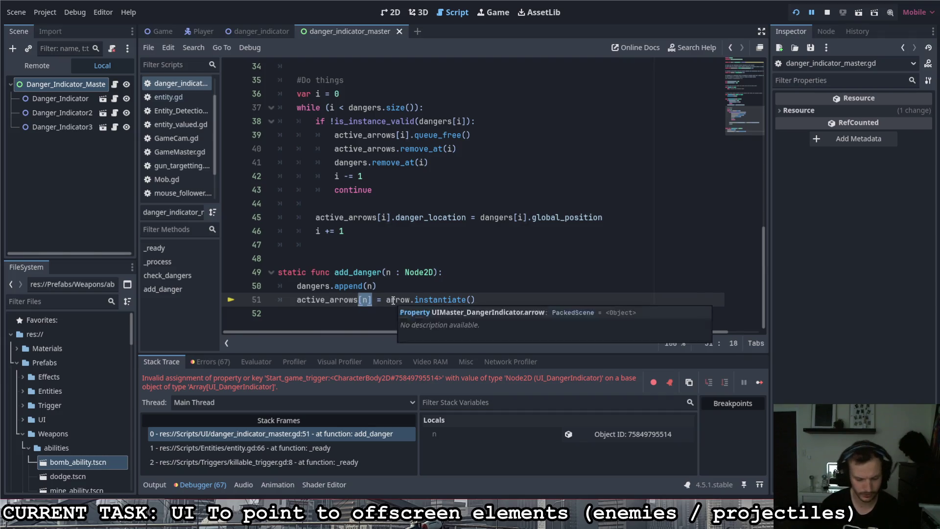
text(nd())
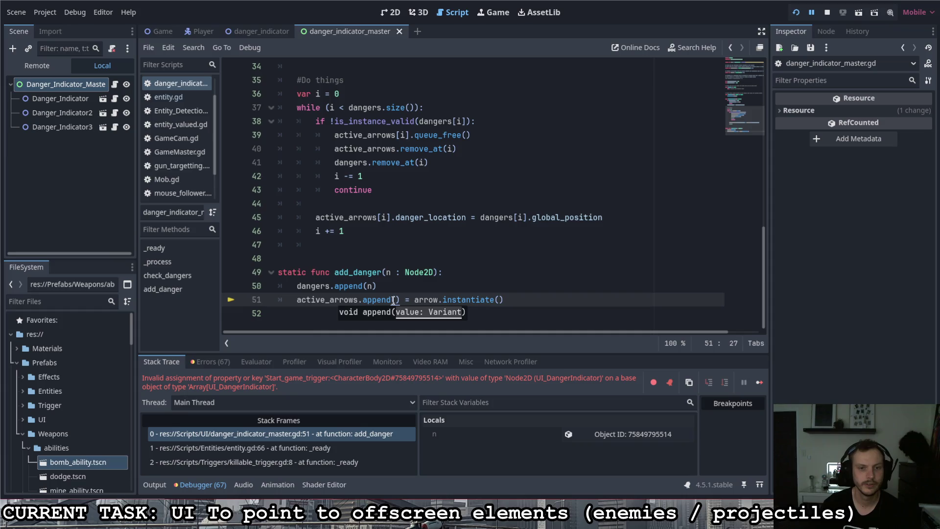
key(BackSpace)
key(Delete)
key(Delete)
key(Delete)
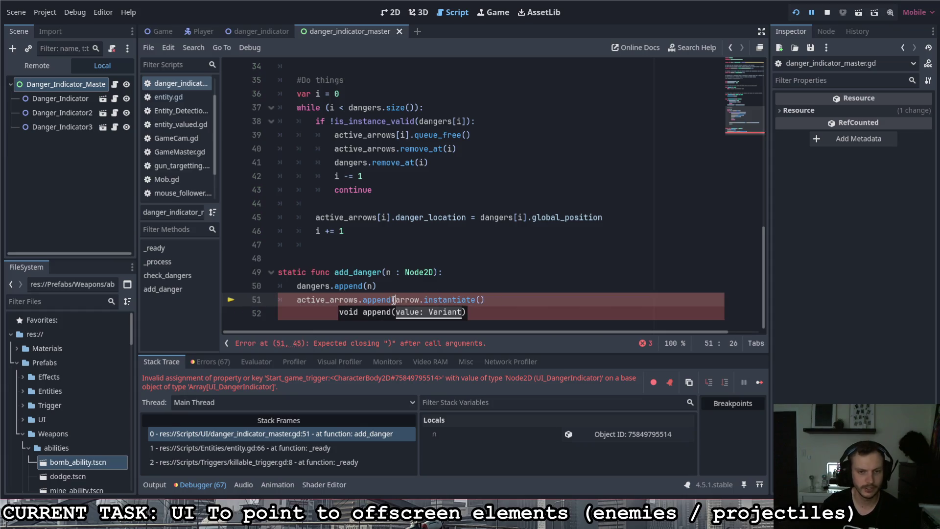
click(518, 299)
Close the append call, run the game flying with A/D/W to watch arrows track offscreen enemies, then exit.
text())
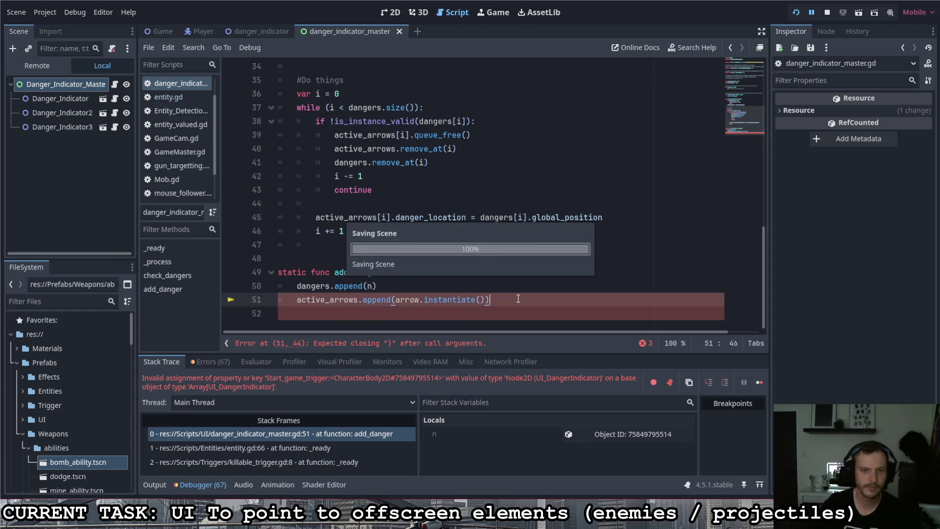
click(794, 15)
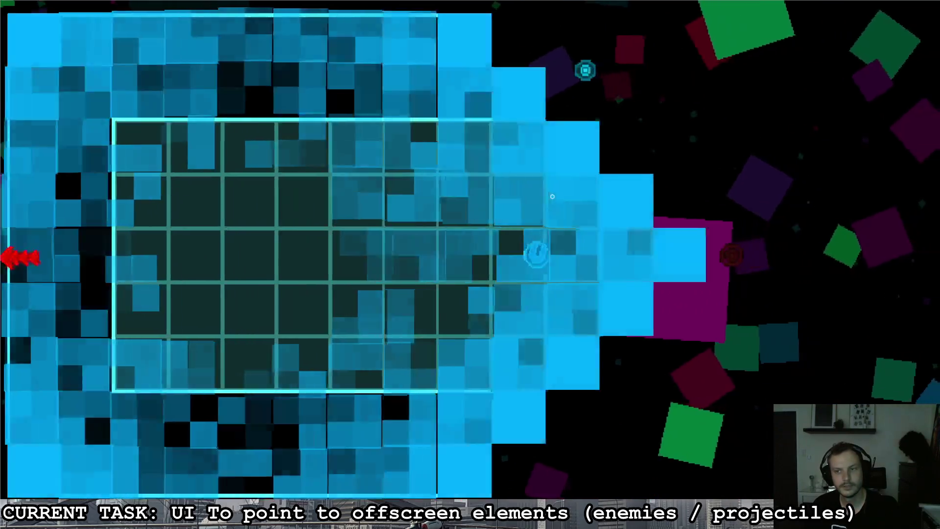
key(a)
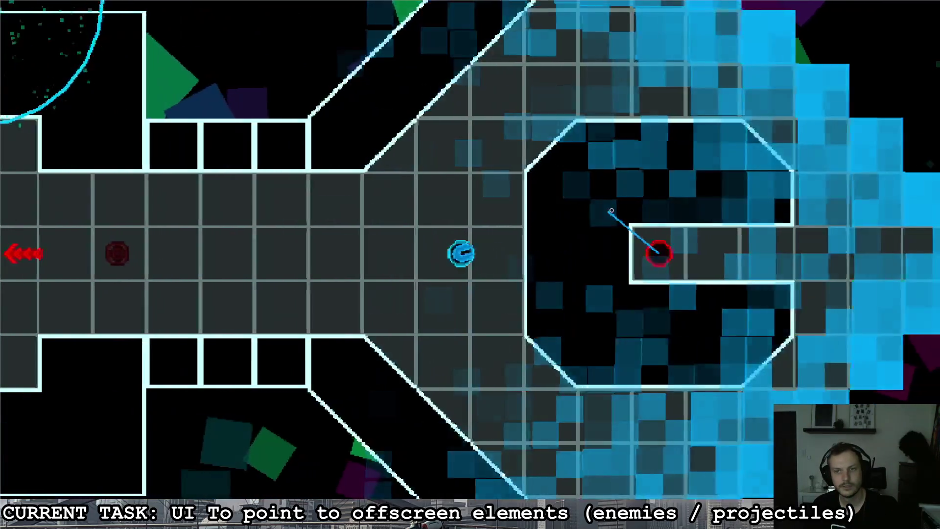
key(a)
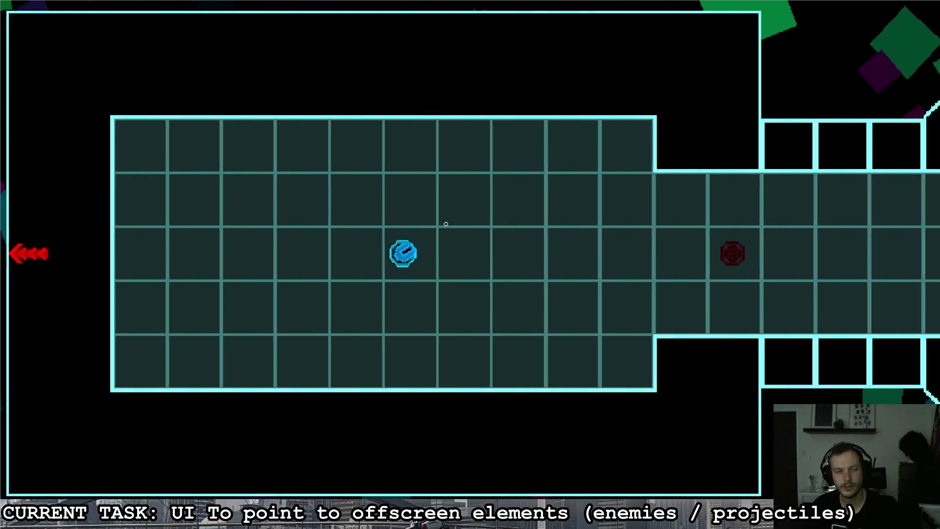
key(d)
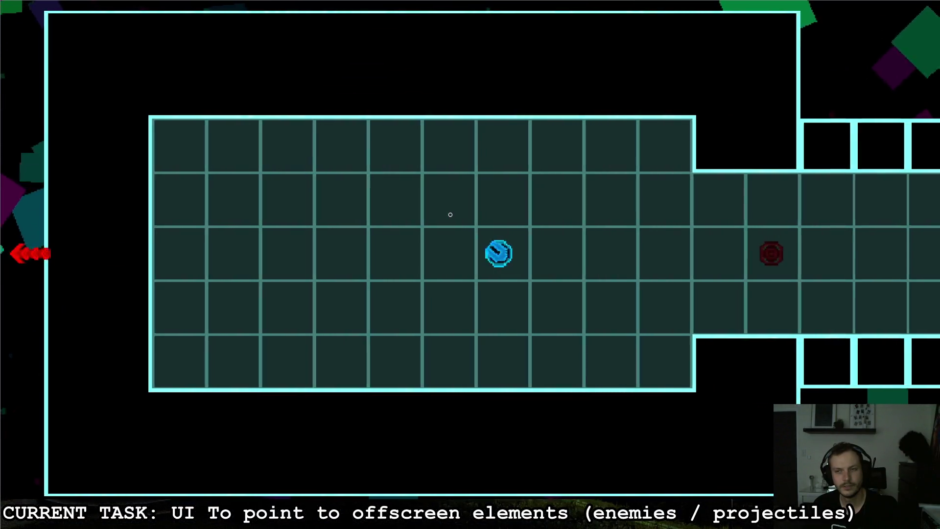
key(a)
key(w)
key(a)
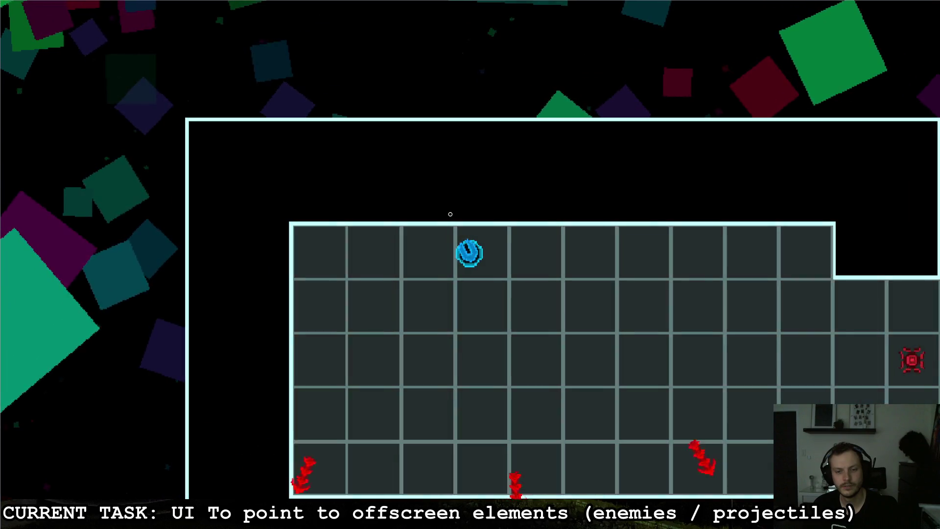
key(Escape)
key(F11)
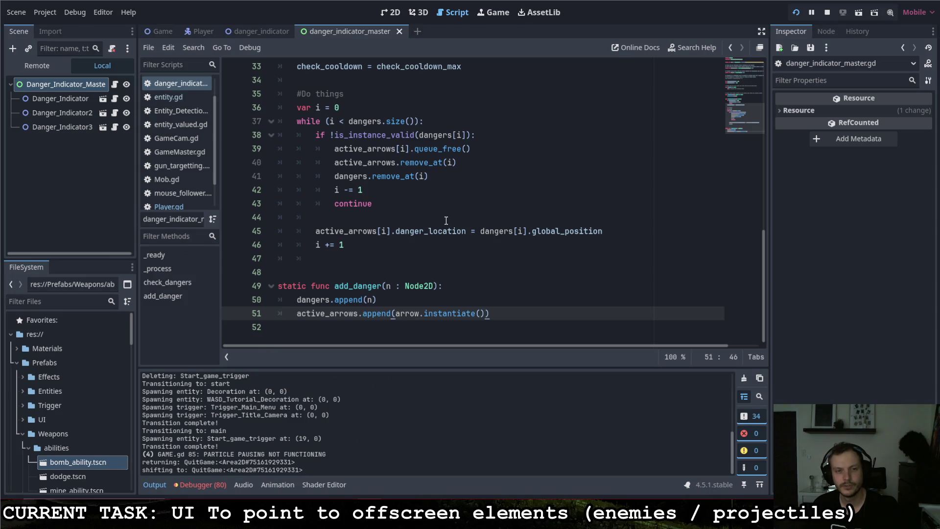
Move arrow.instantiate() onto its own new line as 'var a = arrow.instantiate()'.
scroll(409, 274, up, 5)
scroll(408, 273, down, 2)
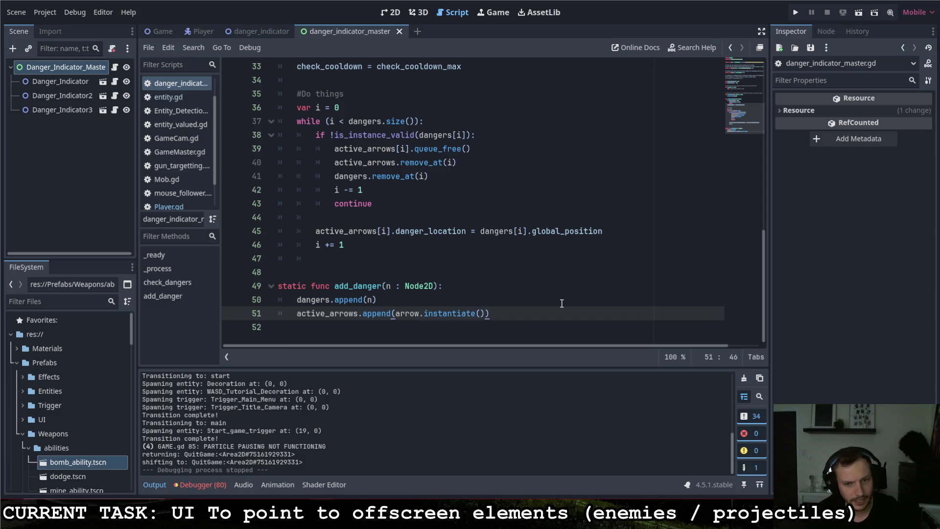
drag(490, 314, 395, 314)
key(ctrl+c)
key(BackSpace)
click(404, 295)
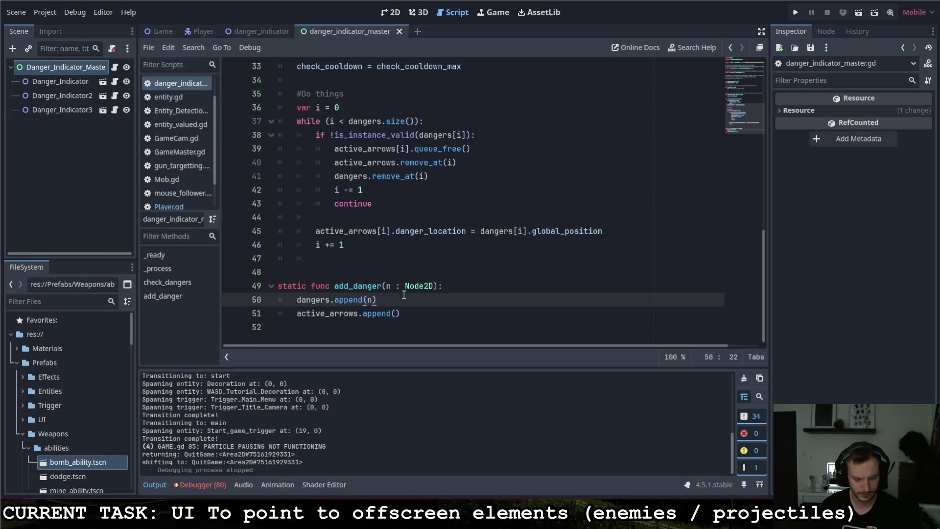
key(Return)
text(var a =)
key(ctrl+v)
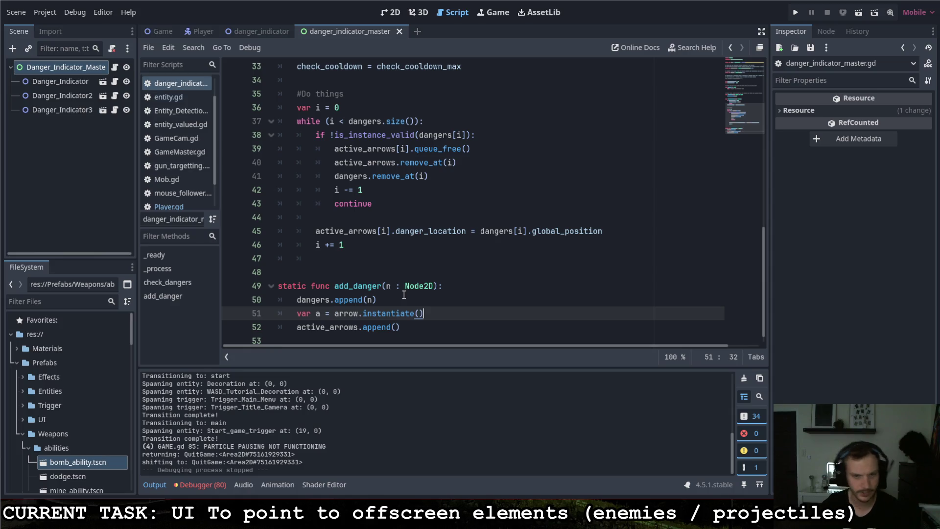
Append a to active_arrows, add 'add_child(a)' below it, and save the script.
key(Down)
key(Left)
text(a))
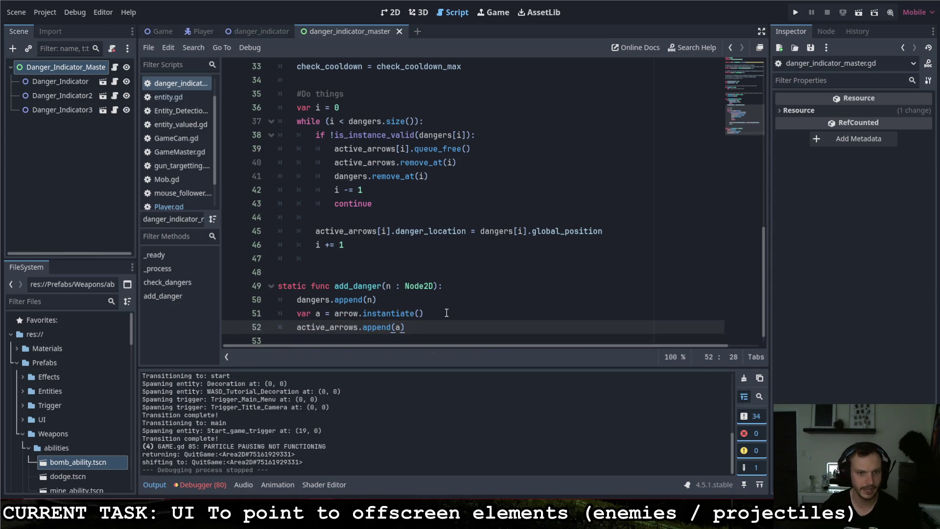
key(Return)
text(add_)
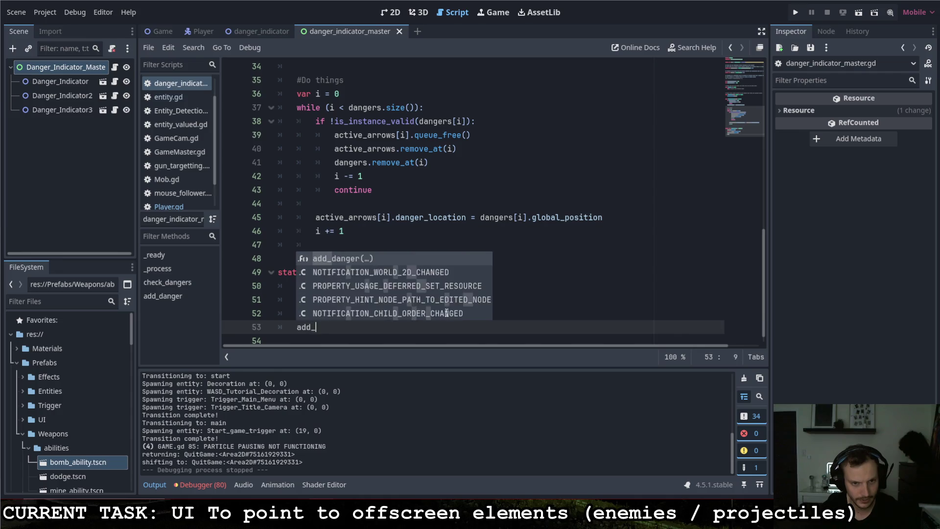
text(child(a)
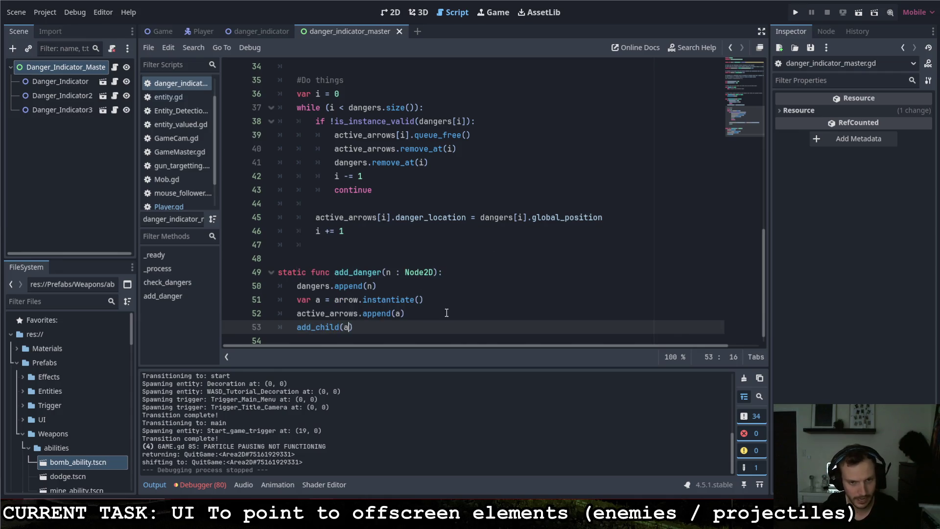
key(ctrl+s)
click(447, 308)
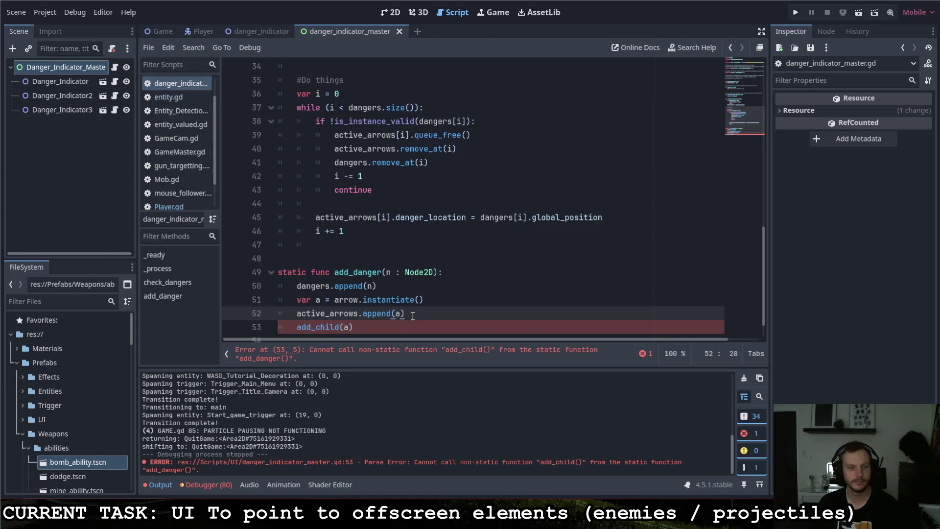
scroll(409, 318, down, 1)
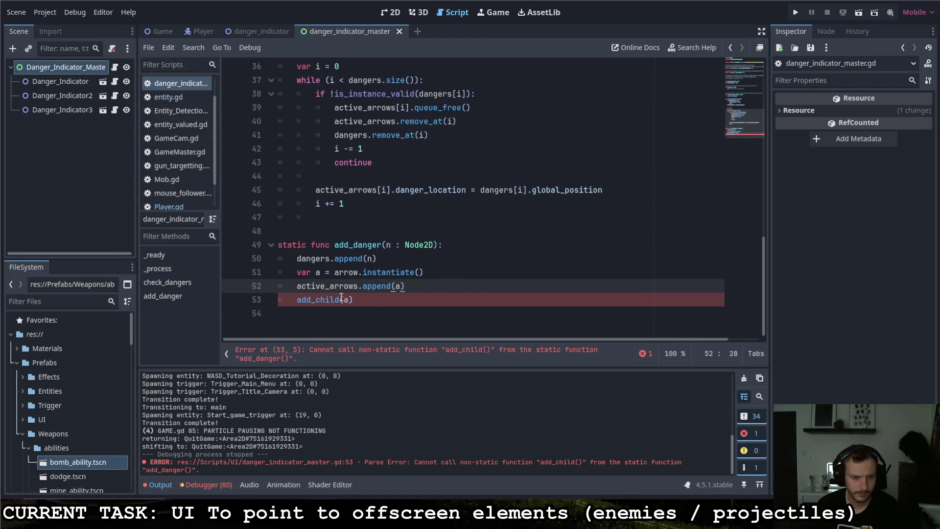
Add 'static var UIMDI : UIMaster_DangerIndicator' at line 3, copying the type from the class_name line.
click(295, 301)
scroll(346, 301, up, 12)
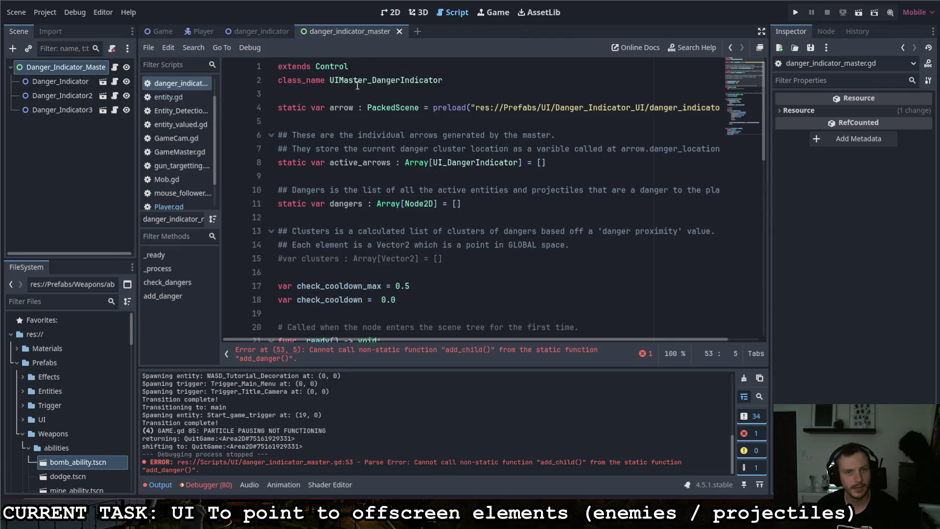
click(450, 93)
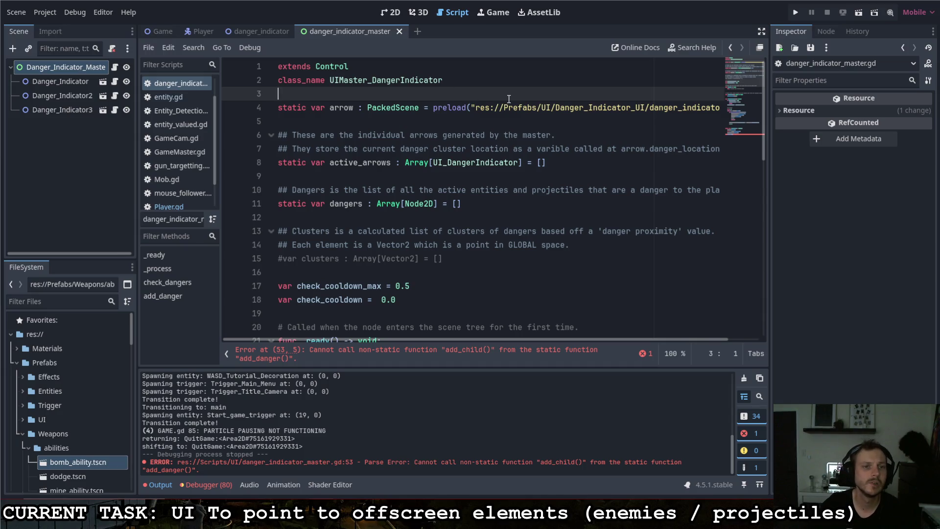
key(Return)
key(Return)
key(Up)
text(tatic )
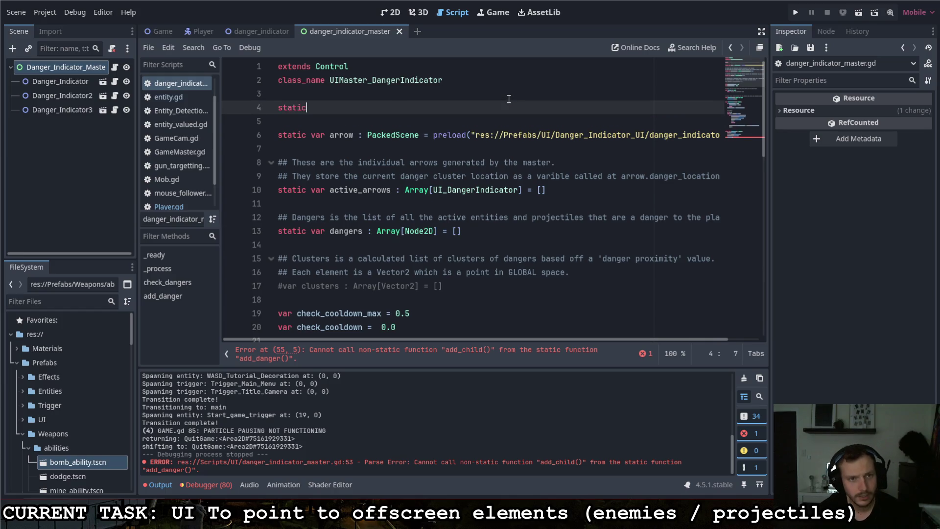
text(var )
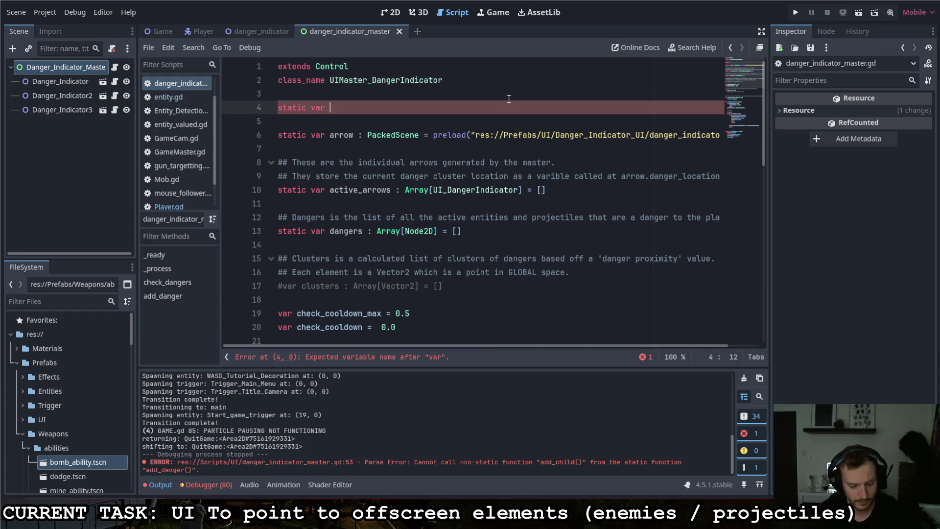
text(UIM)
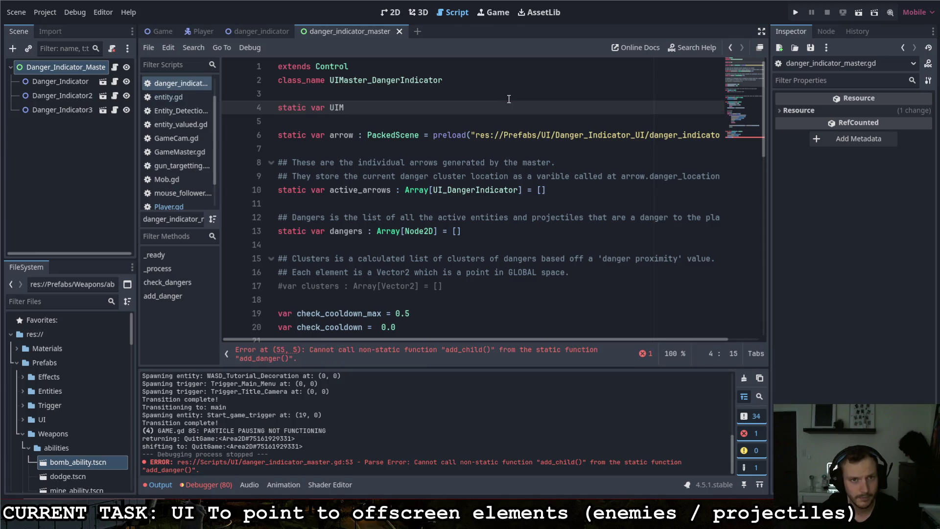
text(DI :)
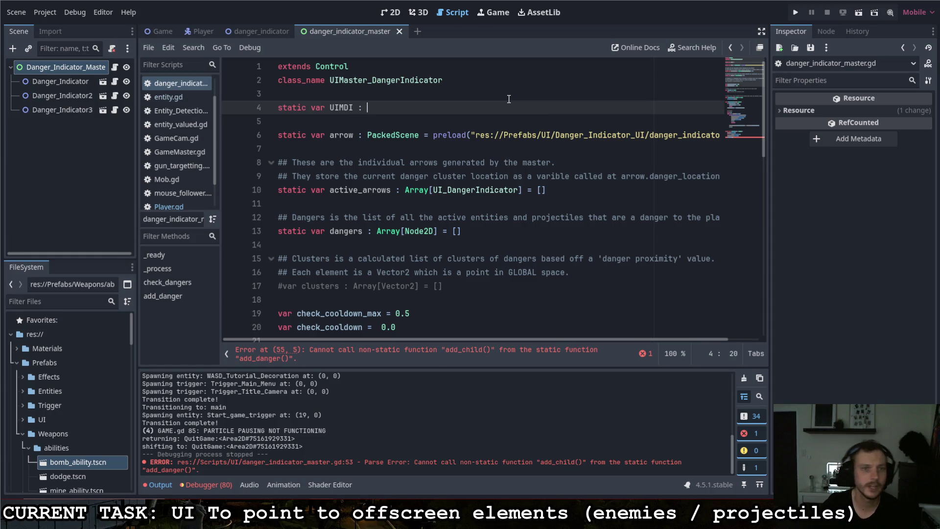
drag(452, 80, 331, 80)
key(ctrl+c)
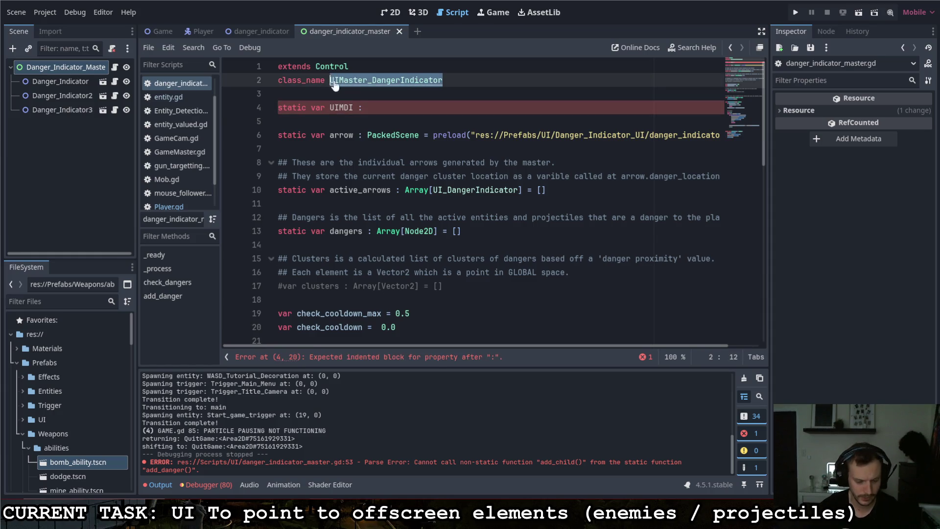
click(354, 98)
key(ctrl+v)
scroll(352, 170, down, 4)
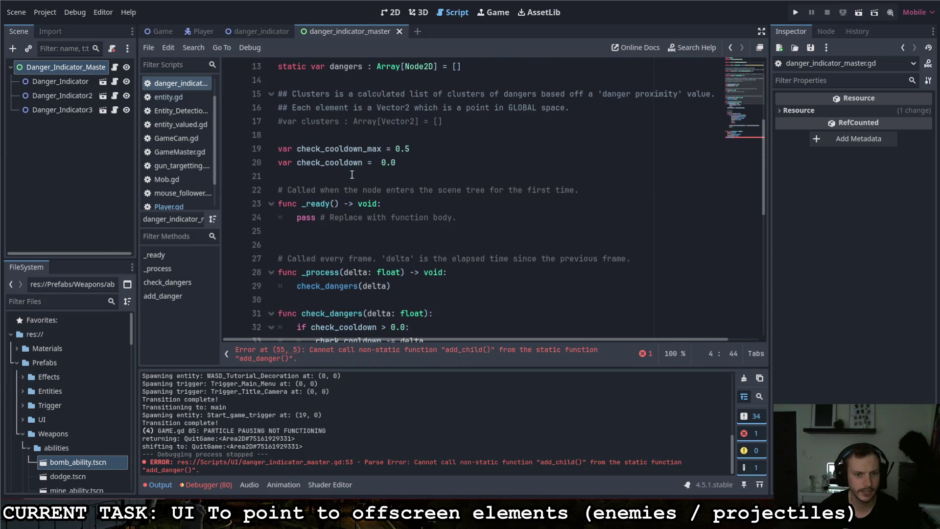
Write 'if !is_instance_valid(UIMDI):' as the first line of _ready.
click(393, 203)
key(Return)
text(if)
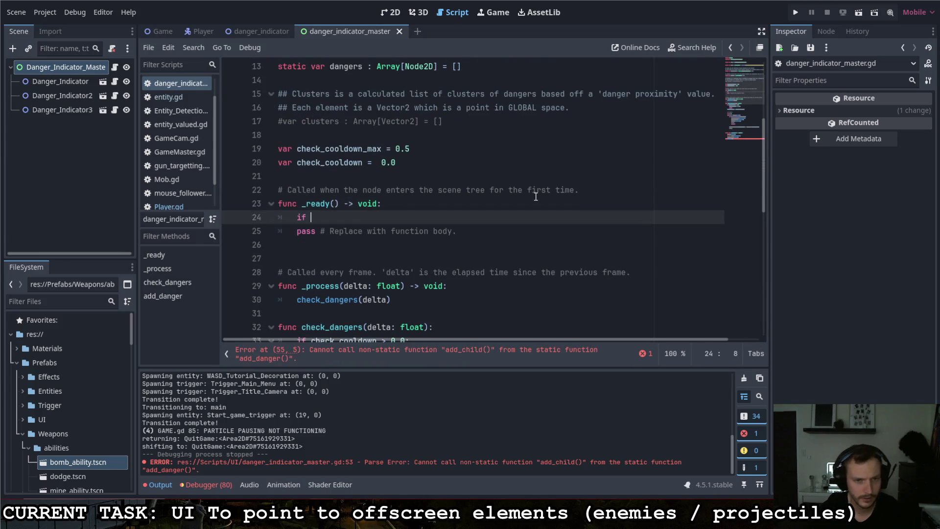
text(UMIDI)
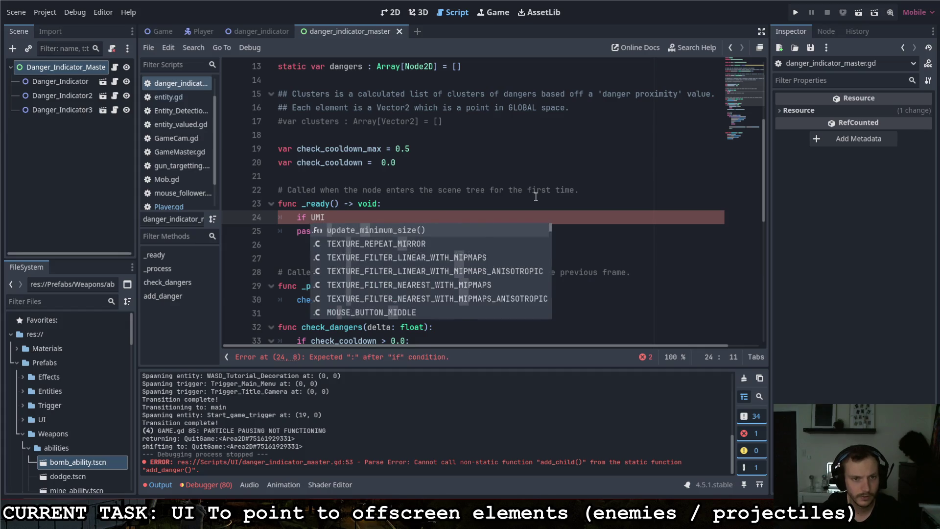
scroll(520, 194, up, 4)
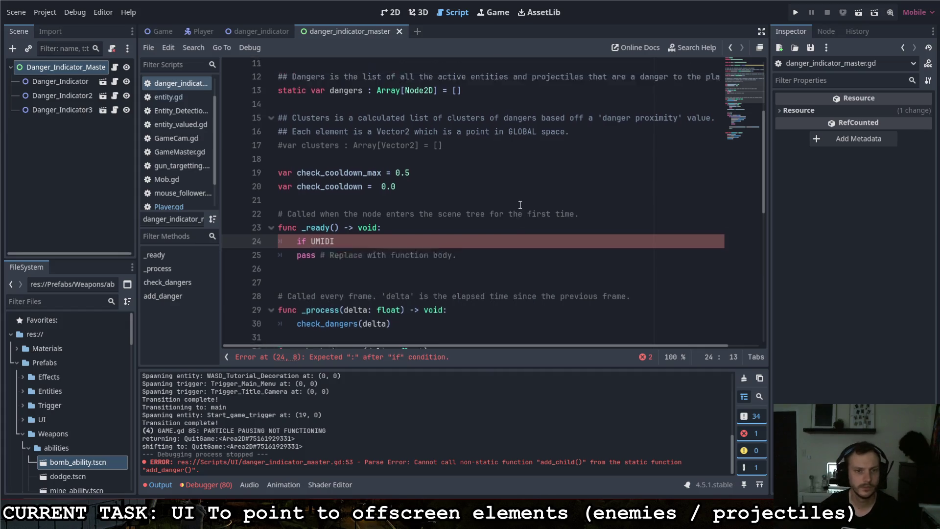
scroll(491, 212, down, 2)
key(shift+Left)
key(shift+Left)
key(shift+Left)
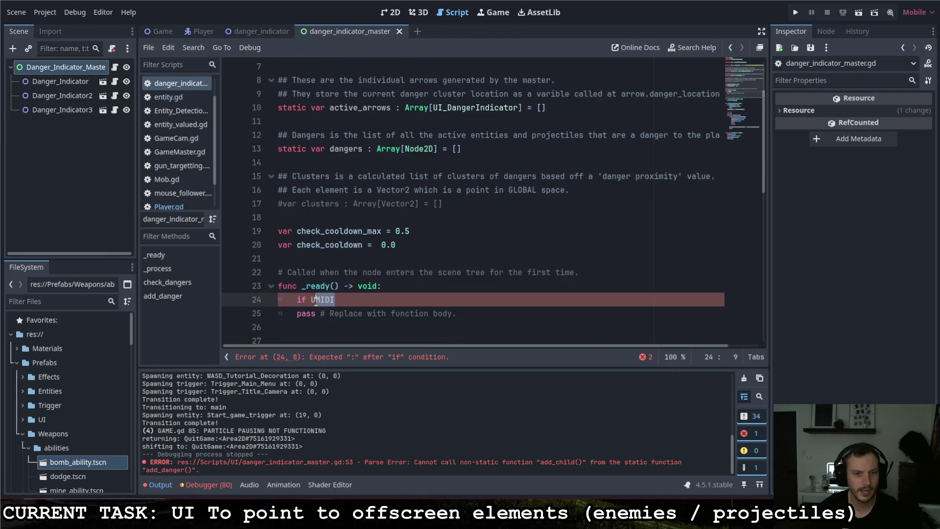
text(I)
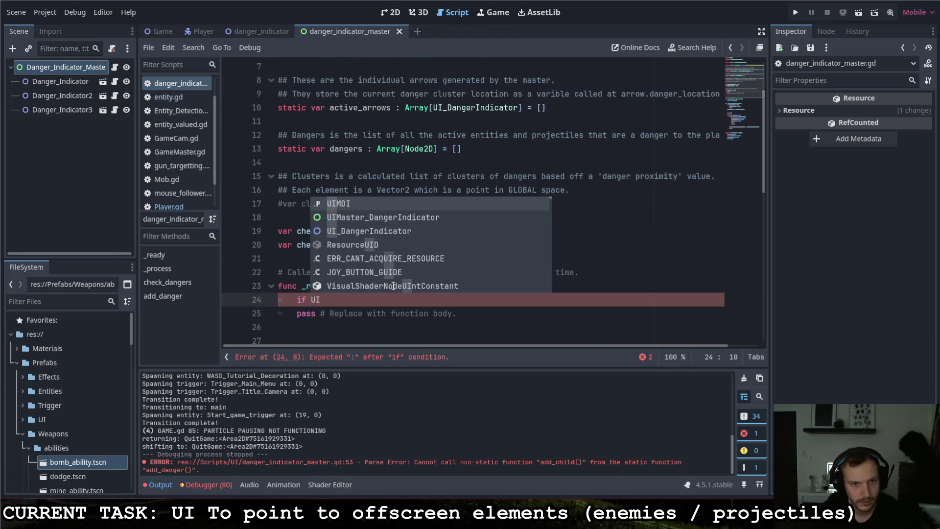
text(MDI)
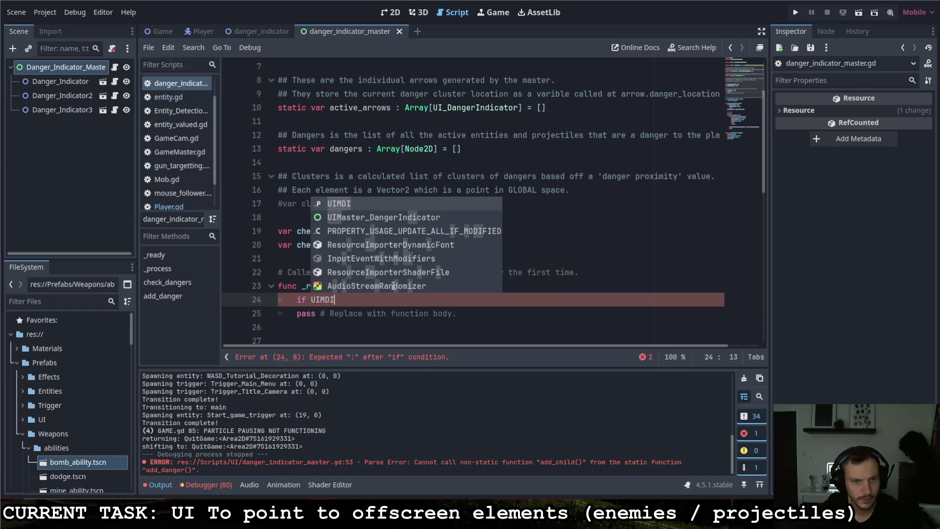
key(ctrl+Left)
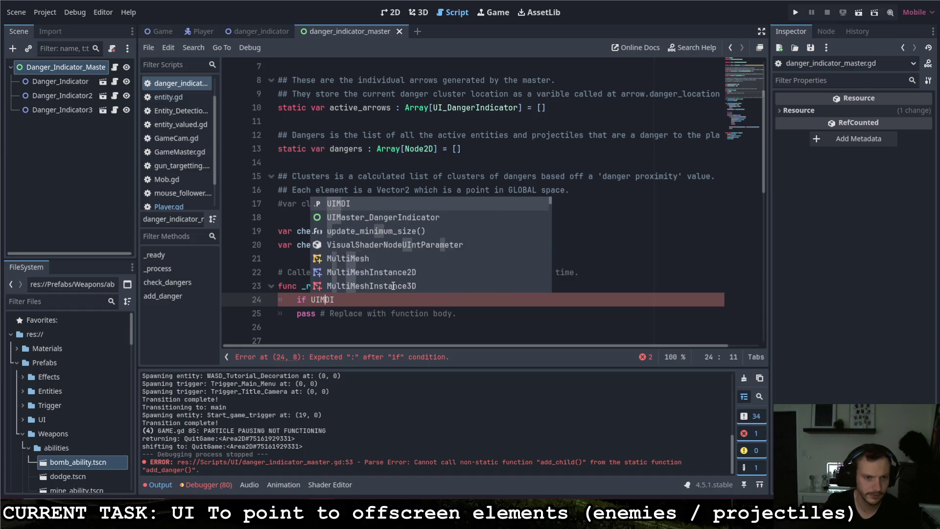
text(is_ins)
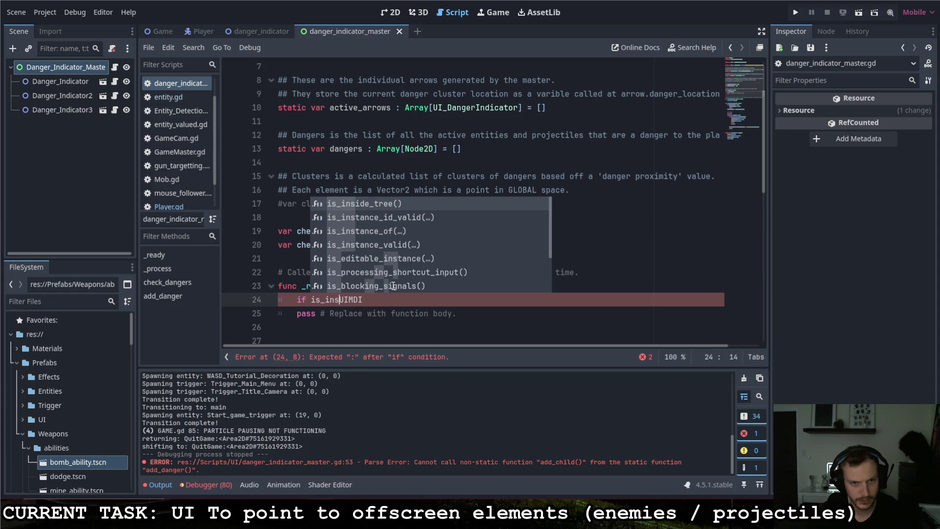
key(Down)
key(Down)
key(Down)
key(Tab)
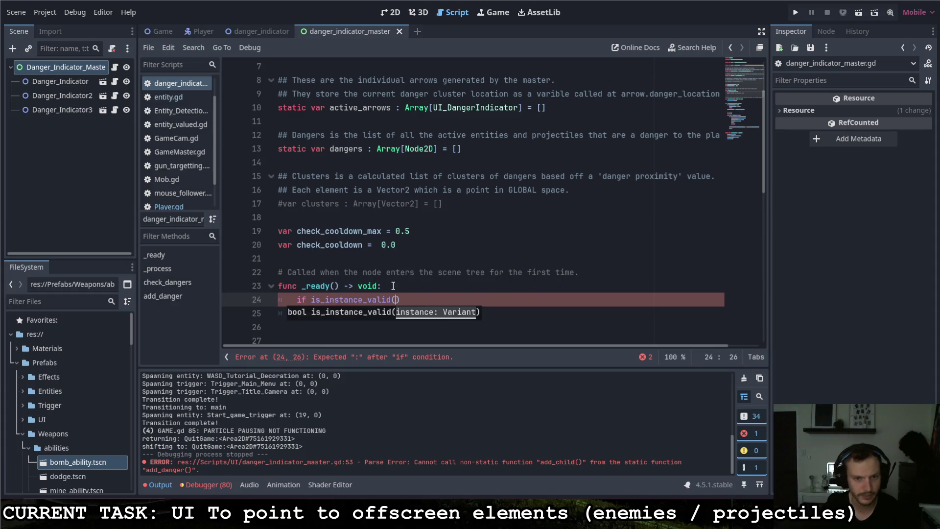
text(UIMID)
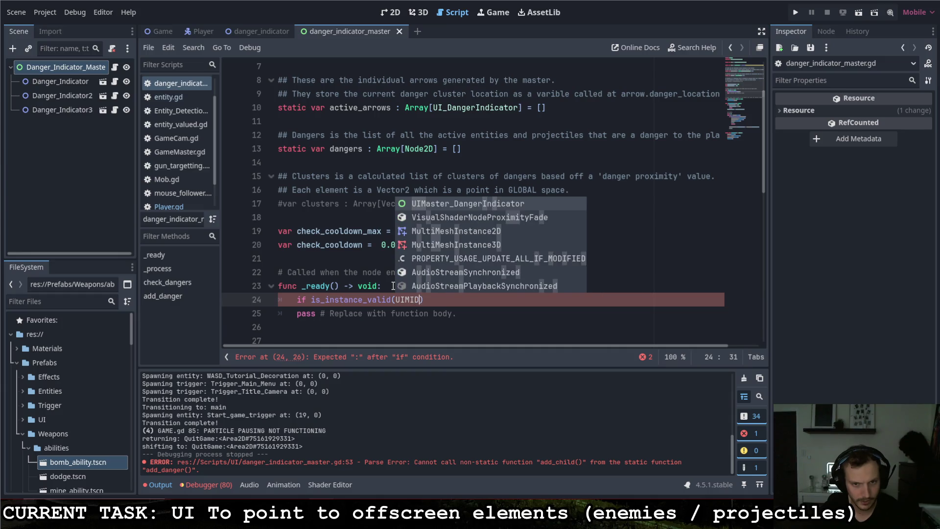
key(BackSpace)
key(BackSpace)
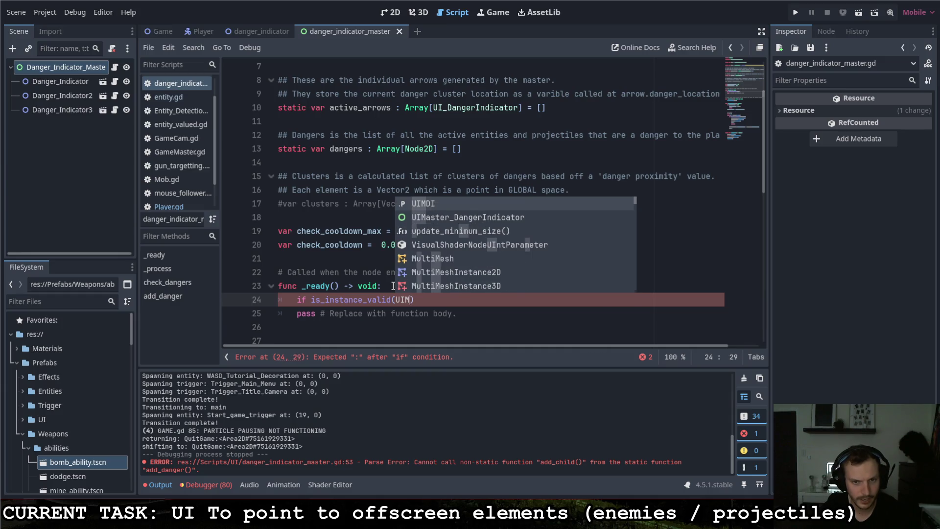
text(DI)
key(Tab)
click(311, 299)
text(!)
click(448, 300)
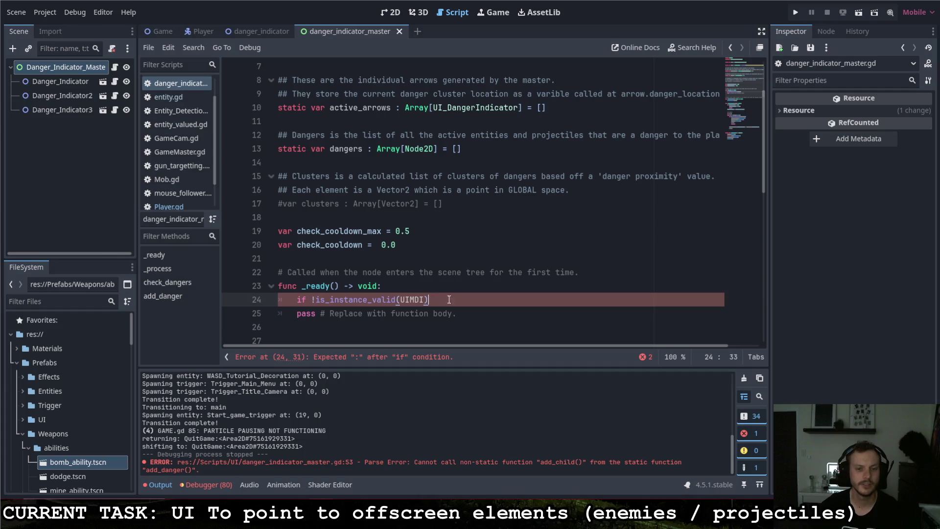
text(:)
Add 'UIMDI = self' inside the if block and delete the leftover pass line.
key(Return)
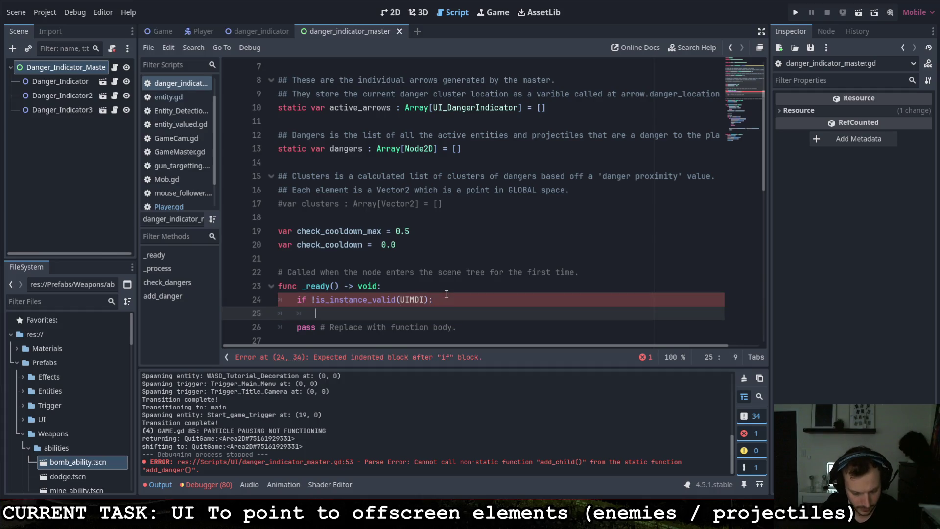
text(UIMDI)
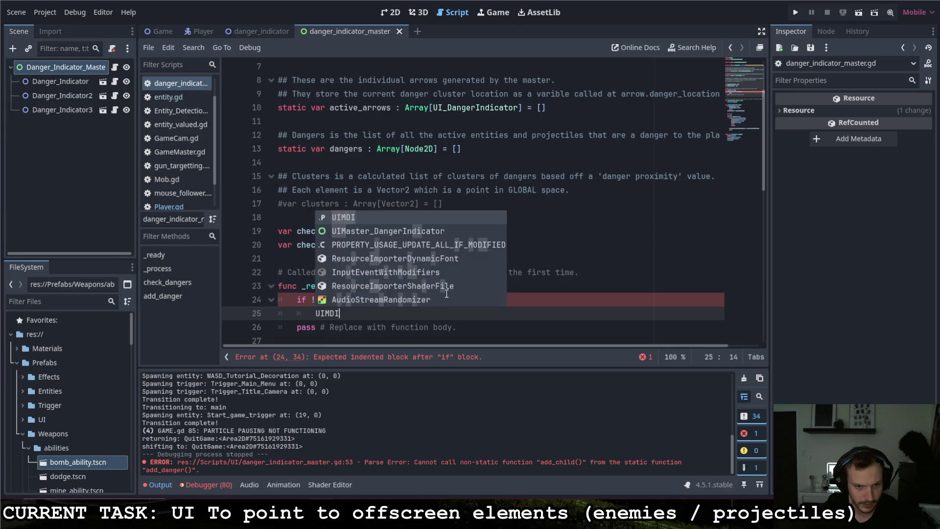
text( = self)
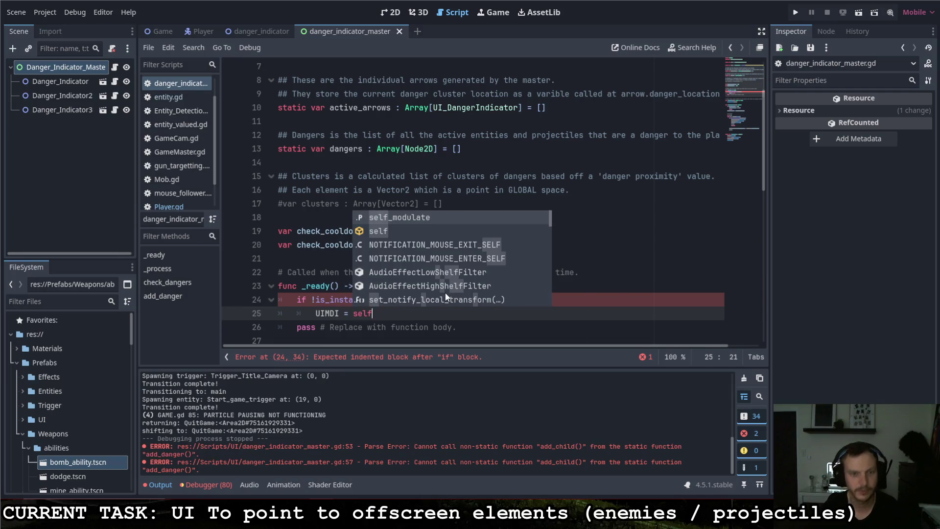
key(Escape)
scroll(434, 316, down, 2)
drag(456, 244, 215, 247)
key(BackSpace)
key(BackSpace)
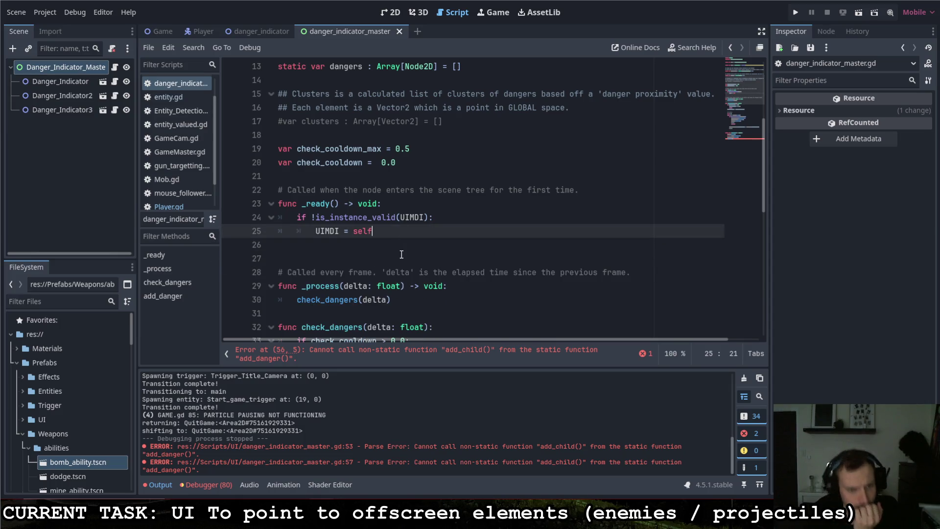
scroll(406, 248, down, 9)
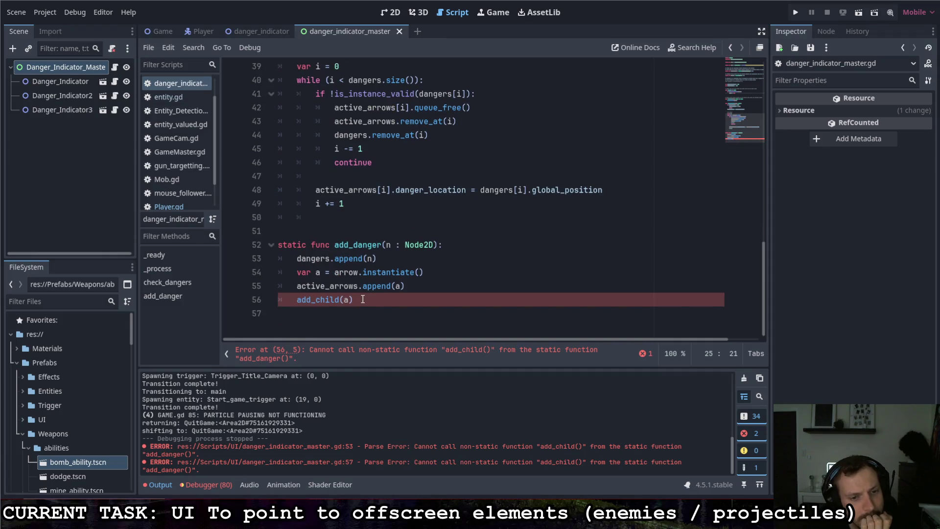
Change the call to UIMDI.add_child(a) and insert 'if !is_instance_valid(UIMDI):' above it.
click(290, 299)
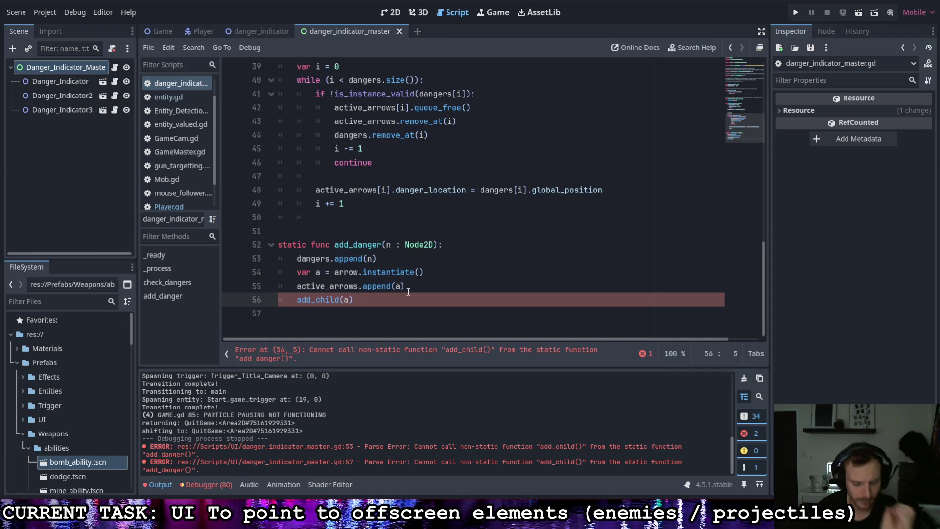
text(UIMDI.)
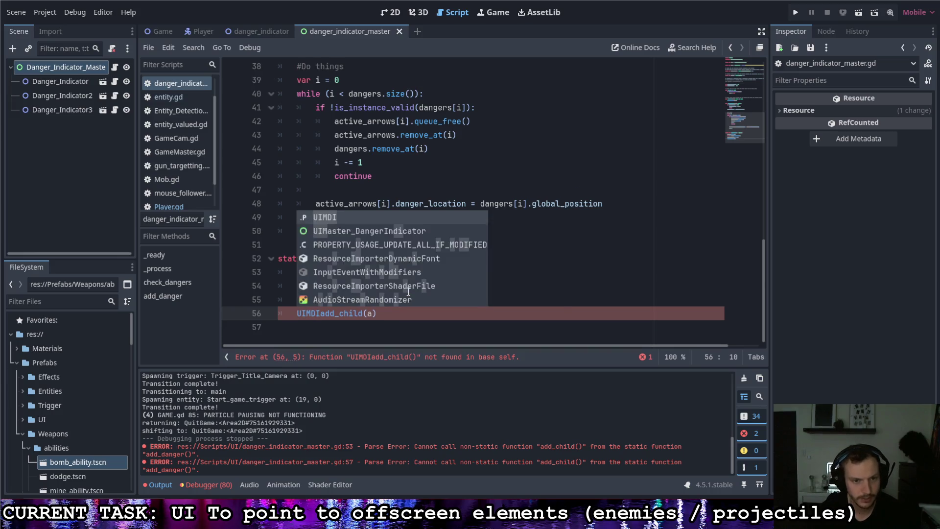
key(Escape)
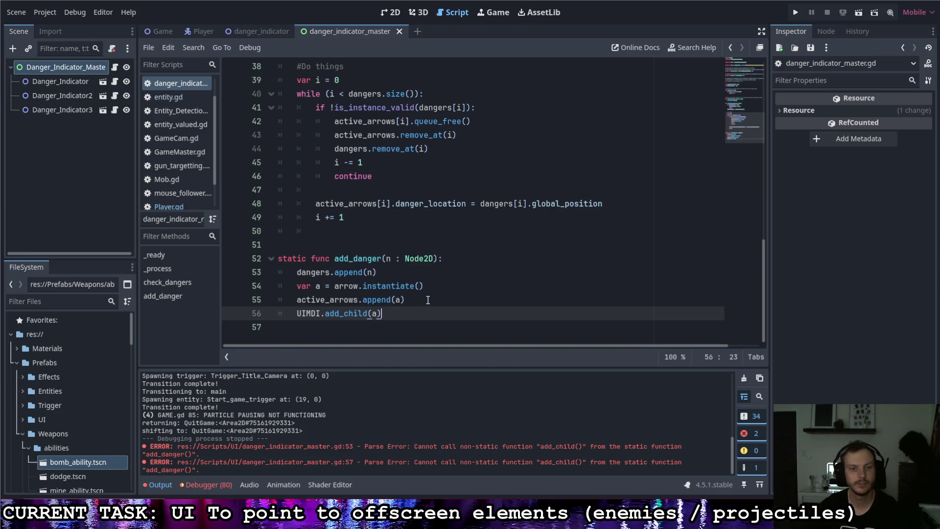
click(497, 304)
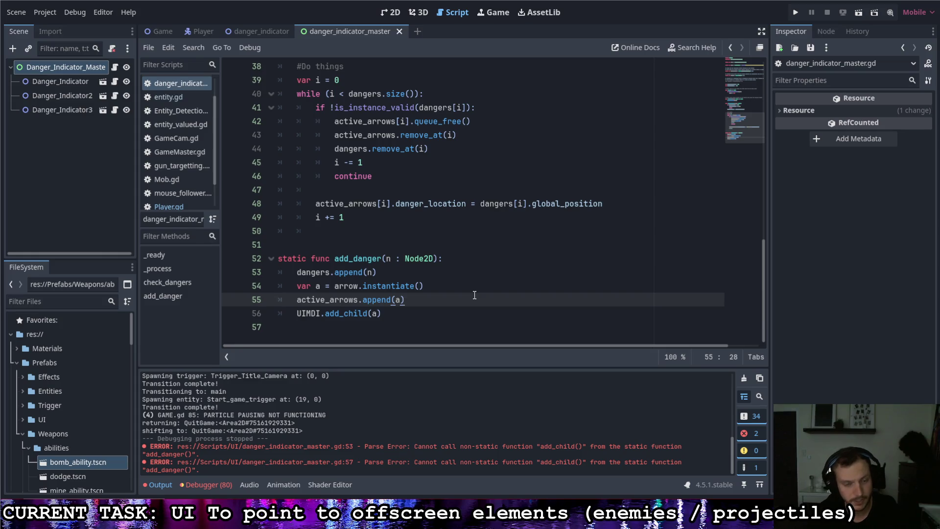
key(Return)
text(if)
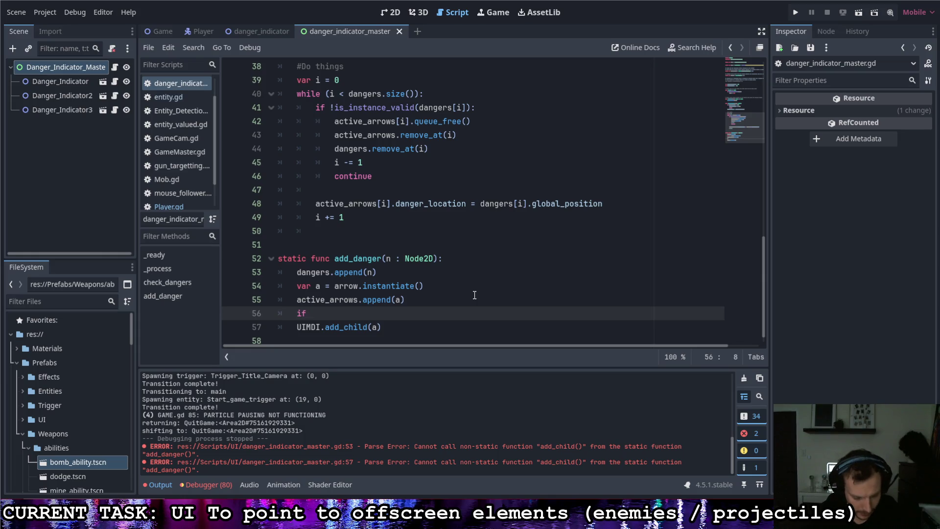
text(UIMDI)
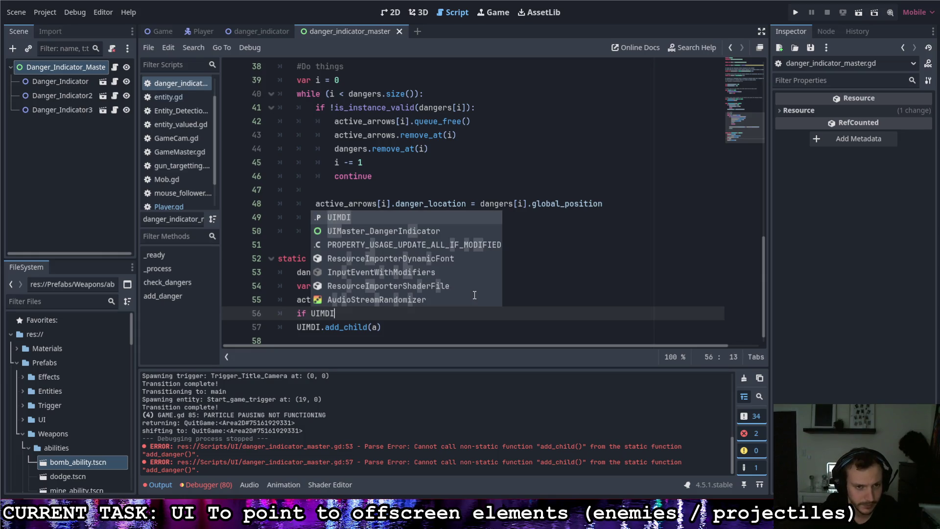
key(ctrl+Left)
text(!is_)
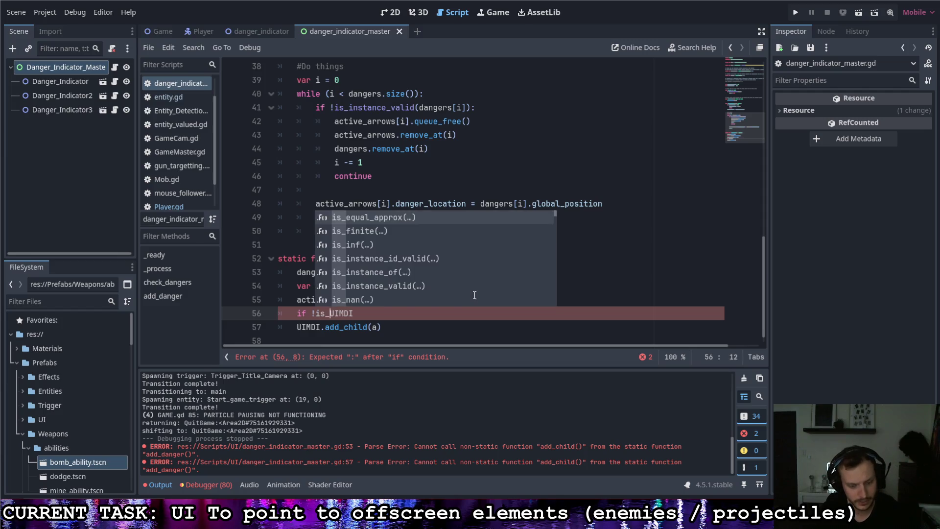
text(valid()
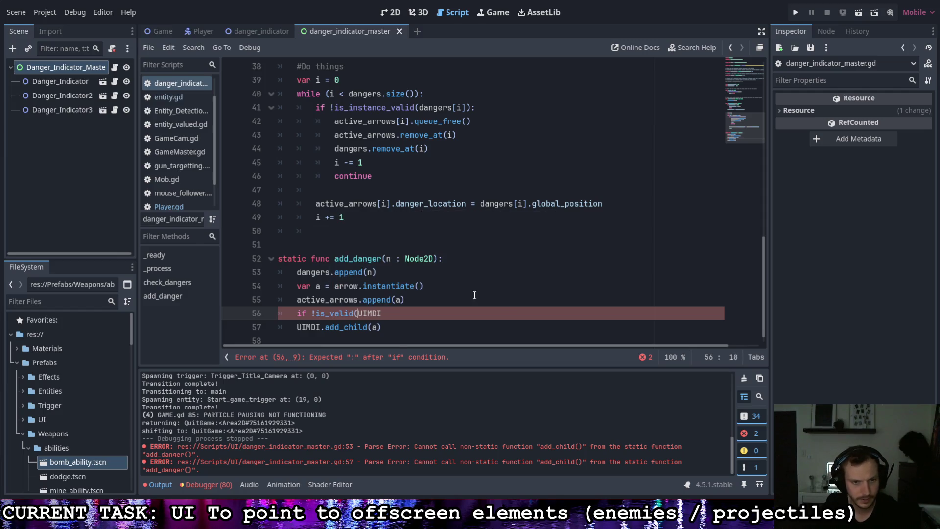
key(BackSpace)
key(BackSpace)
key(BackSpace)
text(in)
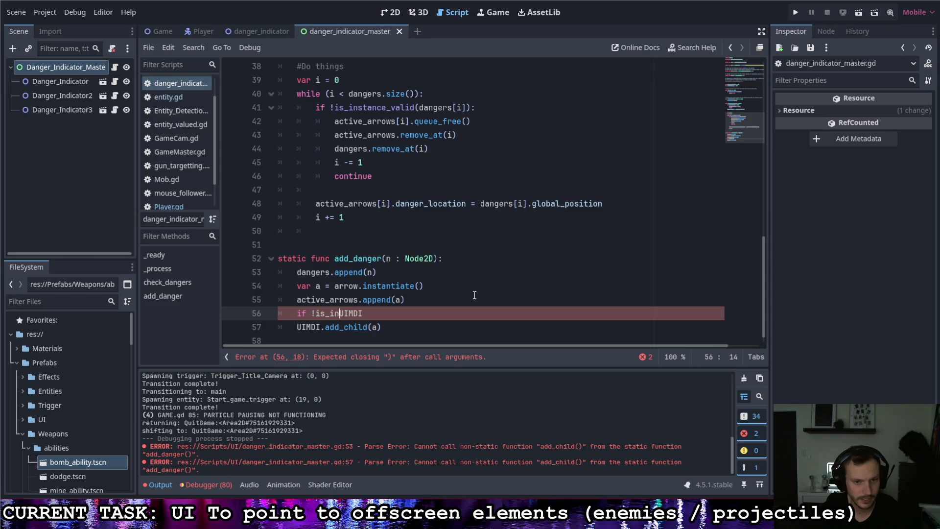
text(stance)
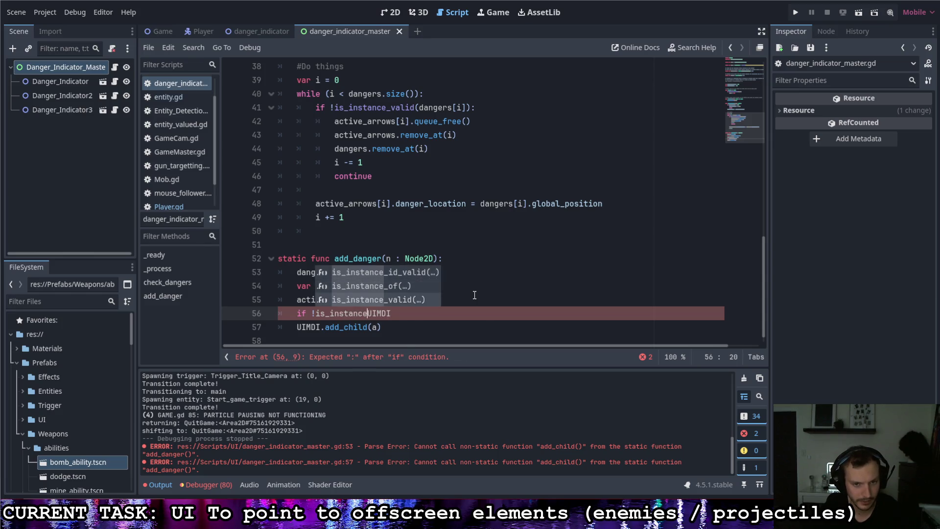
key(Return)
key(Right)
key(Right)
key(Right)
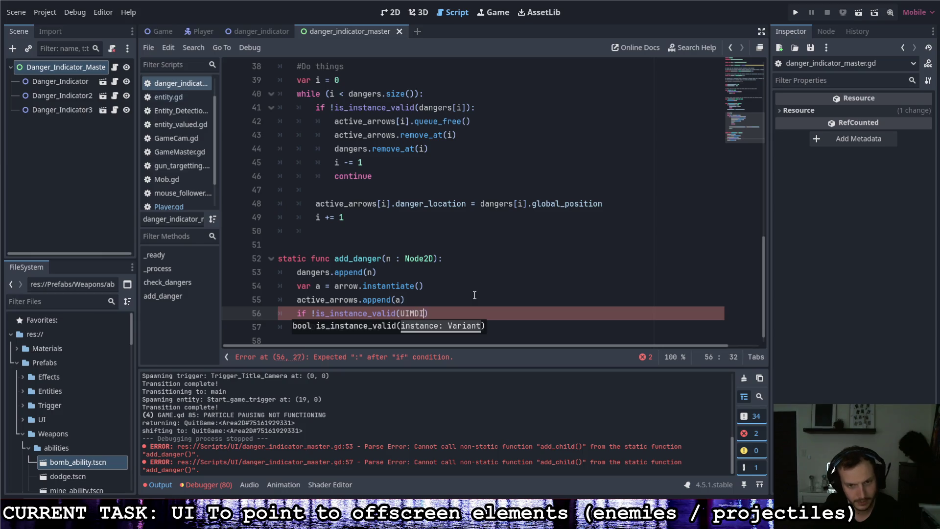
text():)
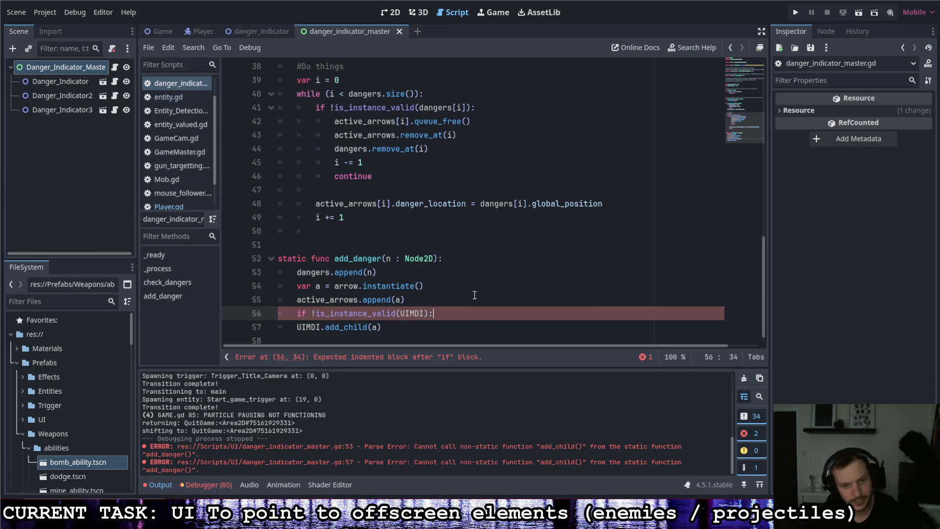
Indent UIMDI.add_child(a) under the if and start an 'else:' branch below it.
click(298, 327)
key(Tab)
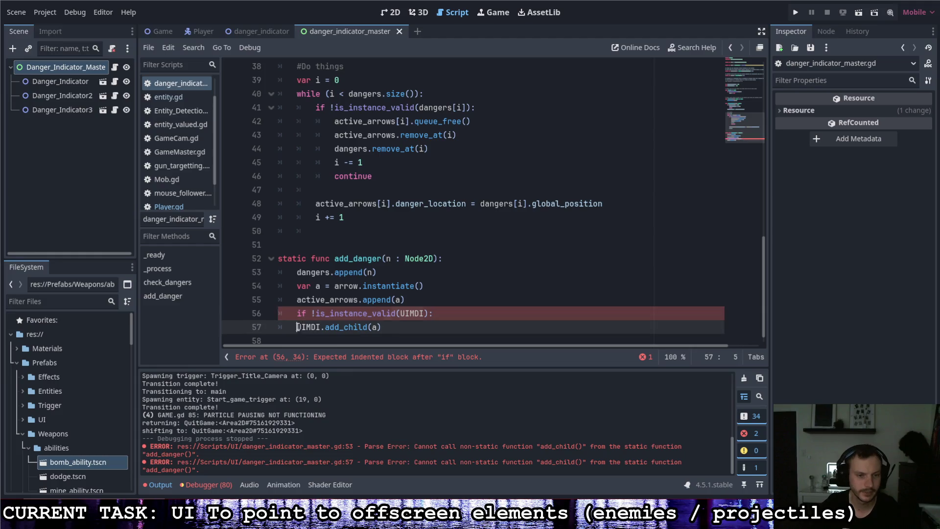
key(End)
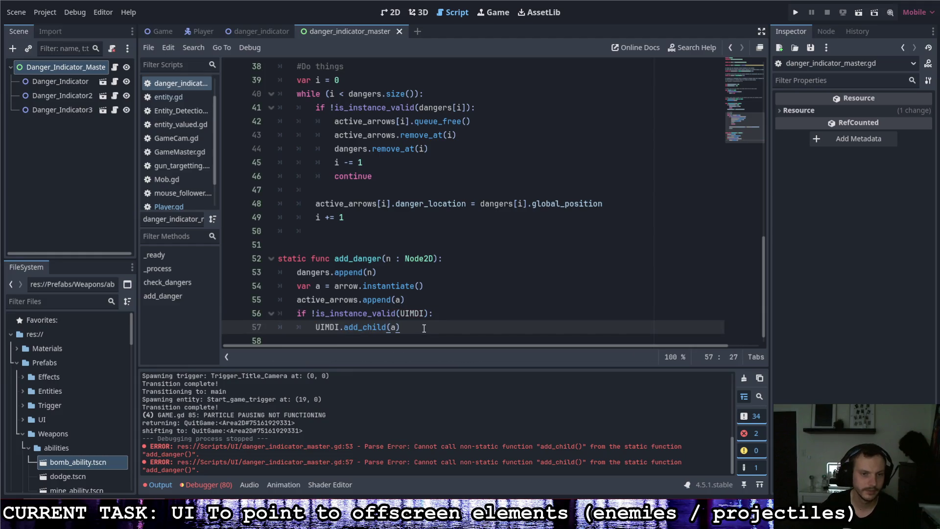
key(Return)
key(BackSpace)
text(else:)
key(Return)
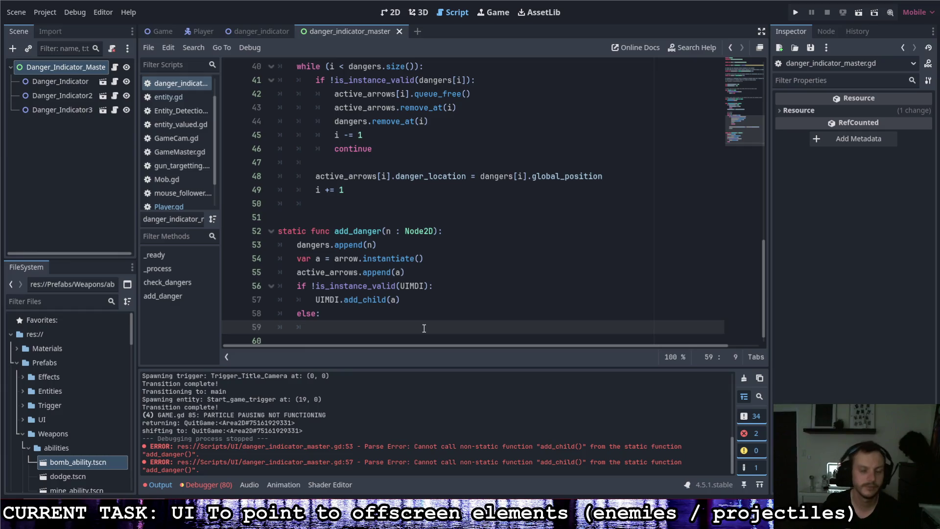
Copy UIMDI.add_child(a) under else, then try and discard a call_deferred rewrite of line 57.
drag(401, 300, 315, 300)
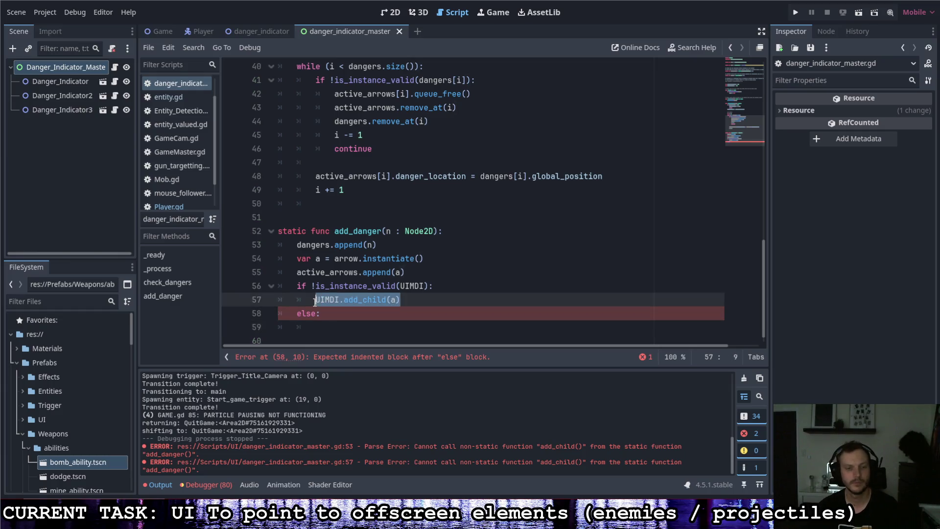
key(ctrl+c)
click(323, 327)
key(ctrl+v)
click(344, 300)
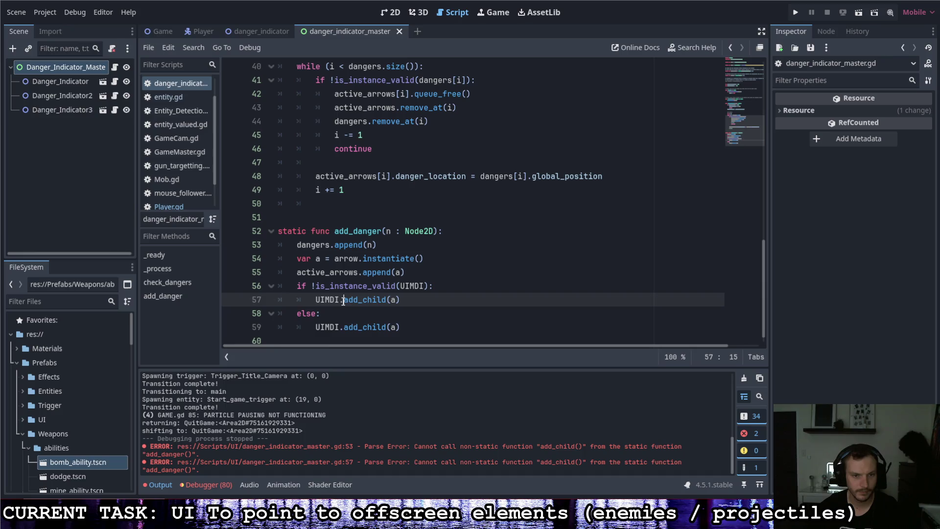
text(call_)
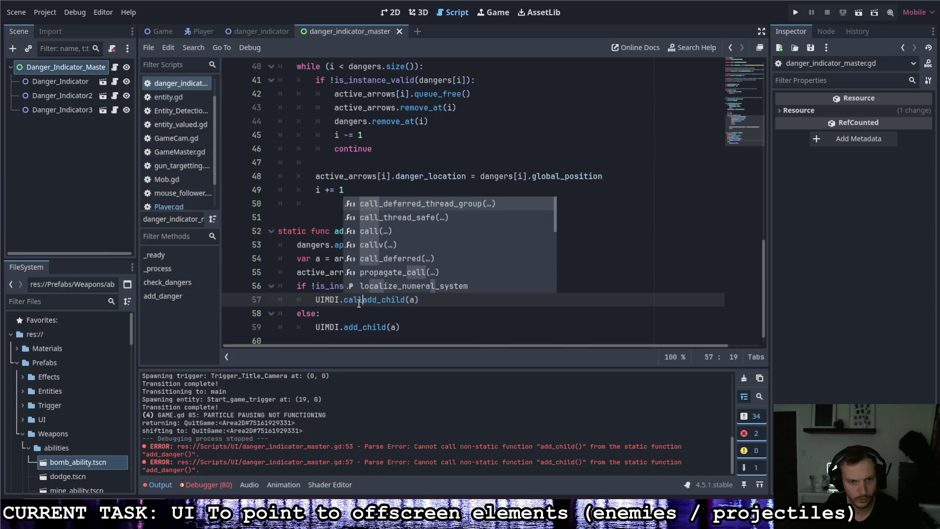
text(d)
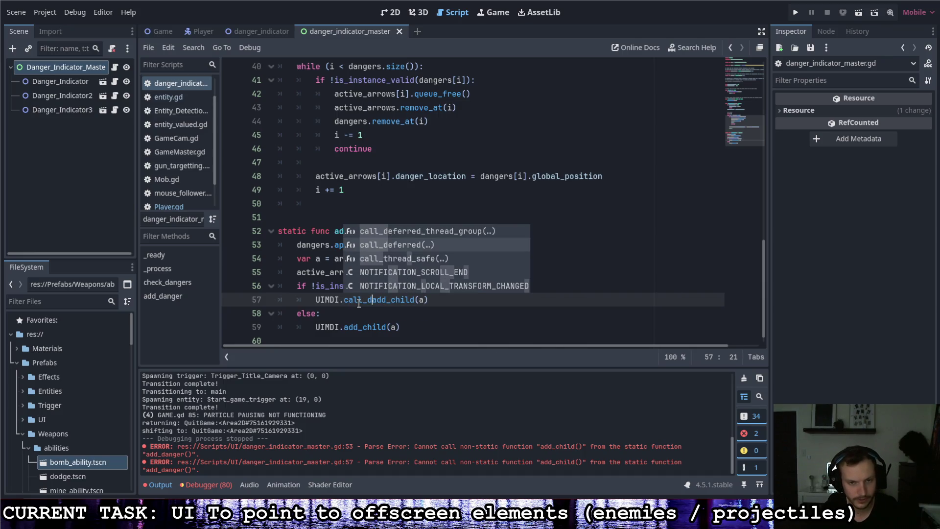
key(BackSpace)
key(BackSpace)
key(BackSpace)
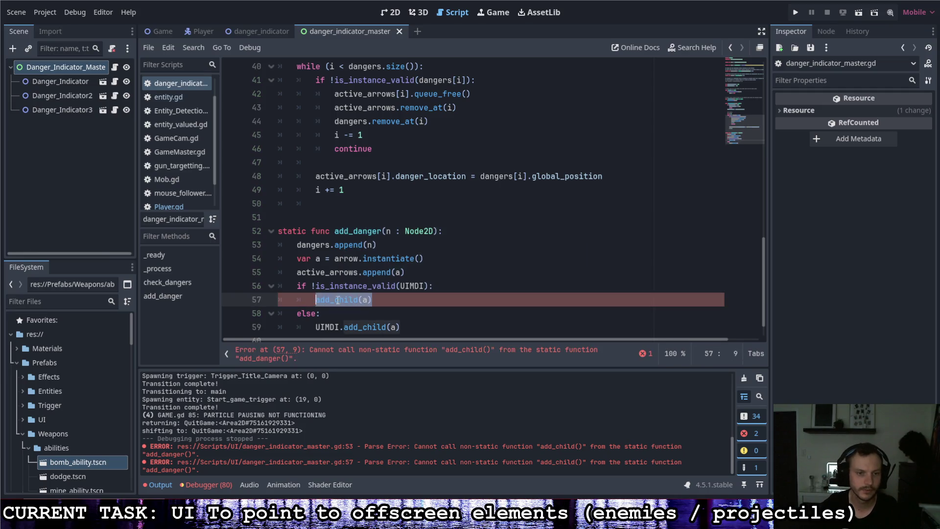
key(shift+End)
text(call)
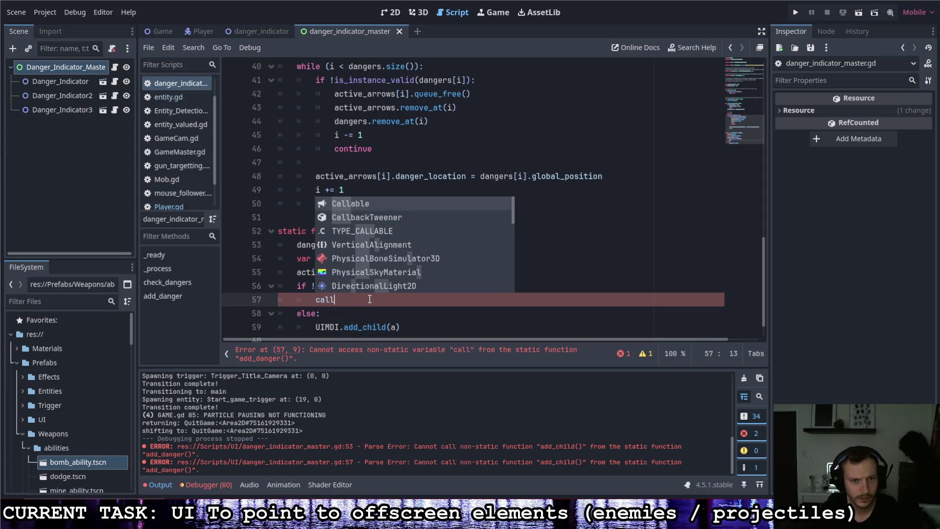
text(_)
key(BackSpace)
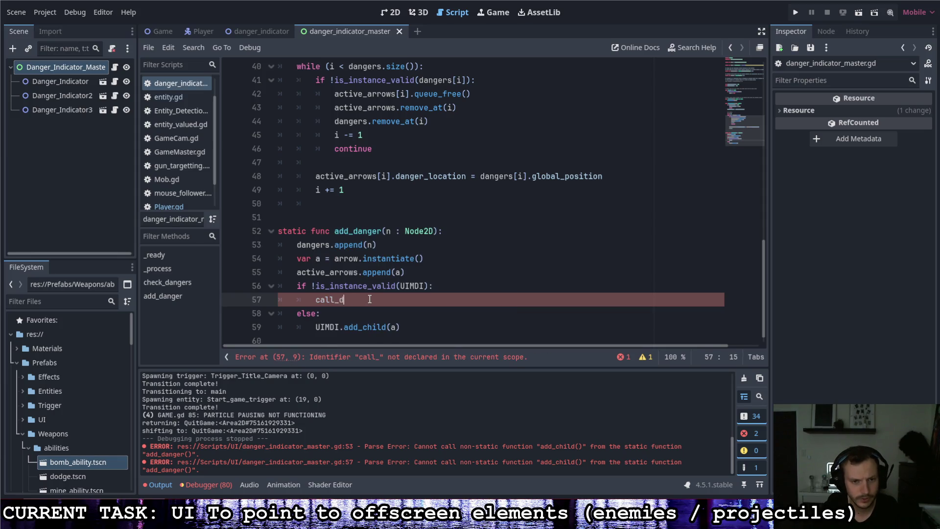
key(BackSpace)
key(BackSpace)
key(BackSpace)
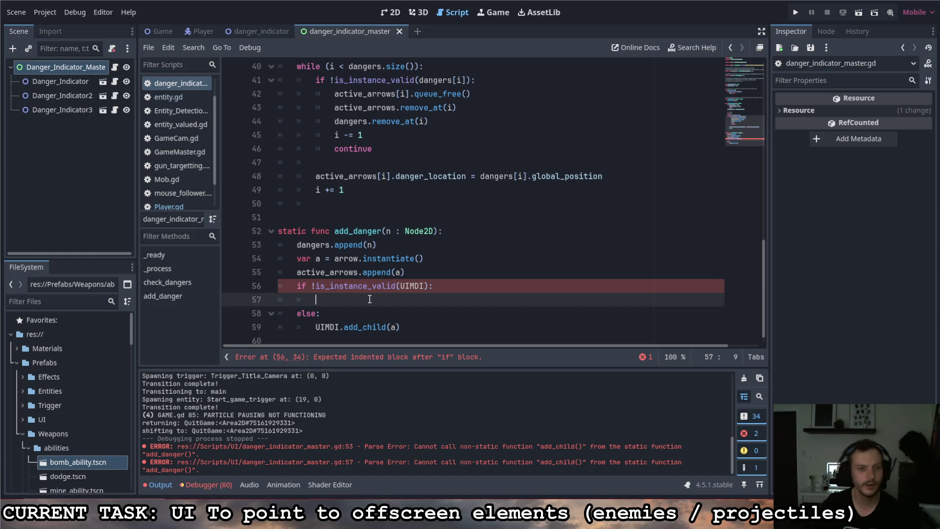
Delete the if/else check lines, unindent UIMDI.add_child(a), remove the blank line, and run the game.
drag(357, 316, 276, 285)
key(BackSpace)
click(313, 302)
key(BackSpace)
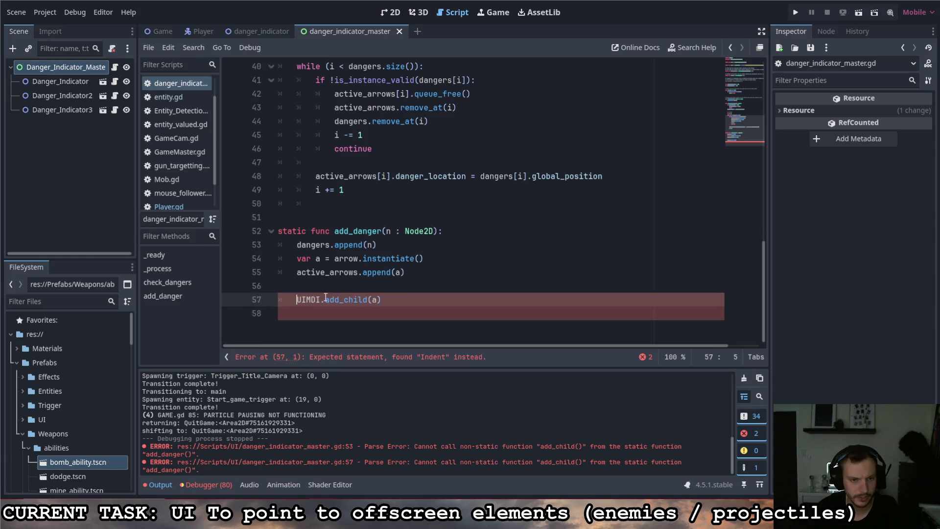
click(447, 273)
key(Delete)
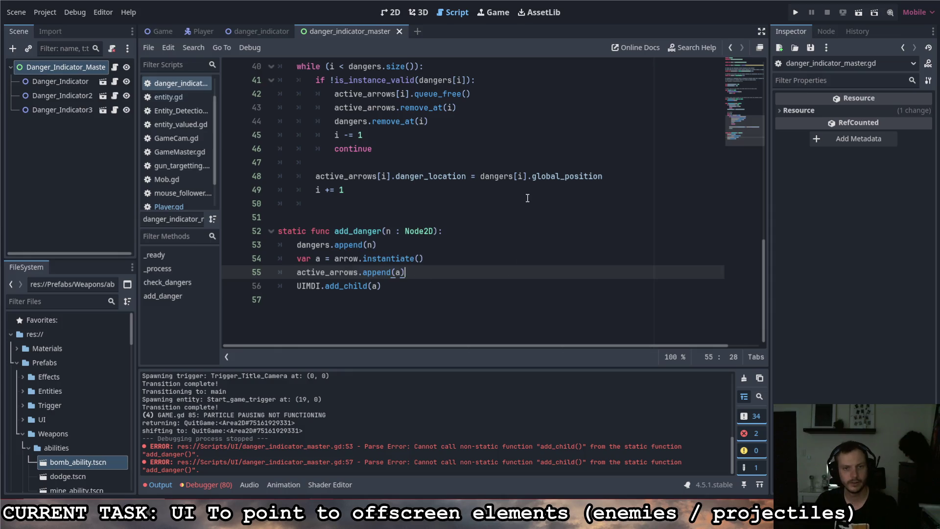
key(F5)
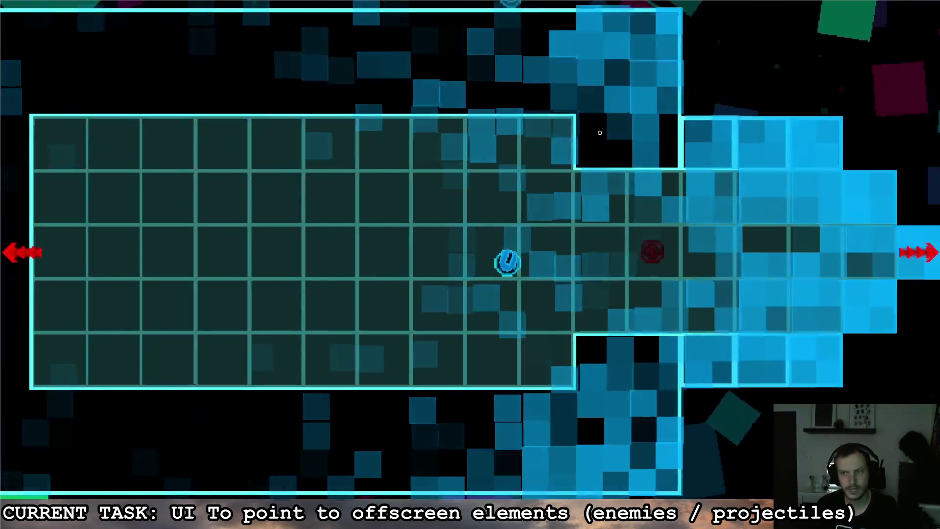
Walk the player right, down, and left toward the red spawner while watching the danger arrows.
key(d)
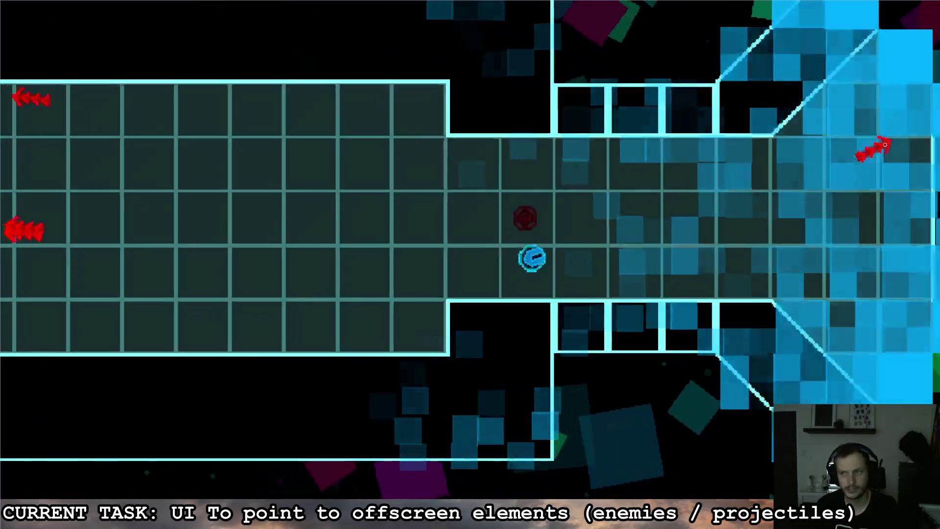
key(s)
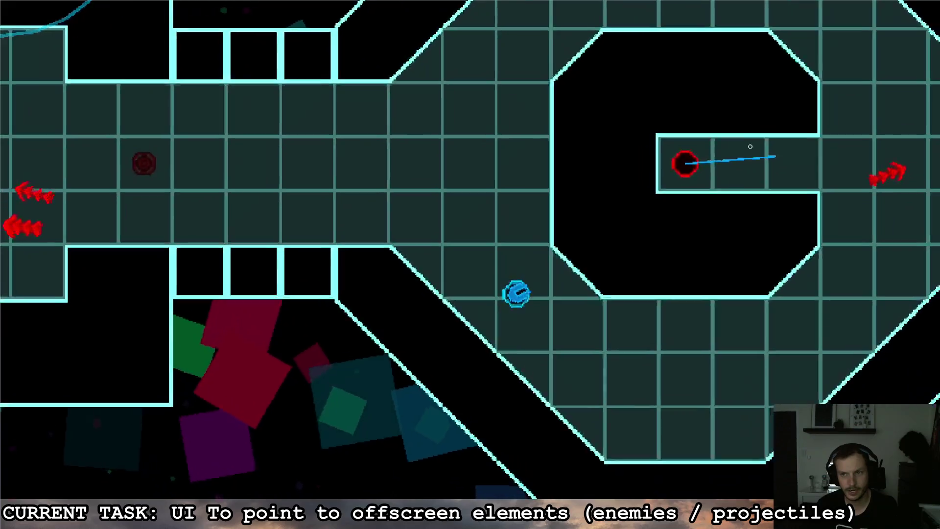
key(w)
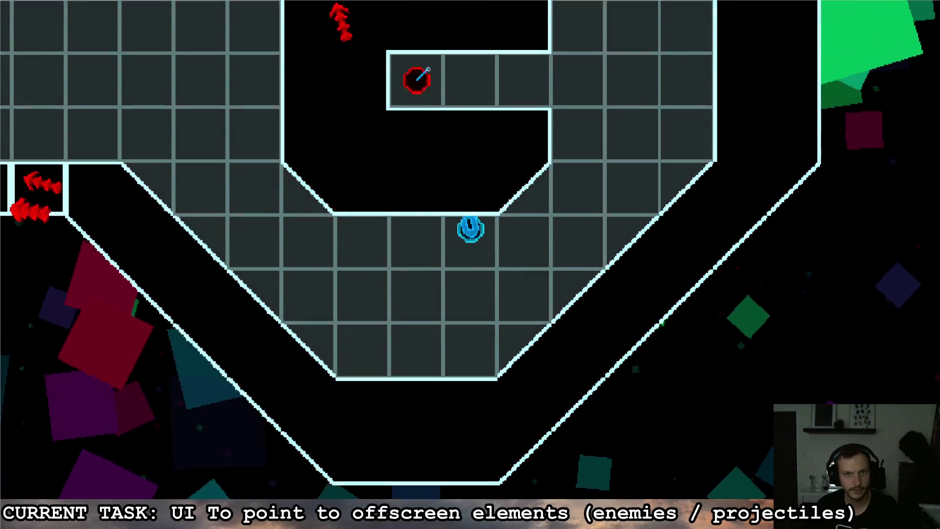
key(s)
key(a)
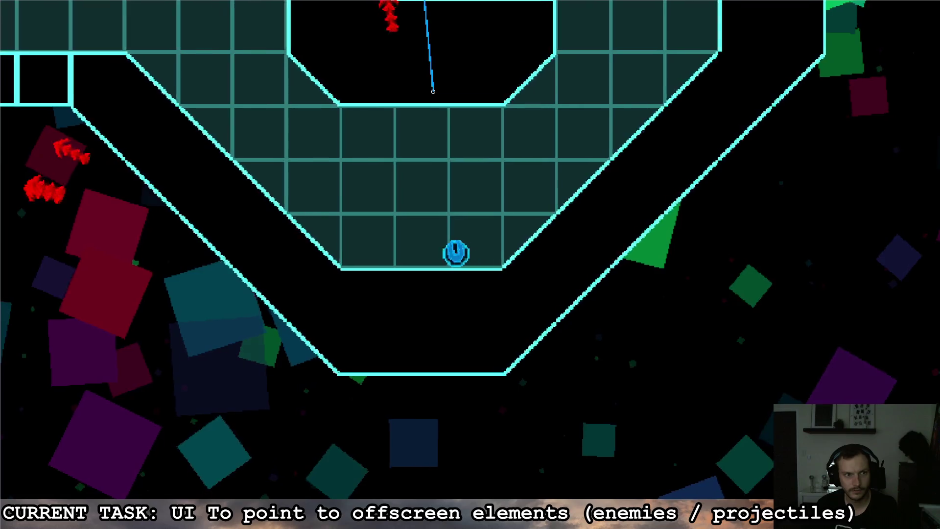
key(w)
key(a)
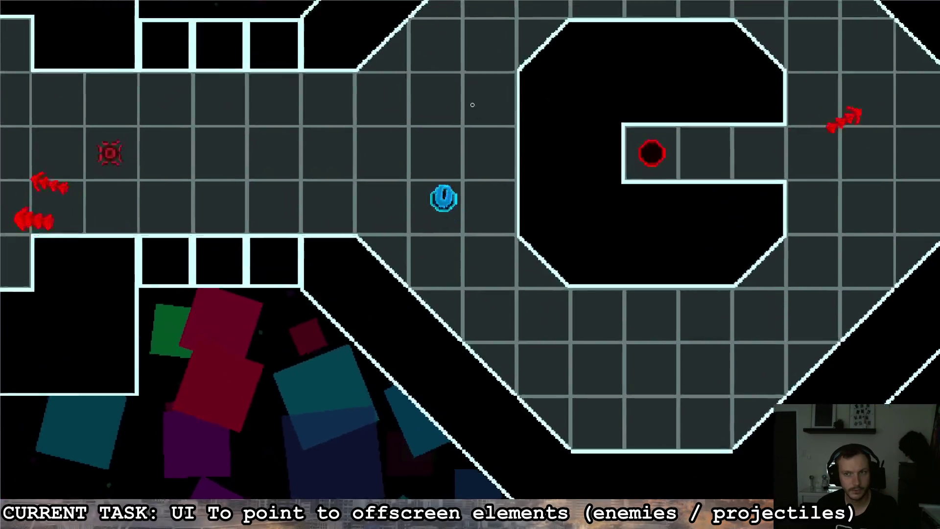
key(s)
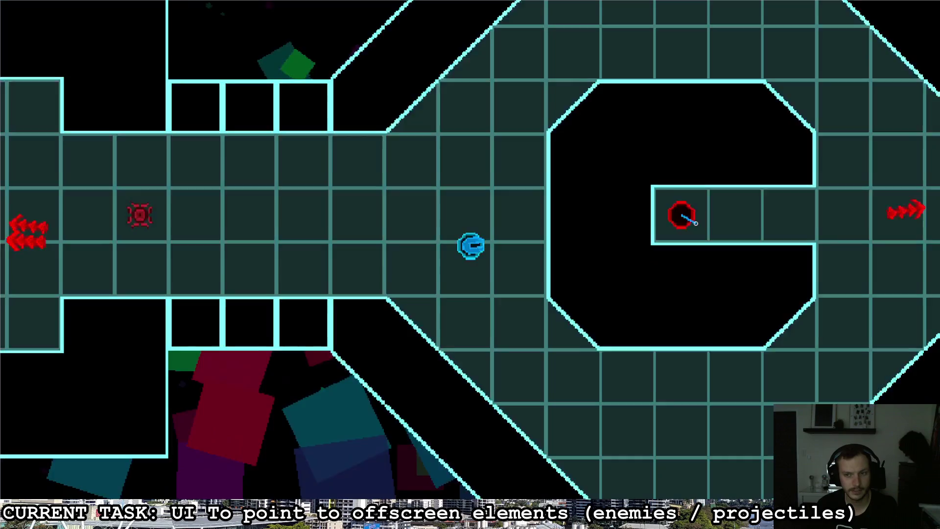
key(a)
key(a)
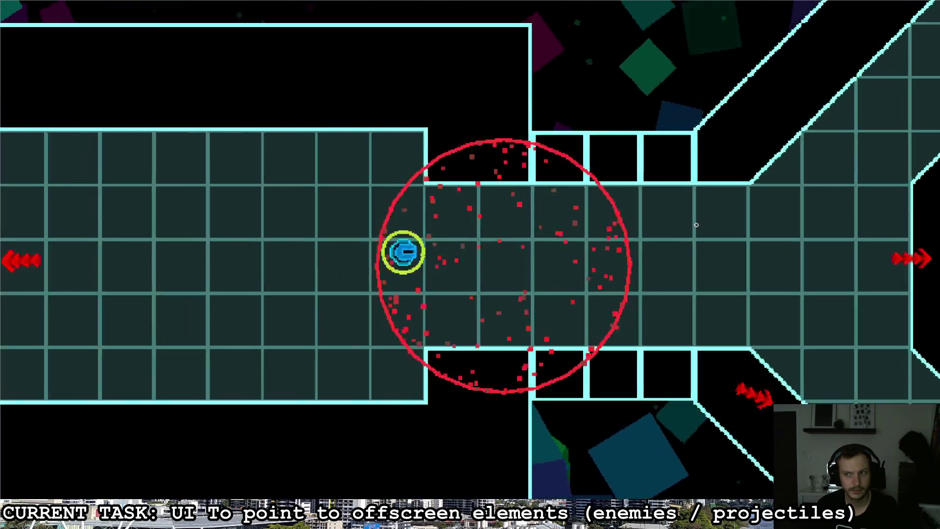
key(d)
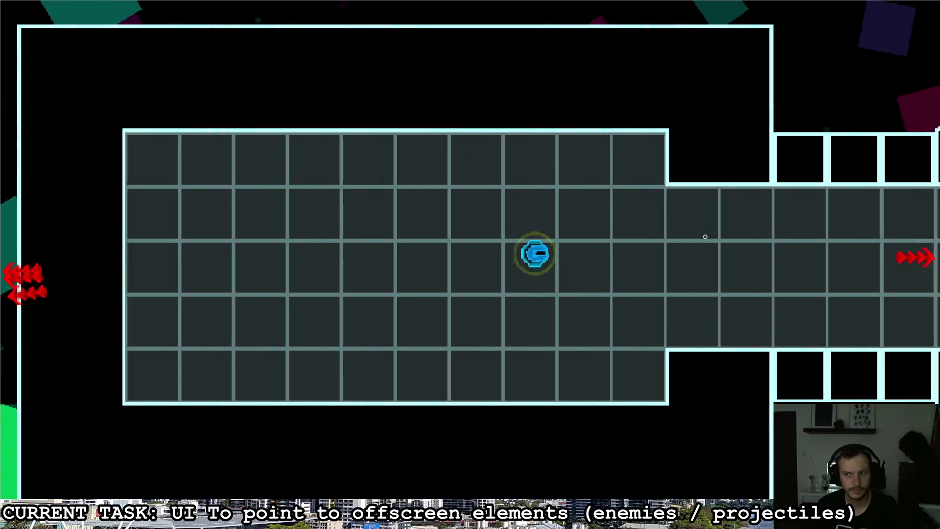
Circle the central hole in the octagonal room until the index -1 error halts the game.
key(d)
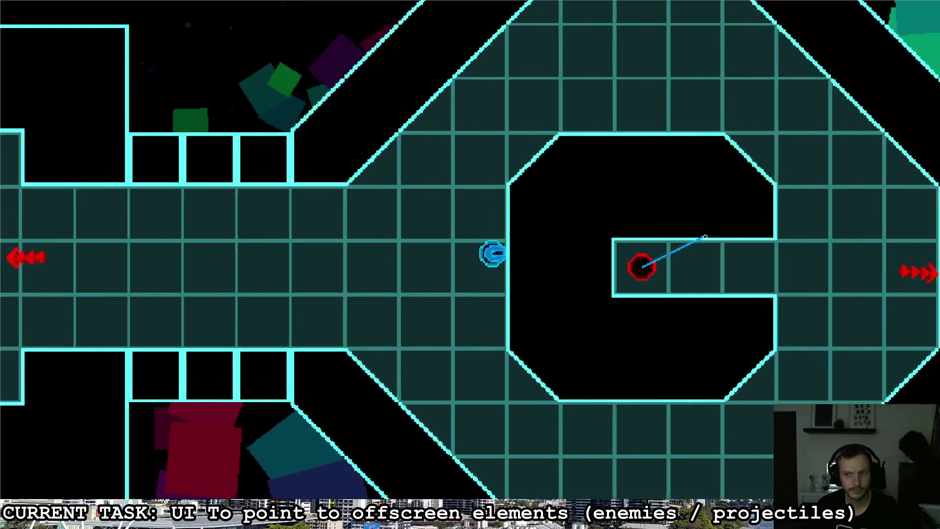
key(w)
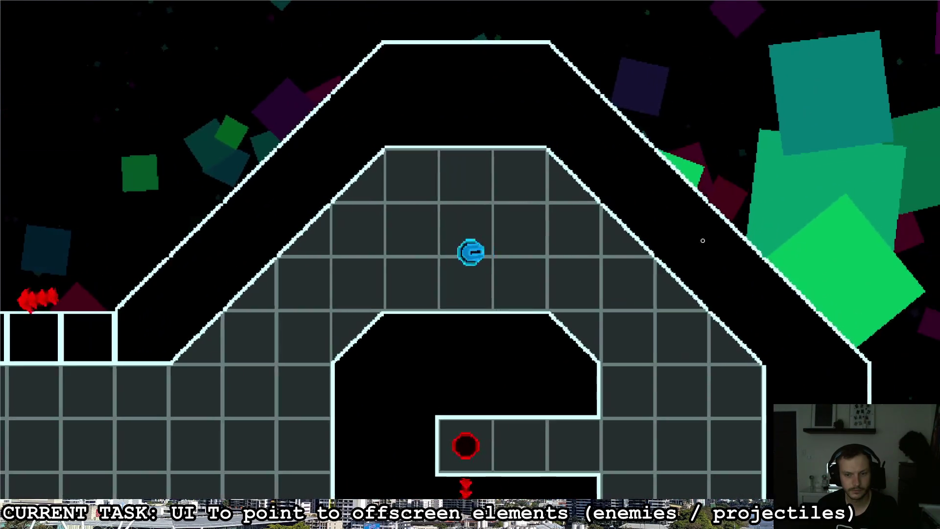
key(d)
key(s)
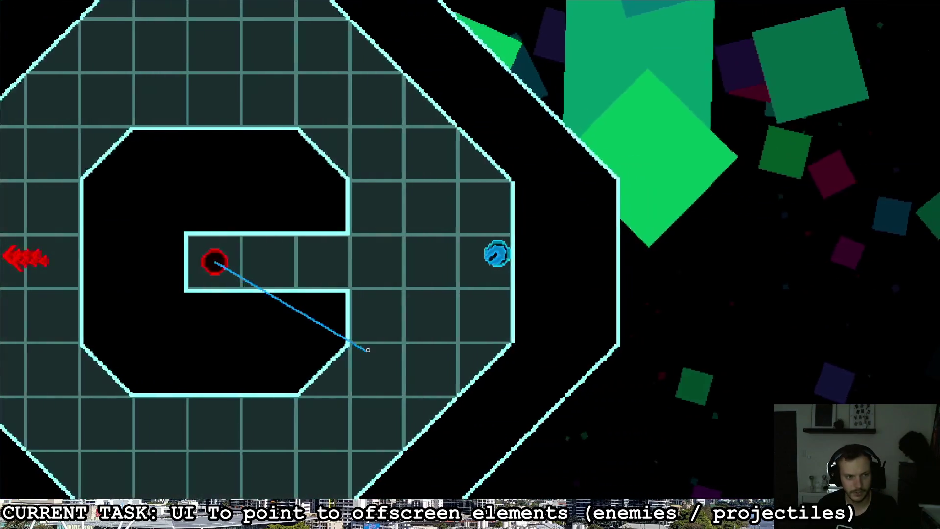
key(s)
key(w)
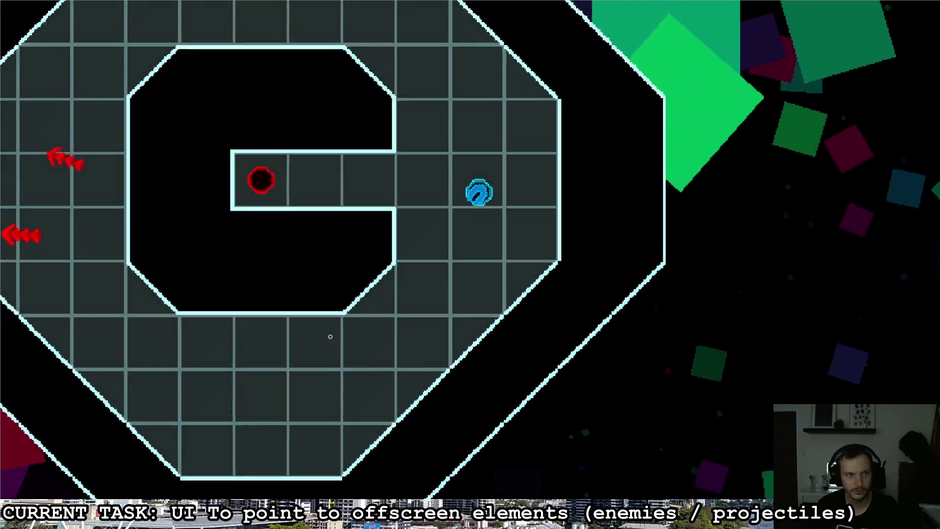
key(s)
key(a)
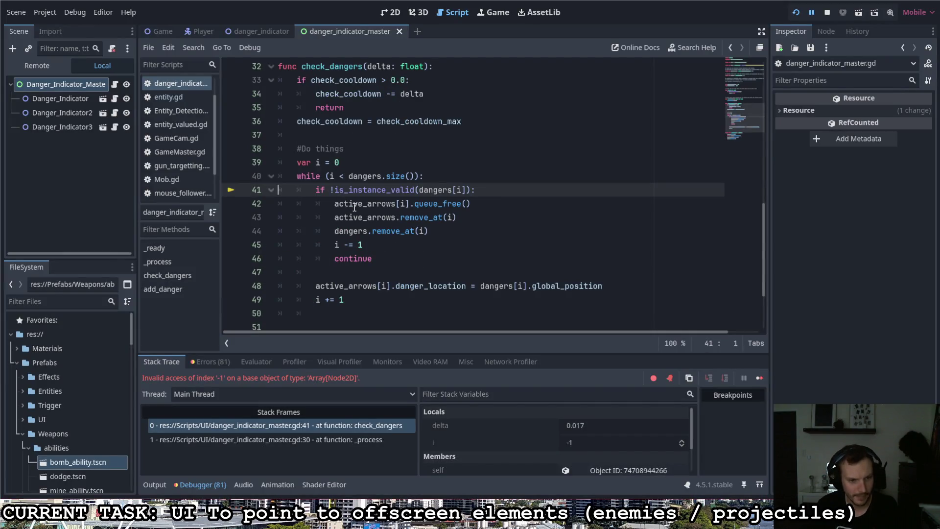
Delete the 'i -= 1' line from check_dangers' invalid-danger branch and rerun the game.
mouse_move(350, 204)
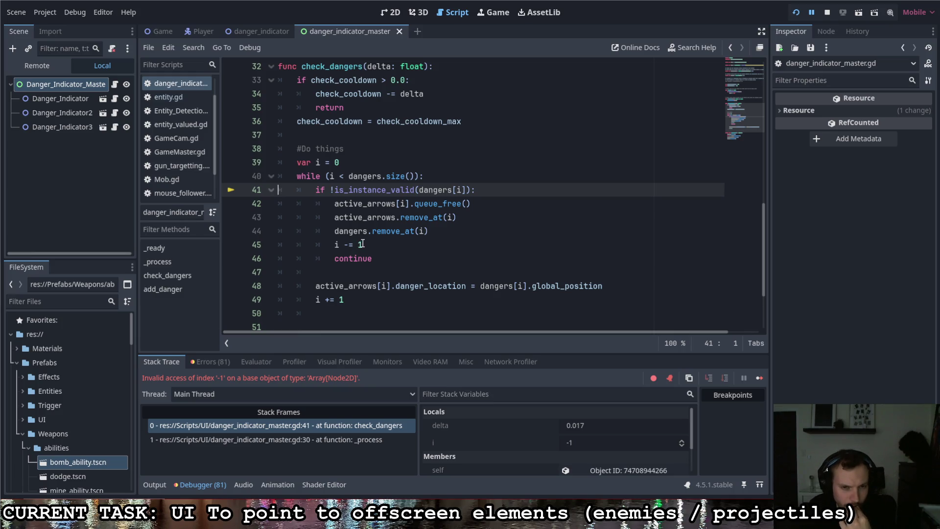
drag(361, 244, 249, 241)
key(BackSpace)
key(BackSpace)
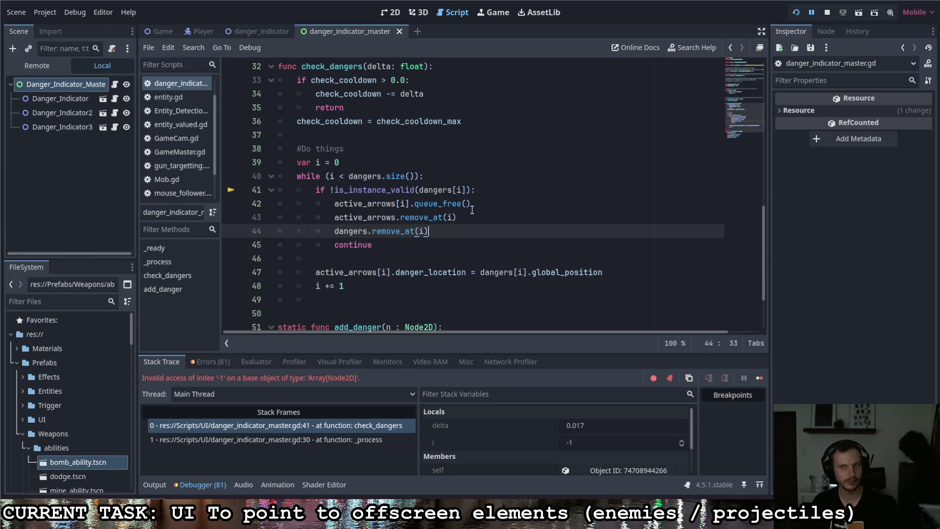
click(390, 286)
click(406, 256)
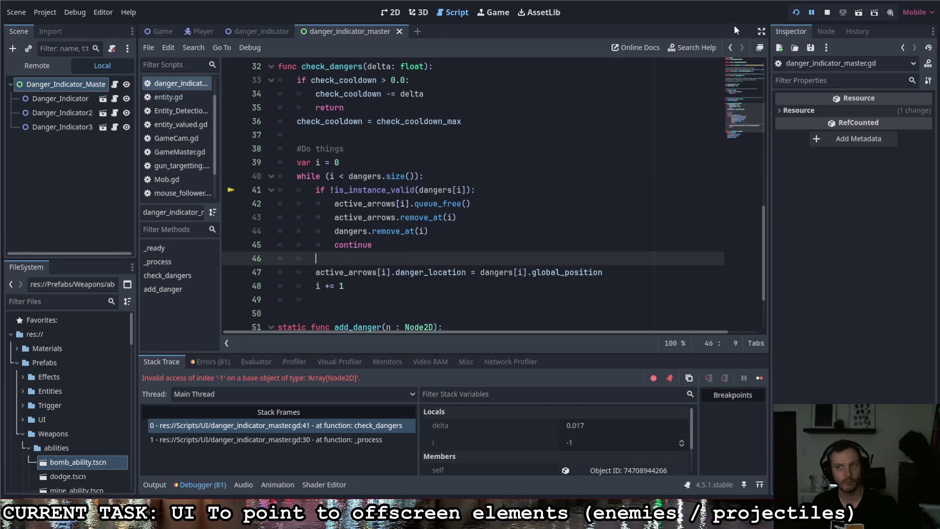
key(F5)
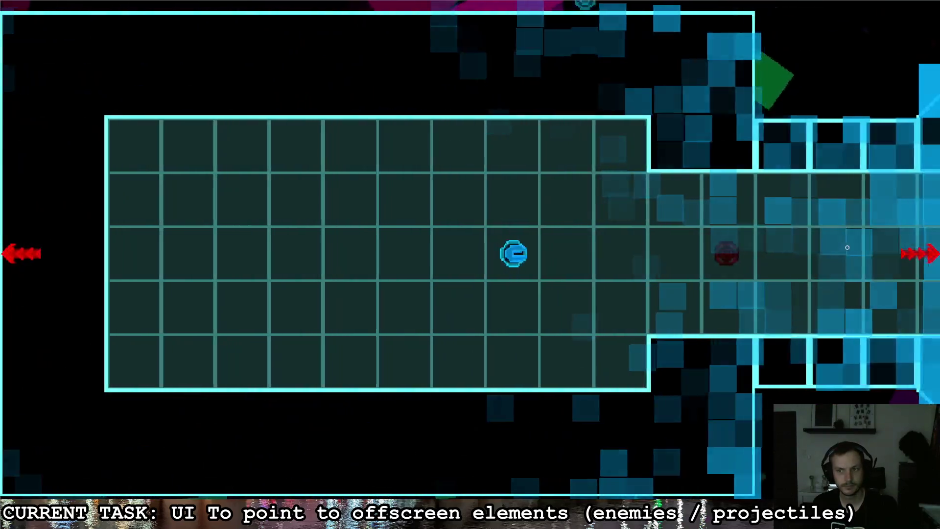
Run right through the corridor shooting, then roam the arena with WASD as arrows track enemies.
key(d)
click(846, 248)
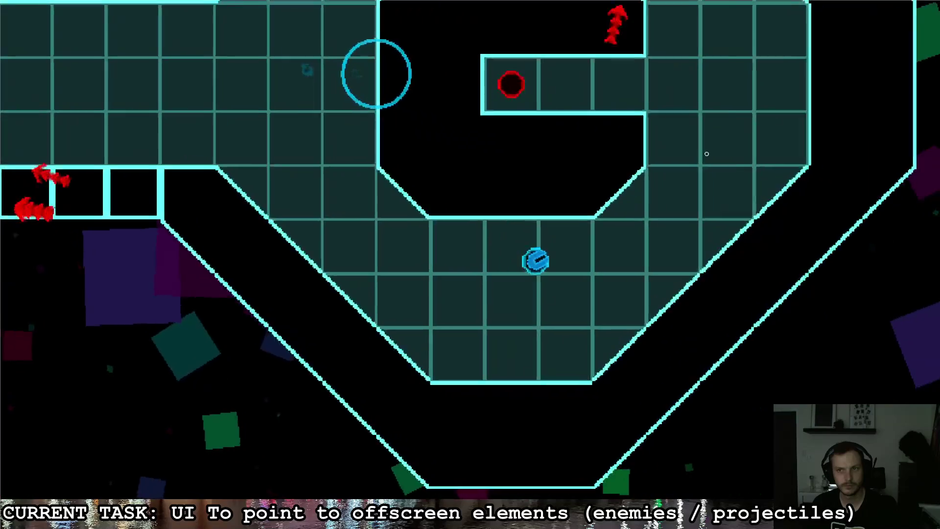
key(w)
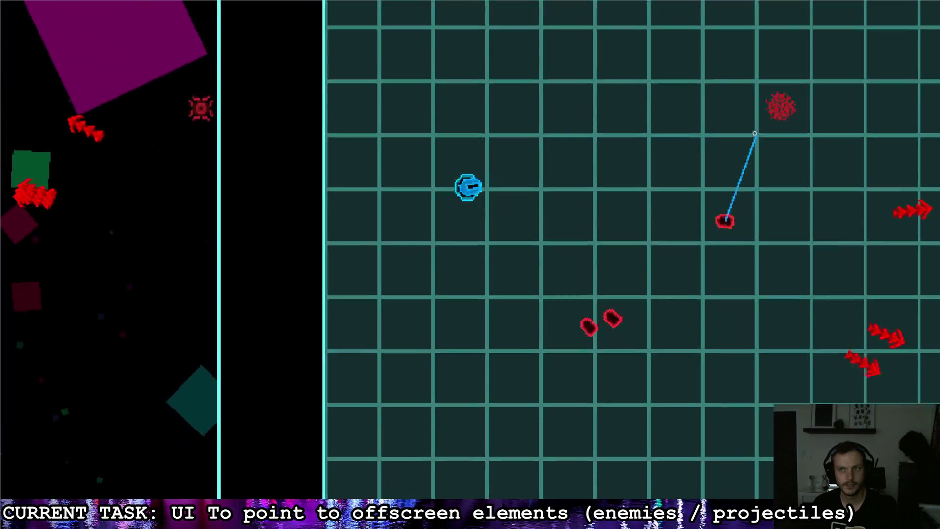
key(w)
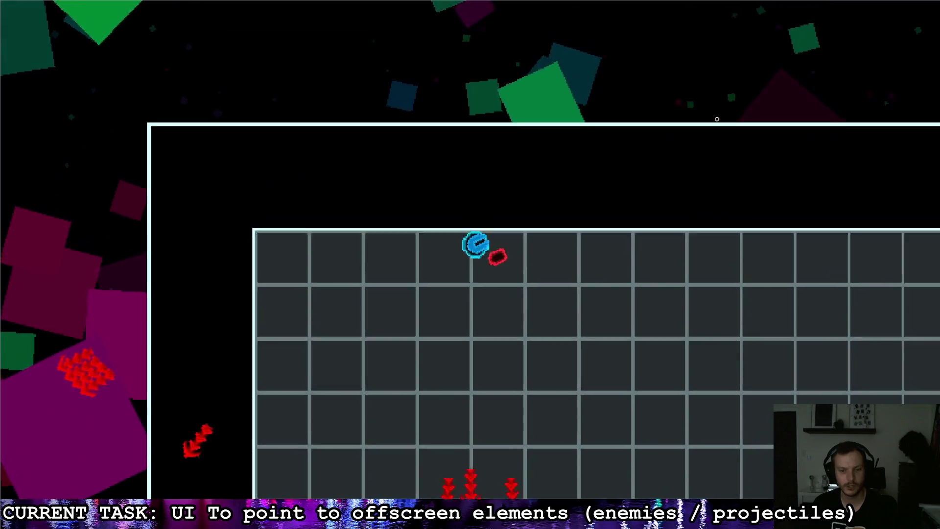
key(d)
key(s)
key(d)
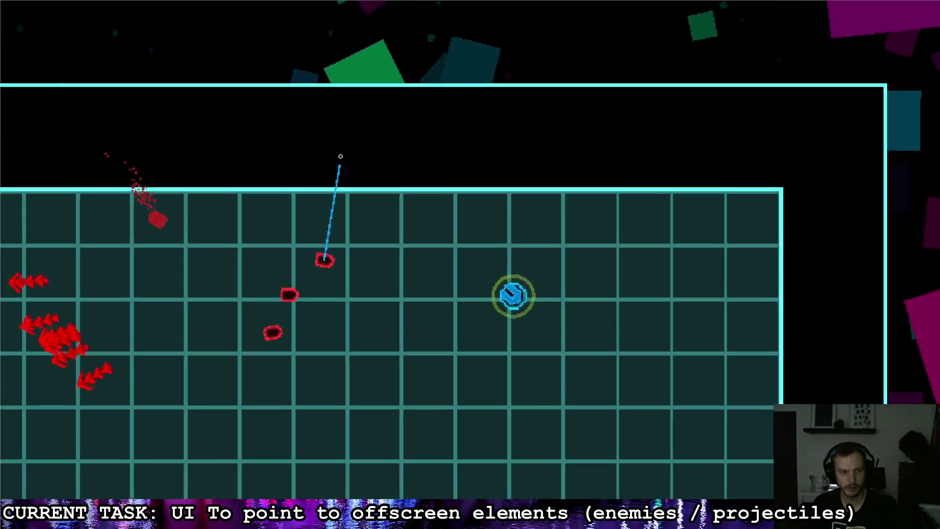
key(s)
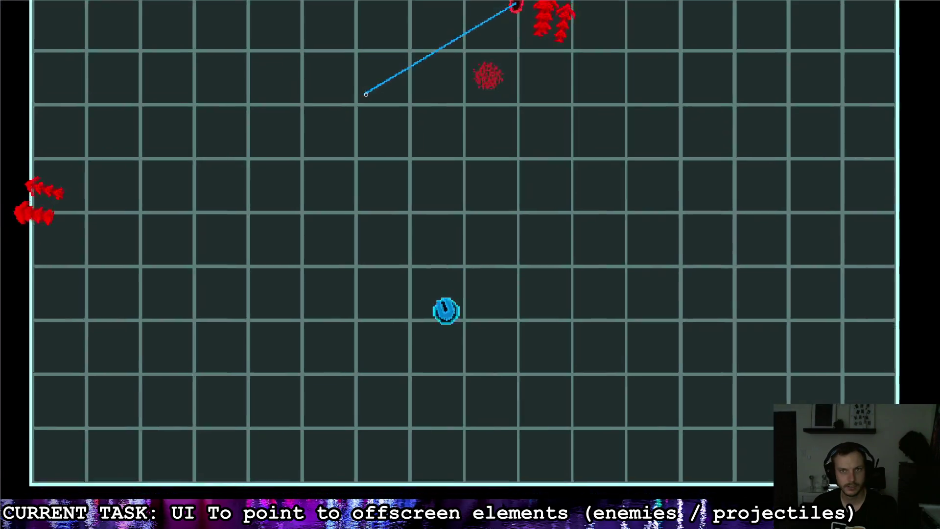
key(a)
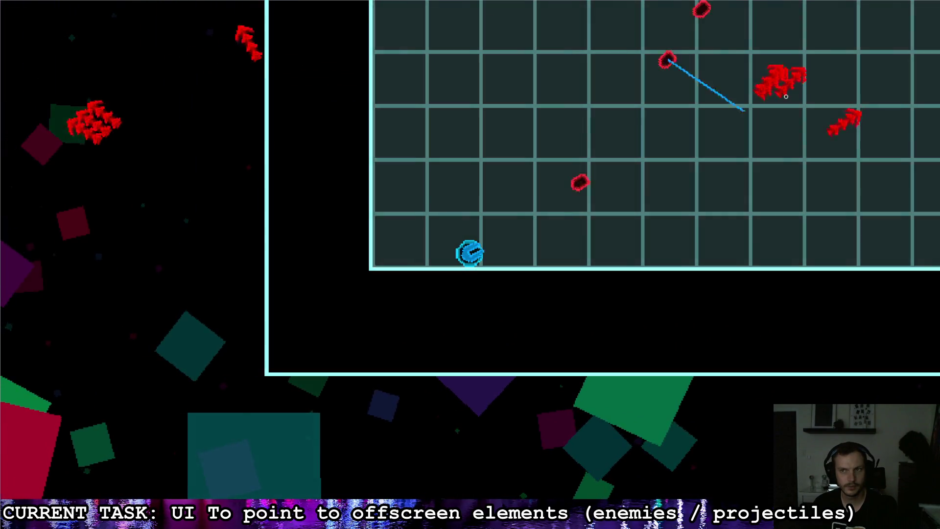
key(w)
key(w)
key(d)
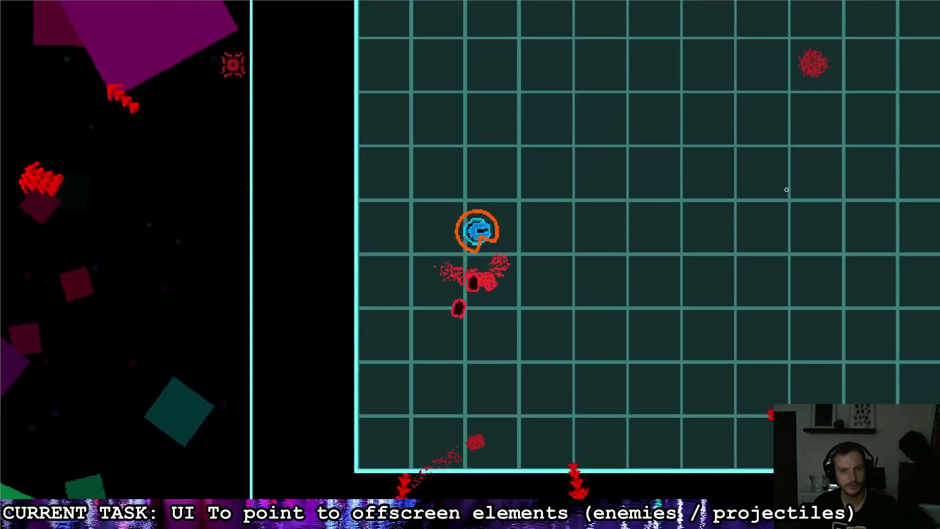
key(d)
key(w)
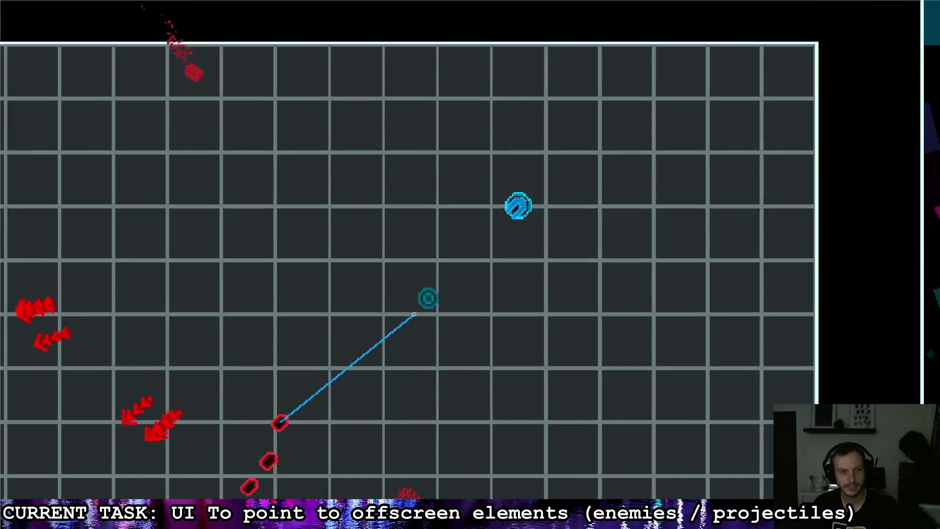
Quit the running game with Escape and select the first Danger_Indicator node in the Scene dock.
key(Escape)
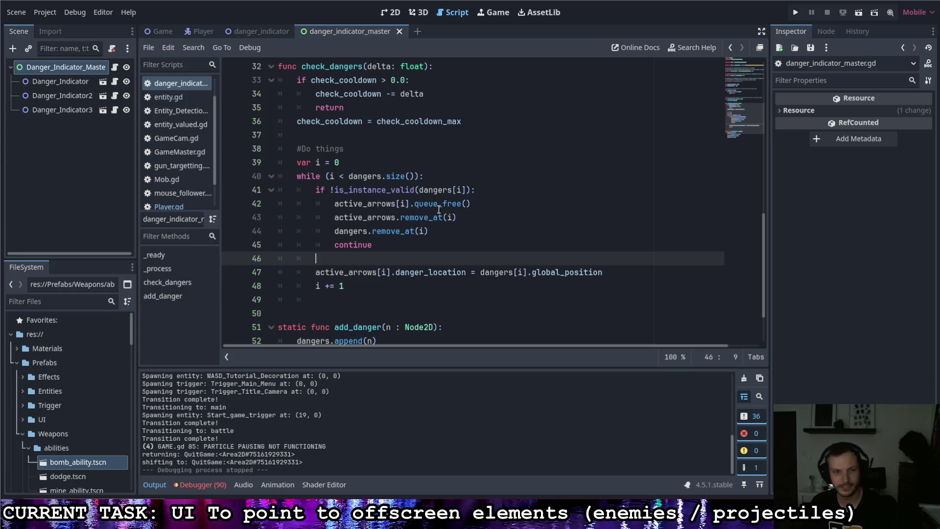
click(76, 81)
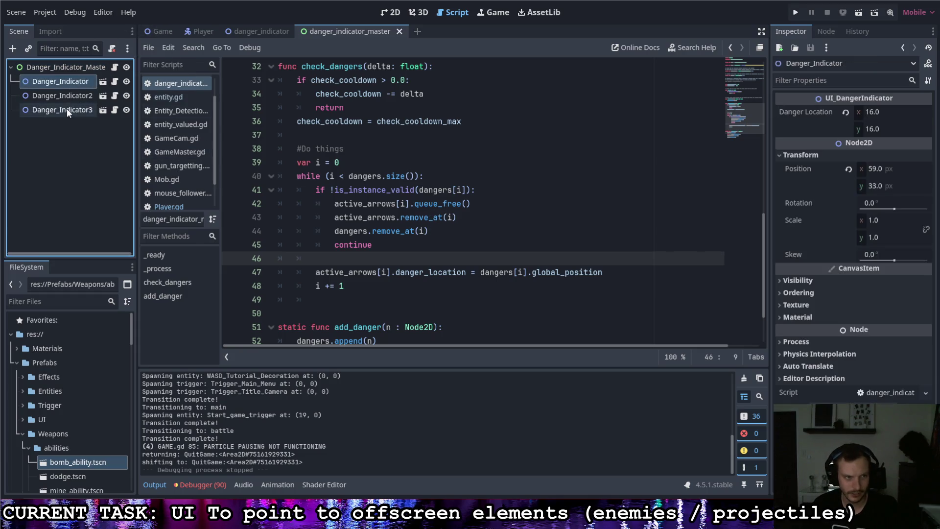
Delete all three Danger_Indicator nodes from the master scene and confirm.
shift+click(67, 111)
key(Delete)
key(Return)
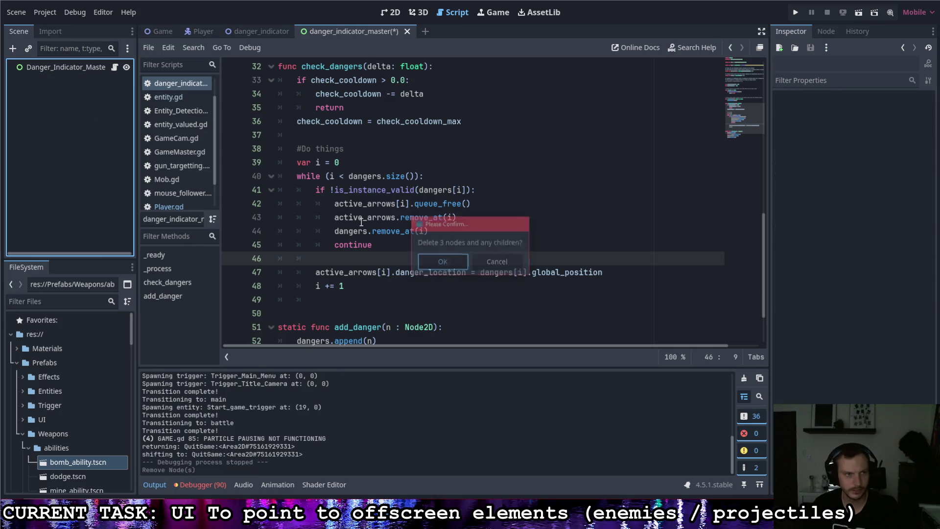
Look through the Game and Player scenes, then open the danger_indicator arrow script.
click(161, 30)
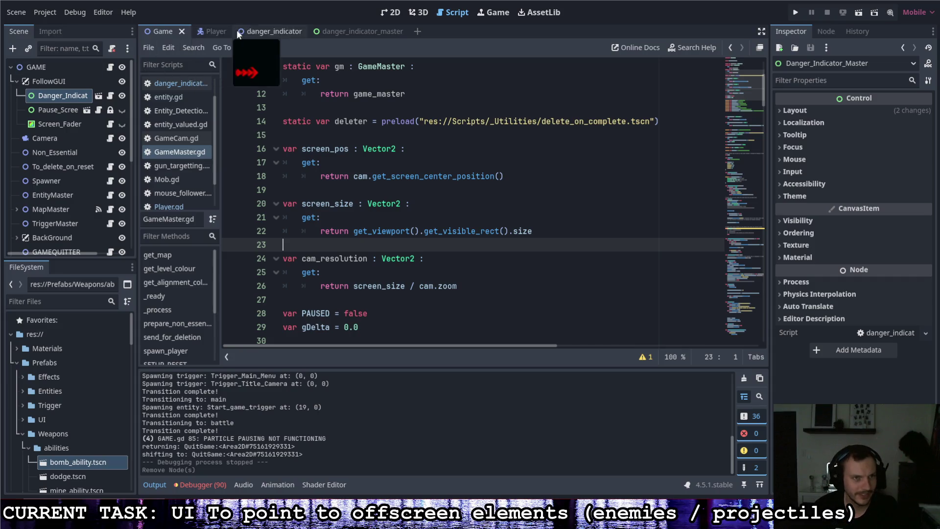
click(215, 32)
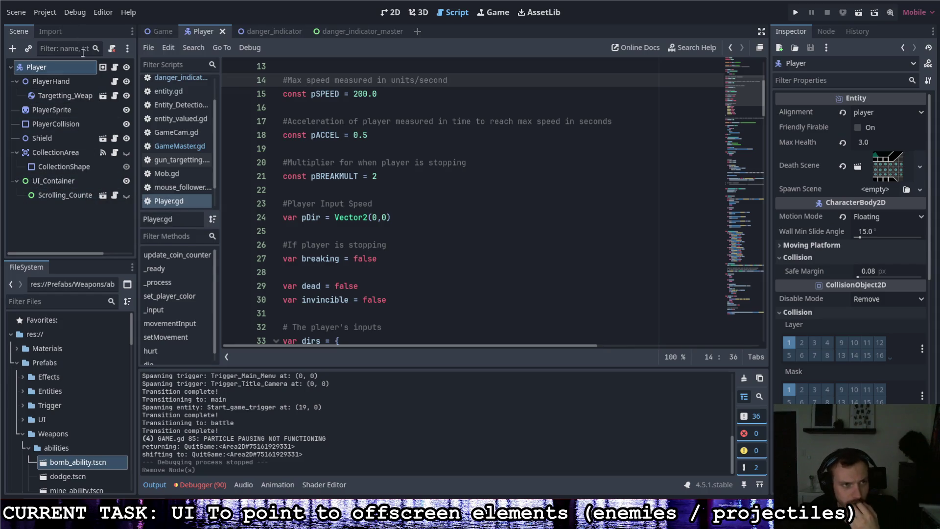
click(334, 32)
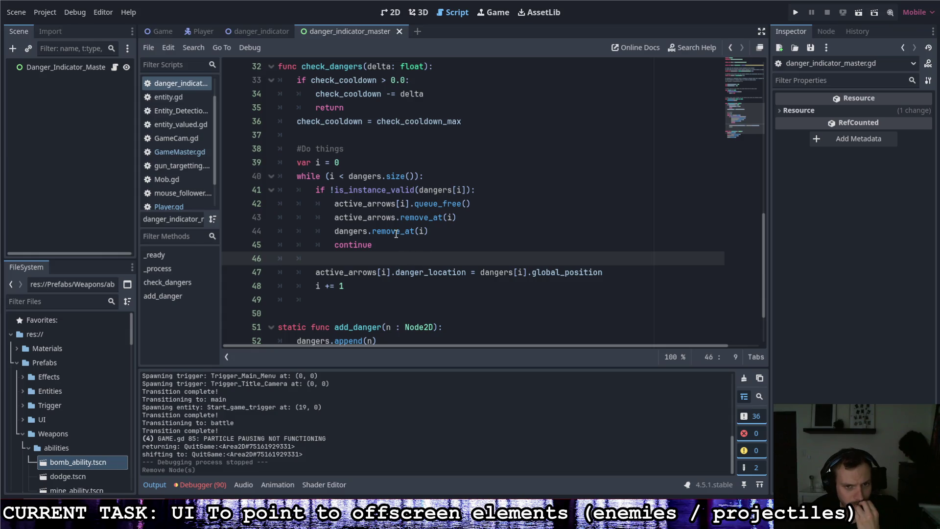
scroll(368, 214, up, 10)
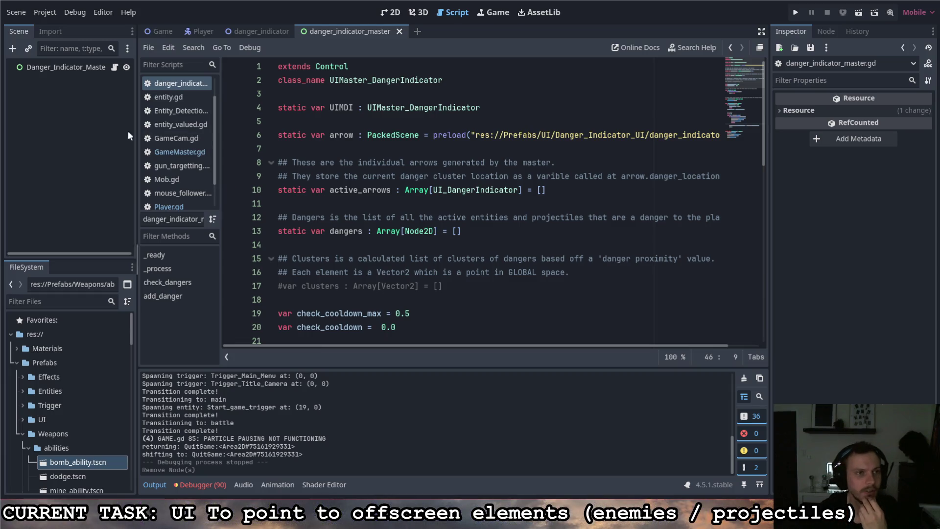
click(259, 33)
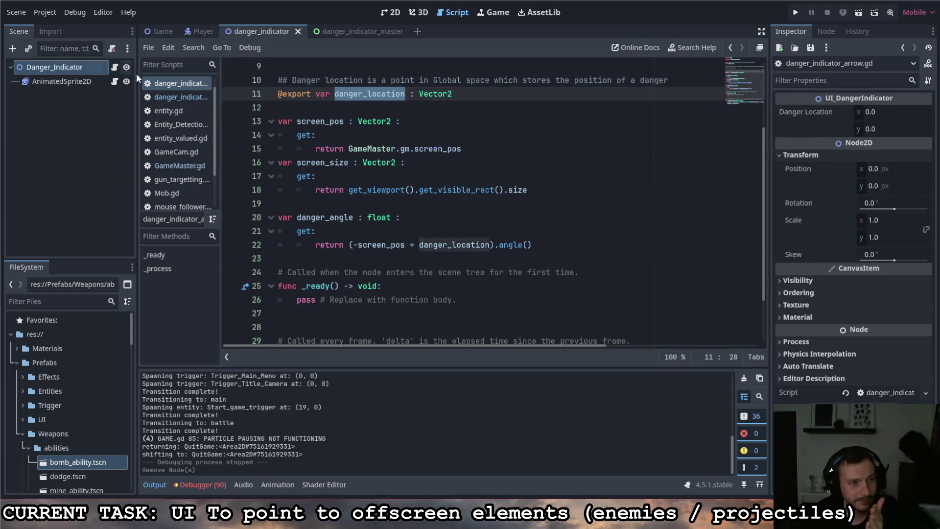
scroll(349, 109, up, 3)
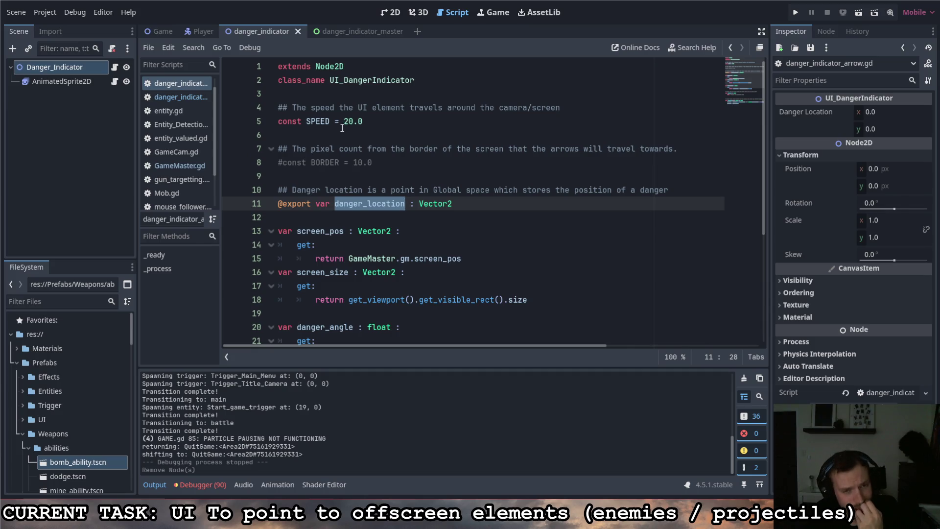
scroll(343, 126, down, 3)
scroll(343, 125, down, 2)
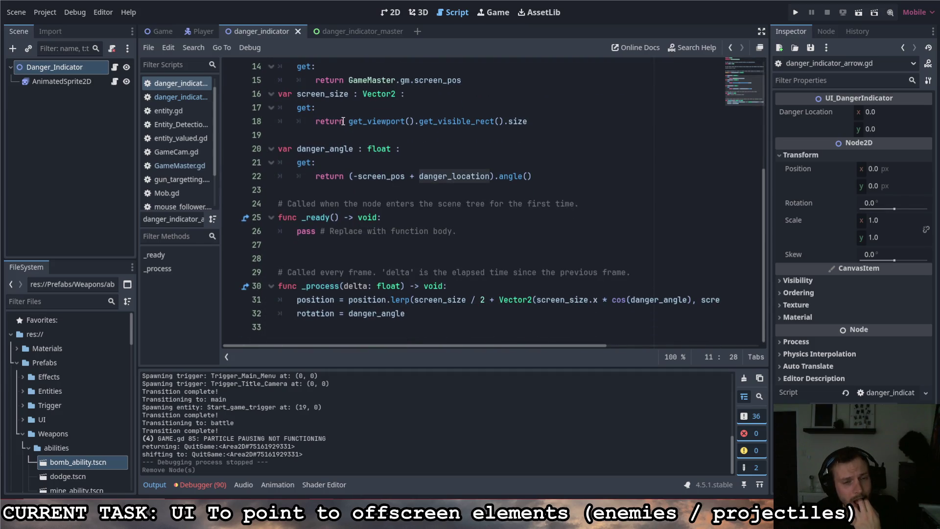
scroll(343, 121, up, 4)
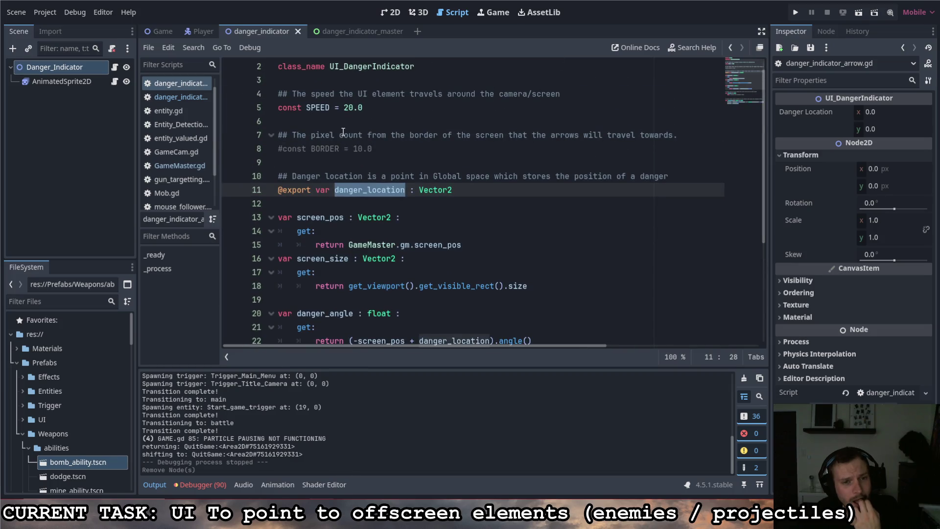
click(513, 194)
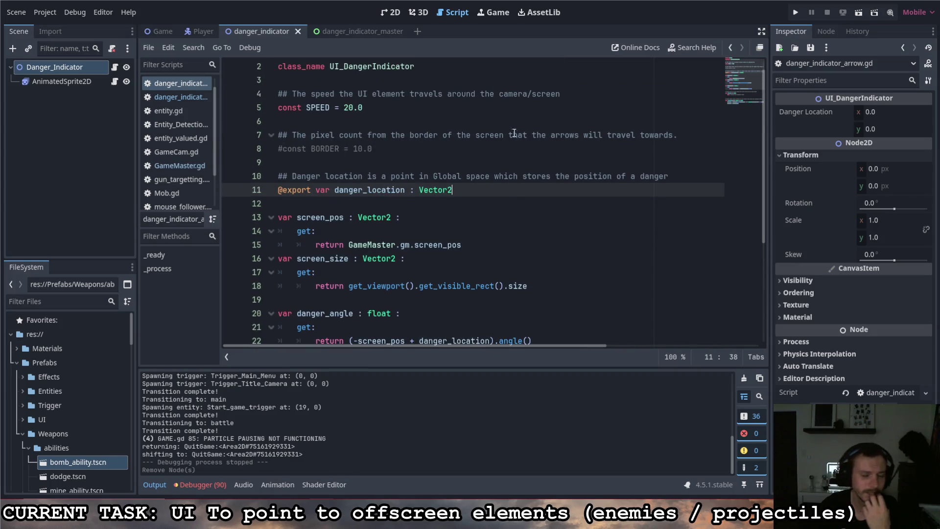
key(Return)
key(Return)
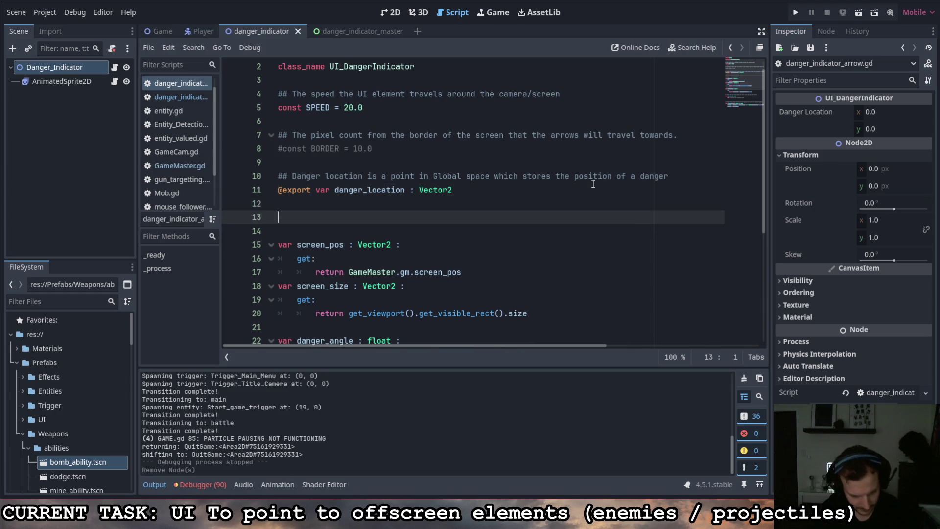
text(@export)
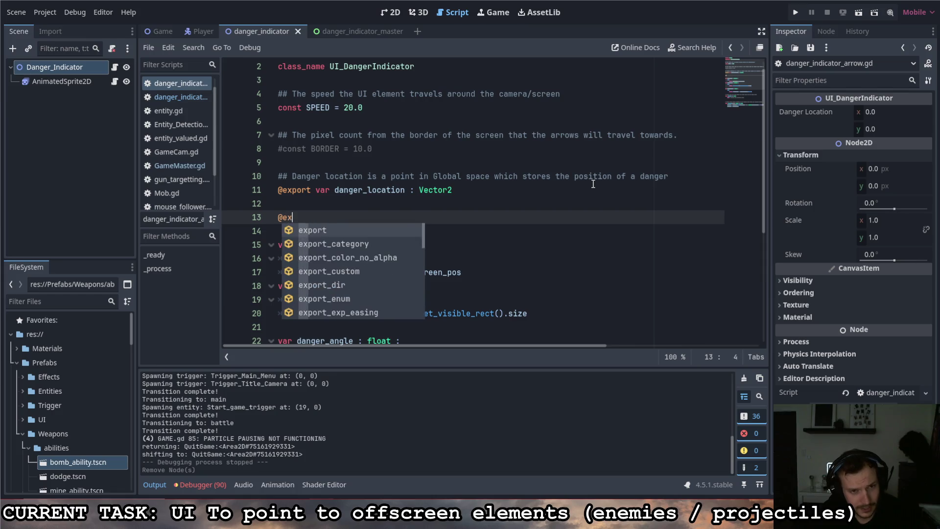
key(BackSpace)
key(BackSpace)
key(BackSpace)
key(BackSpace)
text(var )
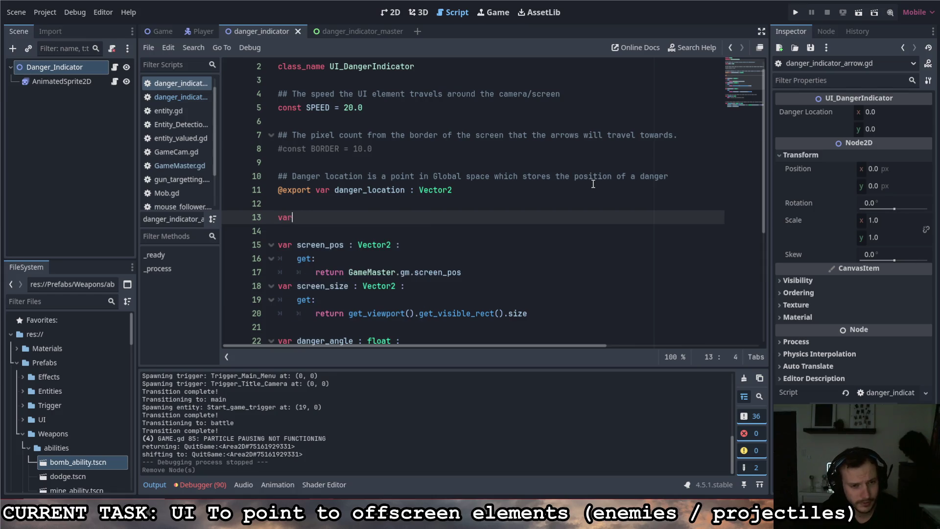
text(danger)
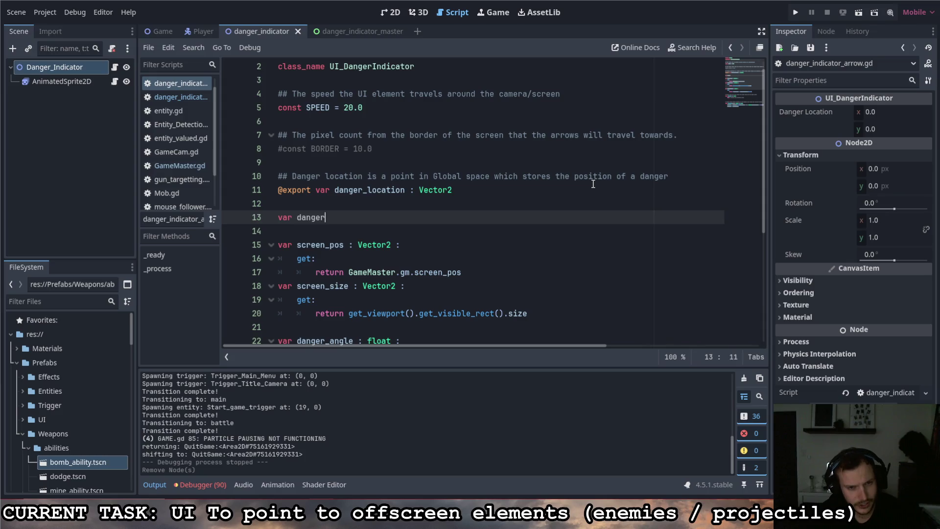
text(_distance :)
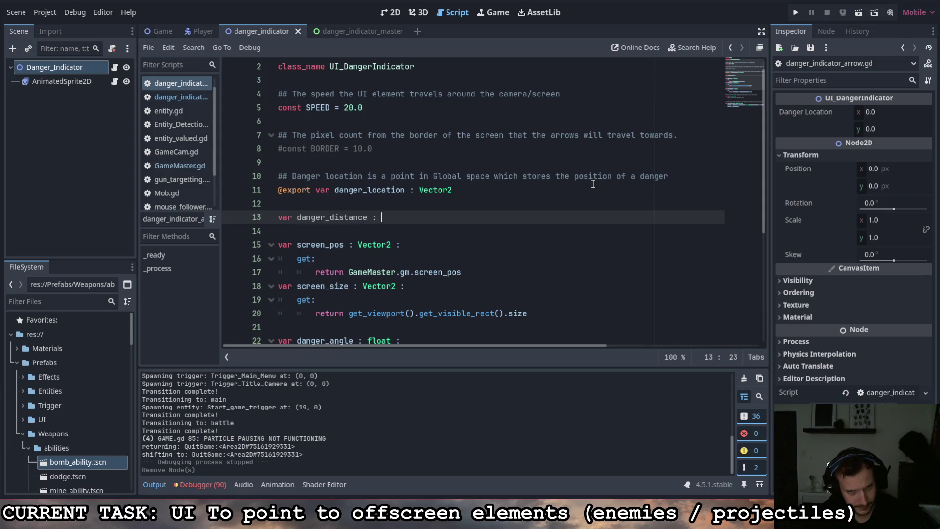
text(Vec)
key(BackSpace)
key(BackSpace)
key(BackSpace)
text(float)
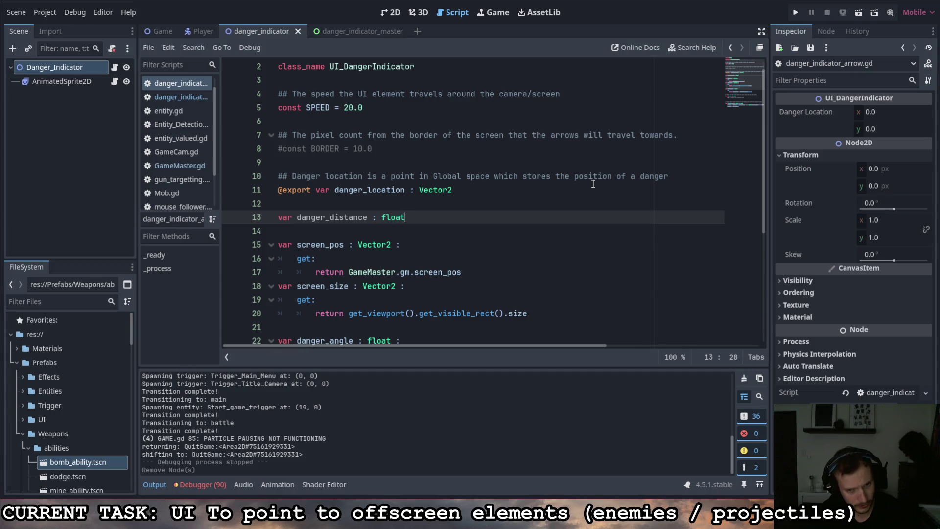
text( :)
key(Return)
text(get)
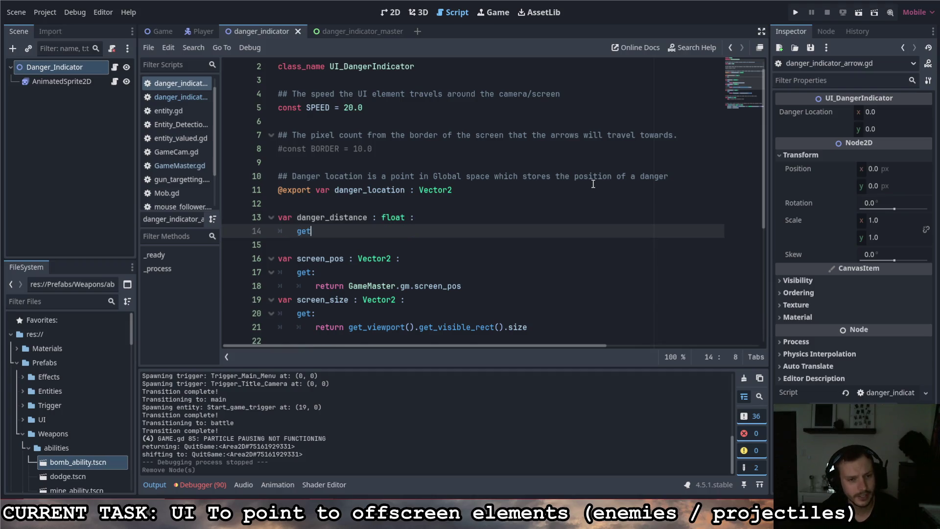
text(:)
key(Return)
text(te)
key(BackSpace)
key(BackSpace)
text(r)
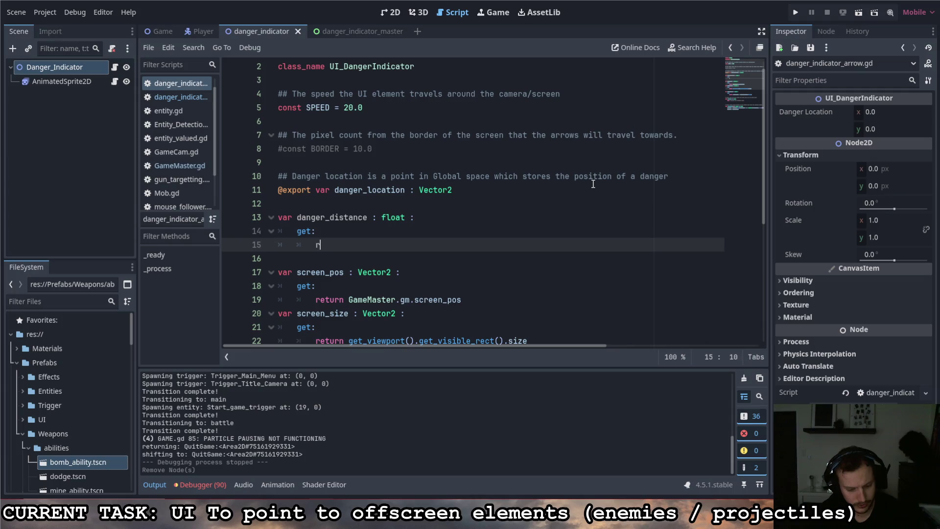
text(eturn ()
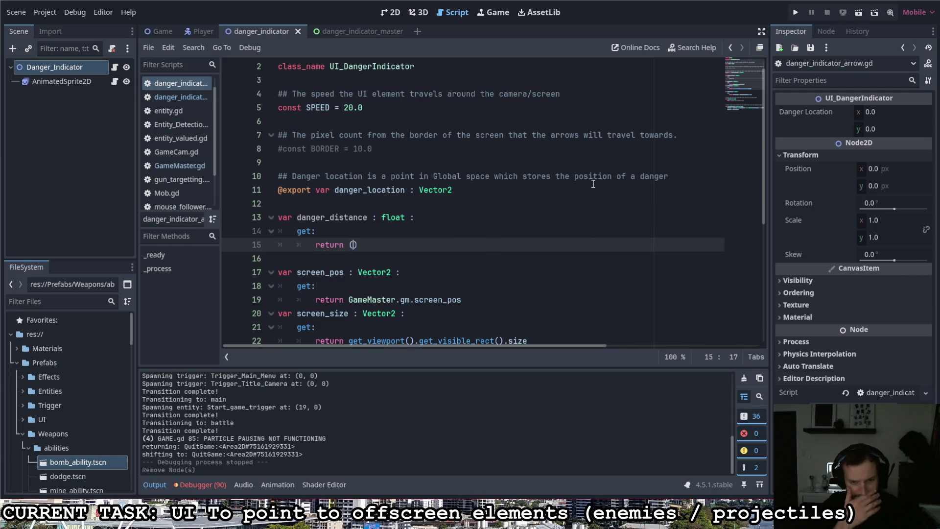
text(-)
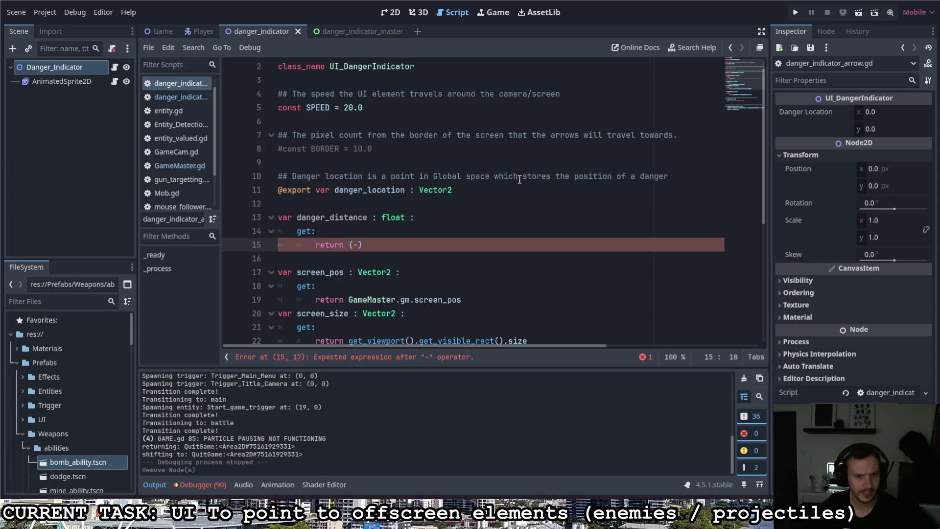
scroll(518, 179, down, 1)
text(screen)
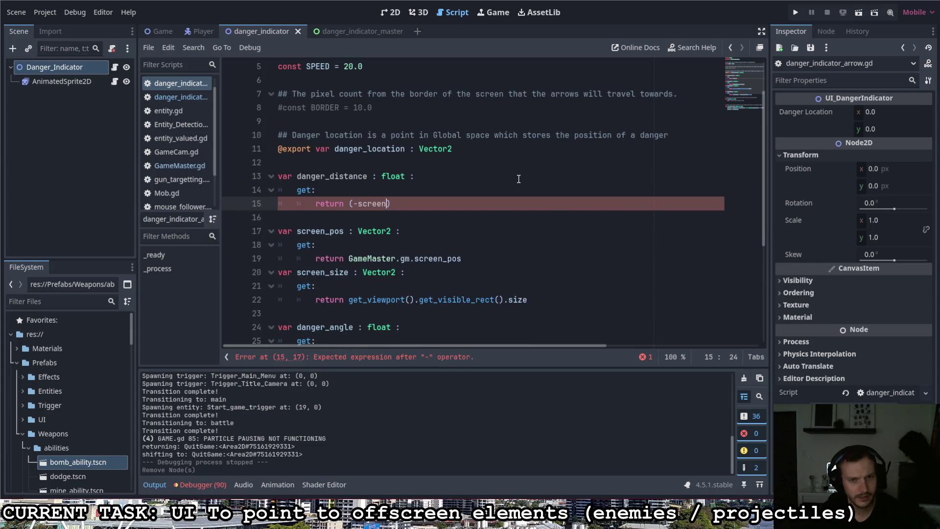
key(Return)
text(+ )
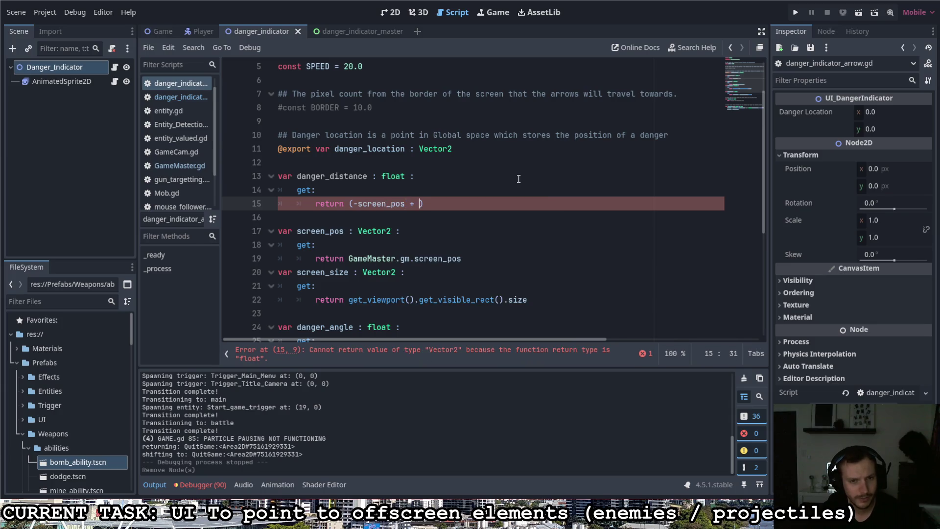
text(d)
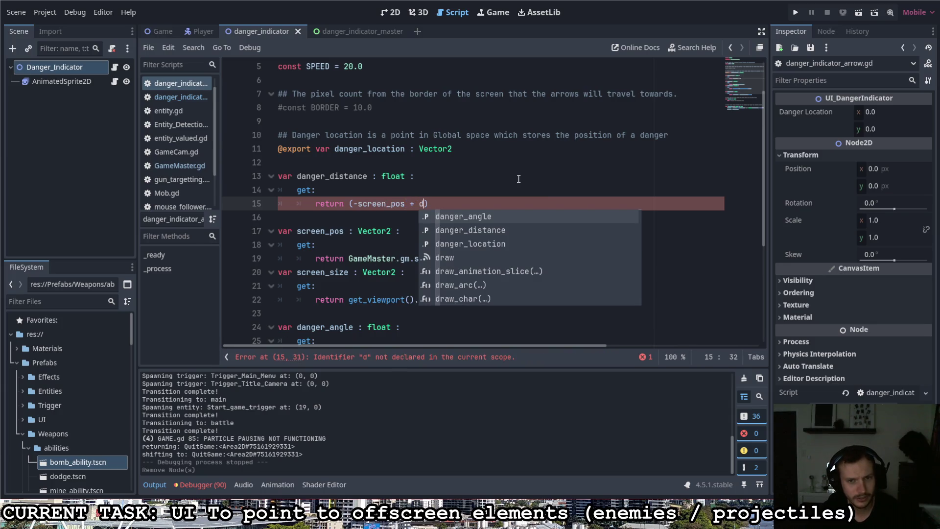
key(Down)
key(Down)
key(Return)
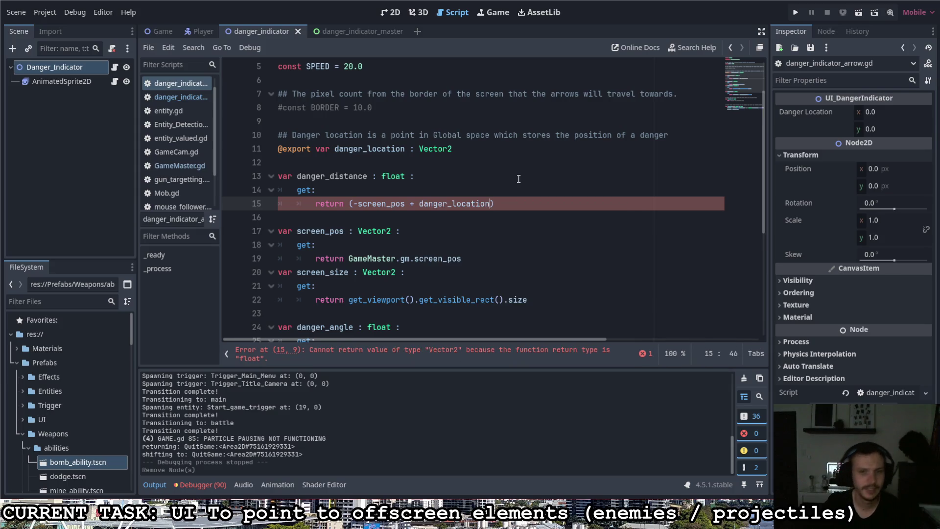
click(558, 202)
text(.len)
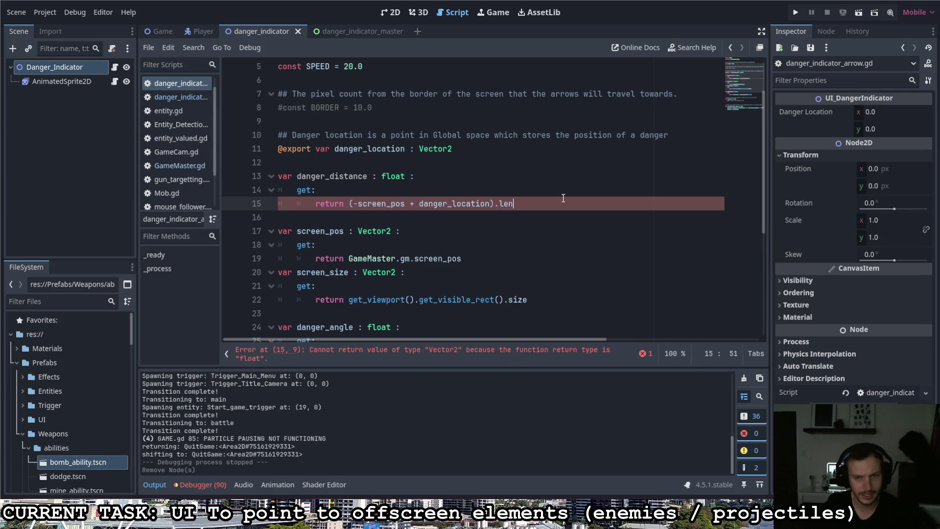
key(Return)
key(ctrl+s)
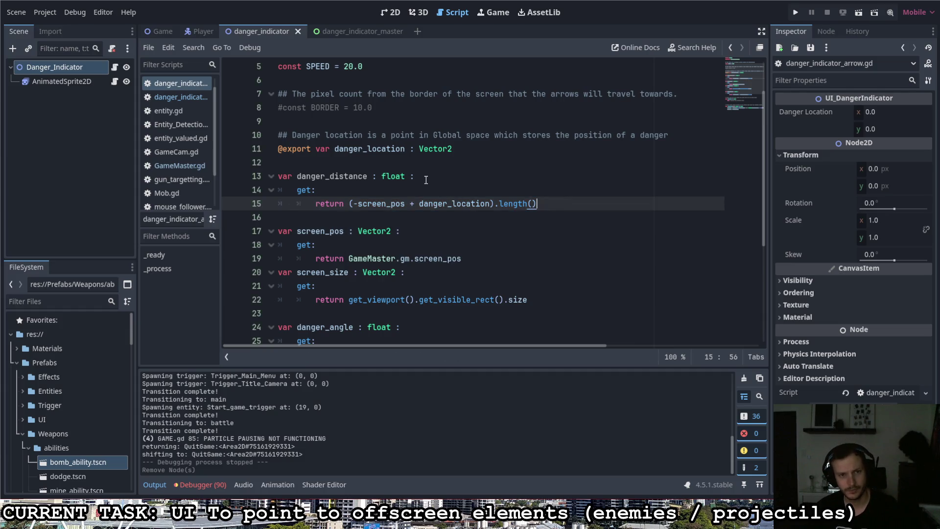
scroll(421, 205, down, 5)
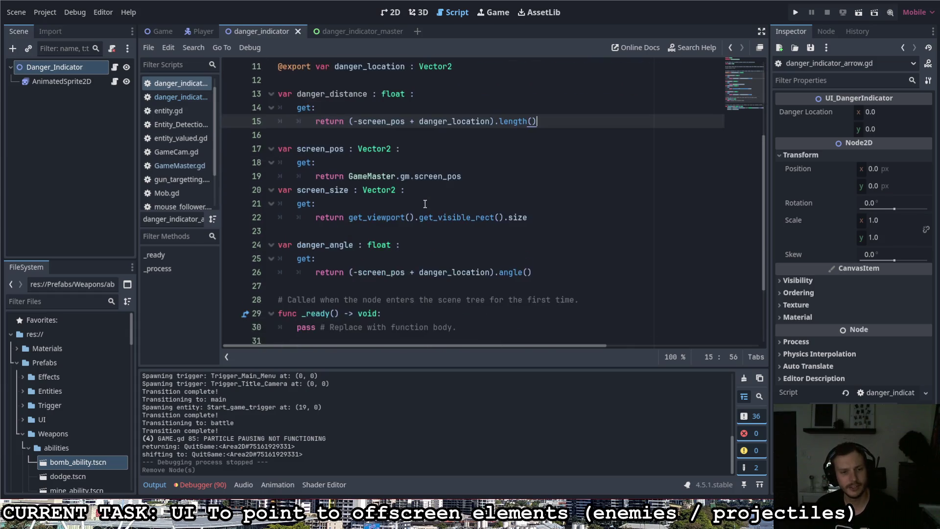
scroll(425, 202, up, 1)
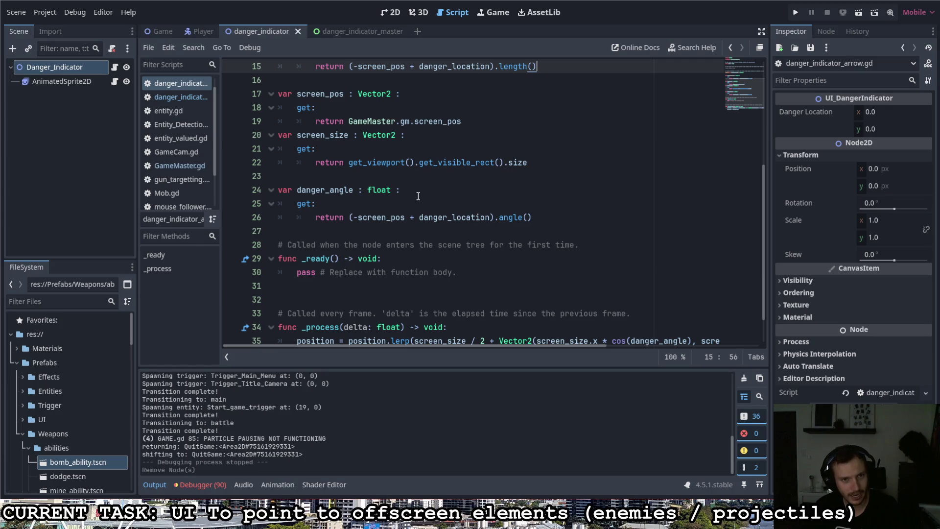
scroll(417, 195, down, 1)
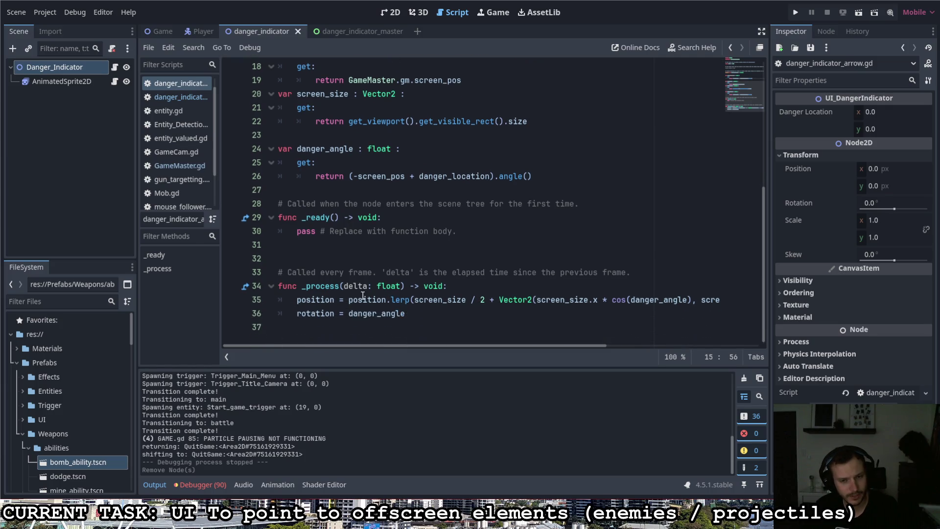
scroll(525, 193, up, 4)
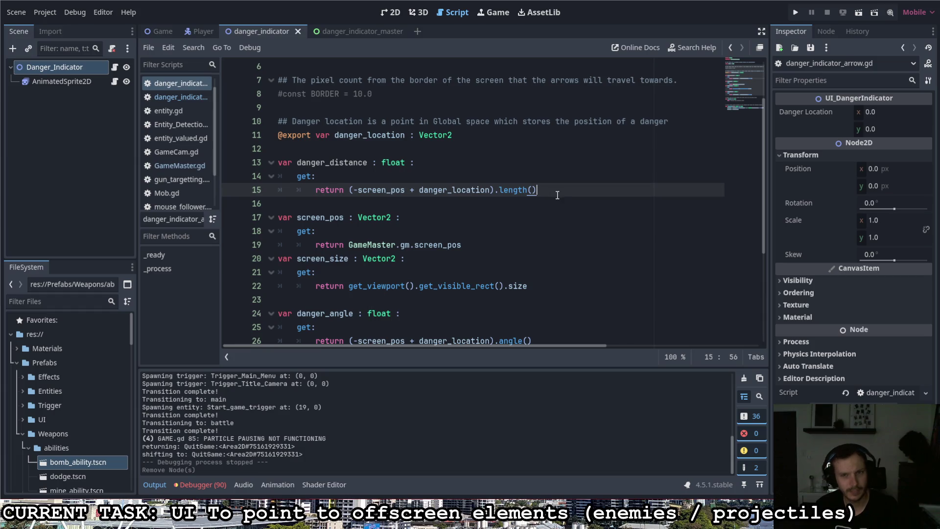
key(Return)
key(Return)
Declare 'var arrow_distance : float' with a getter below danger_distance.
text(var)
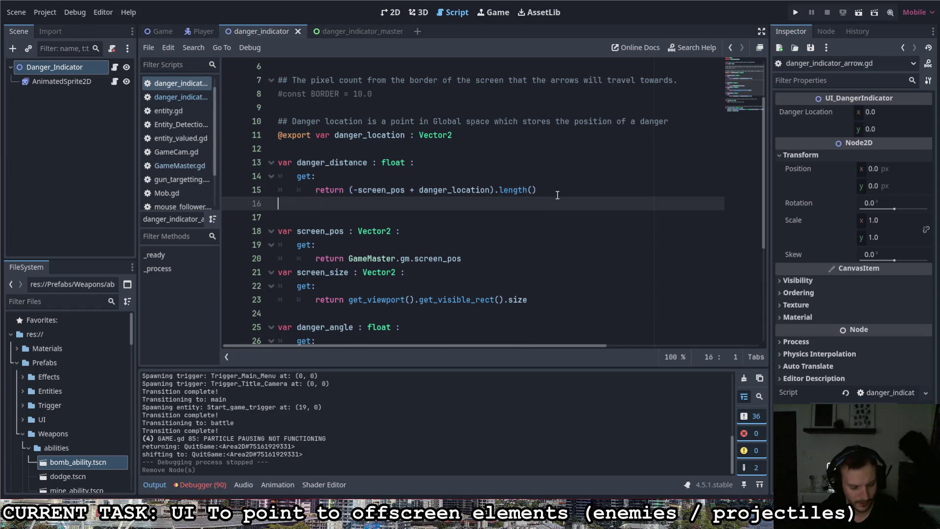
text( arrow_)
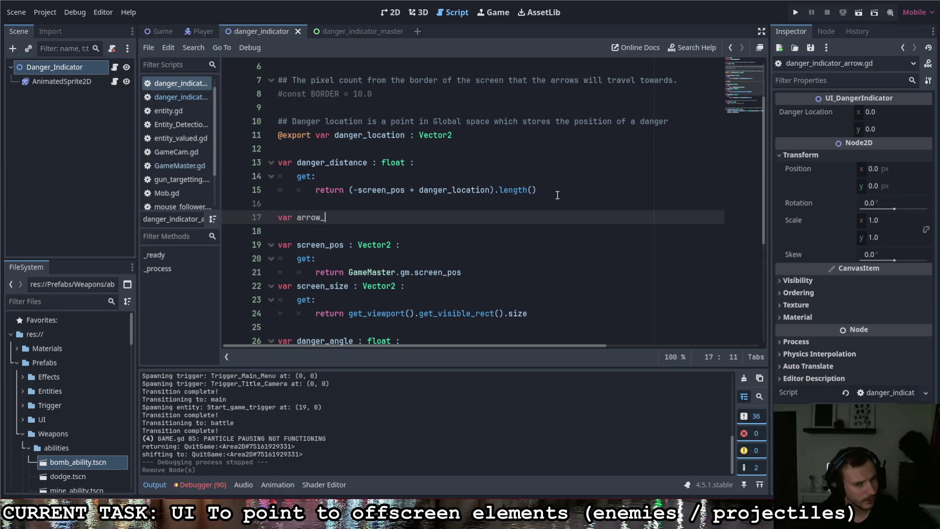
text(distance : )
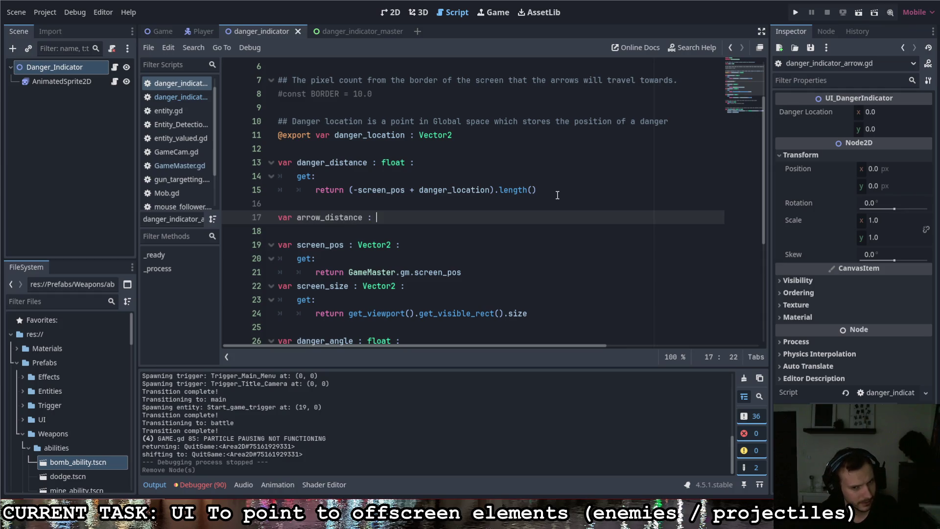
text(float :)
key(Return)
text(get:)
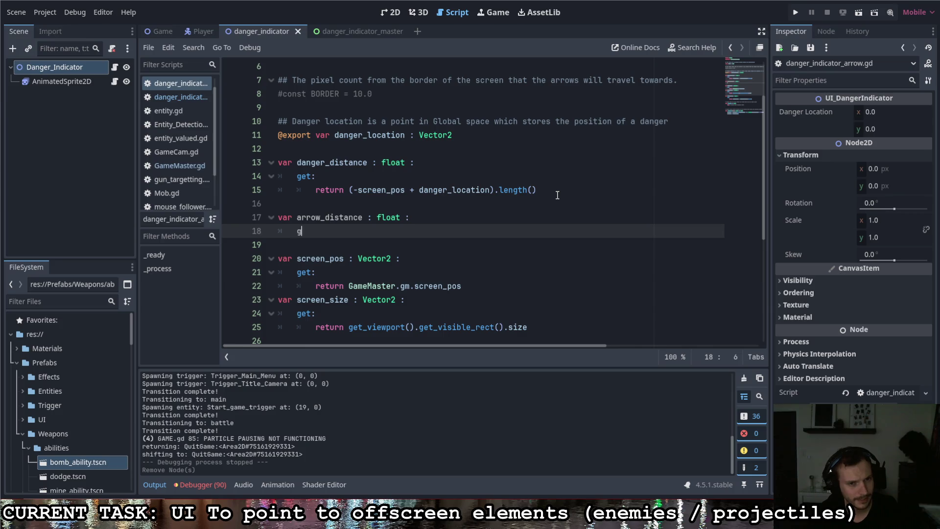
key(Return)
Make the getter return (-screen_pos + global_position).length().
text(rtu)
key(BackSpace)
key(BackSpace)
text(eturn )
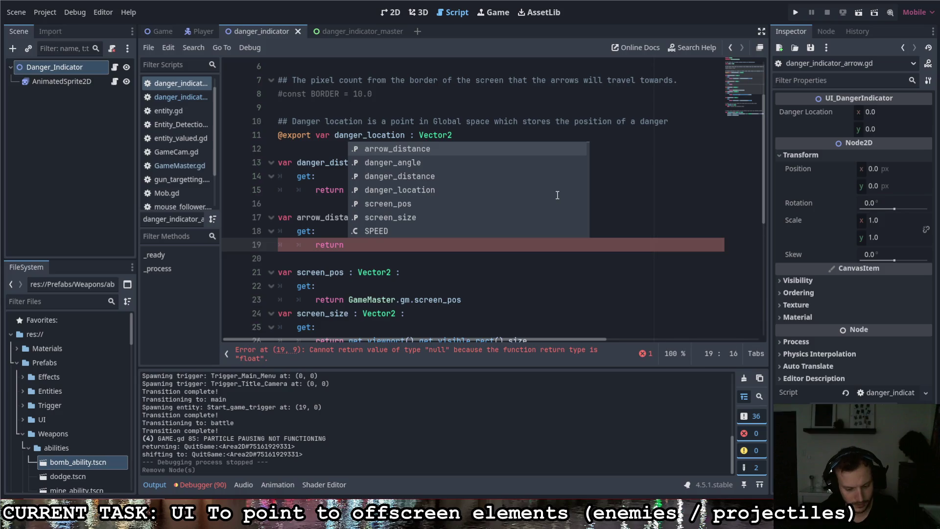
text(()
text(-screen)
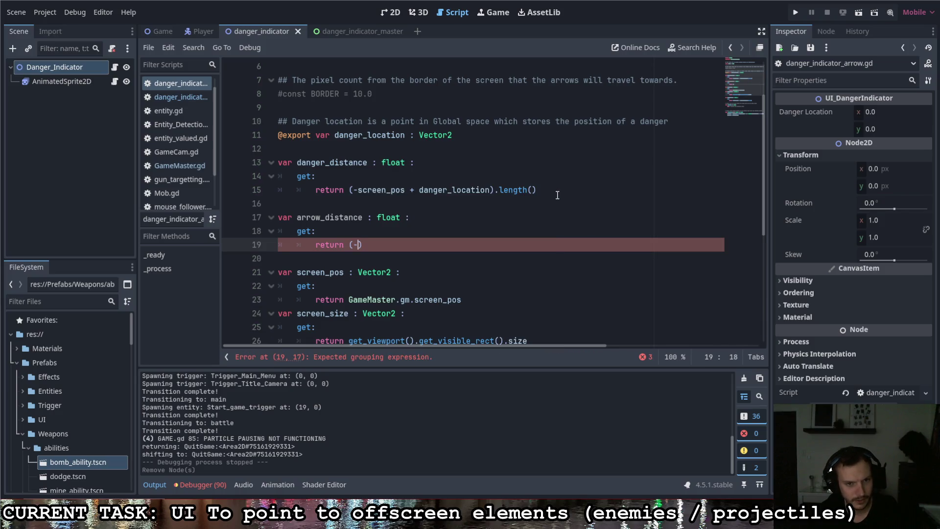
key(Return)
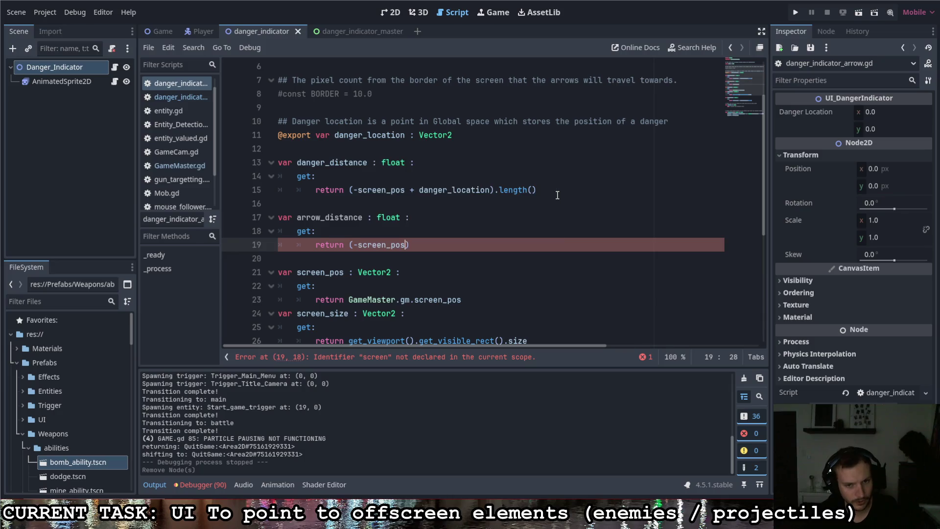
text(+ )
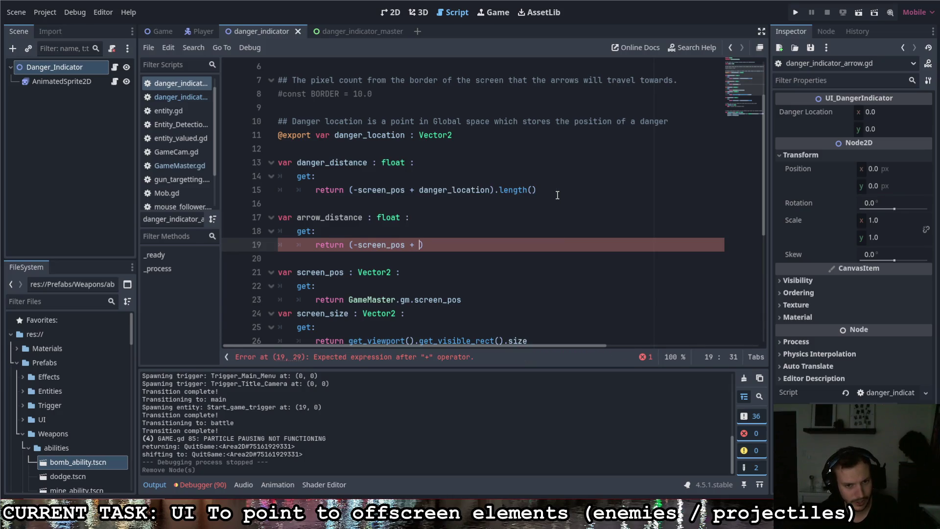
text(global)
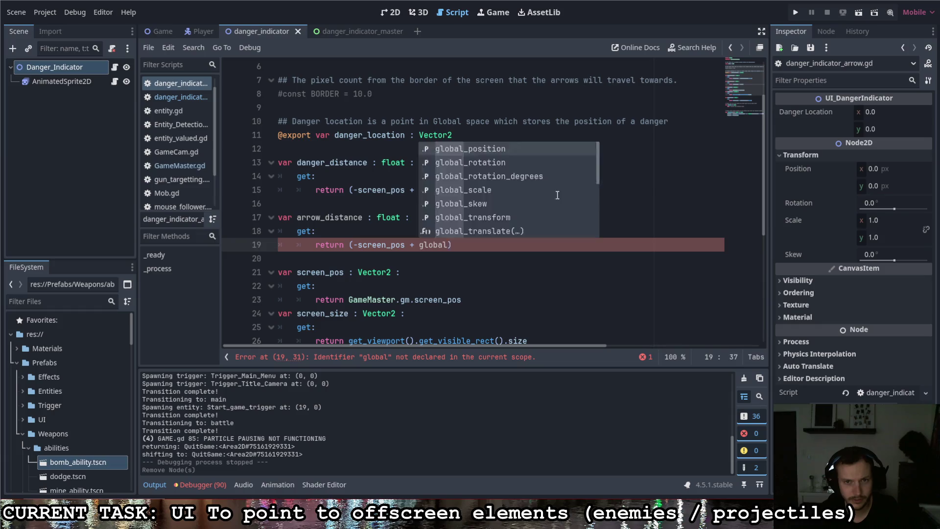
key(Return)
text(.len)
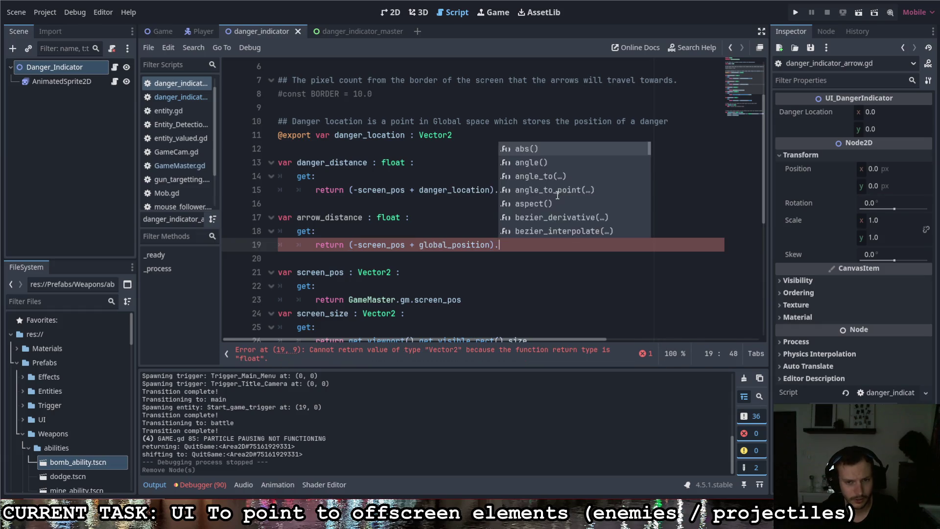
key(Return)
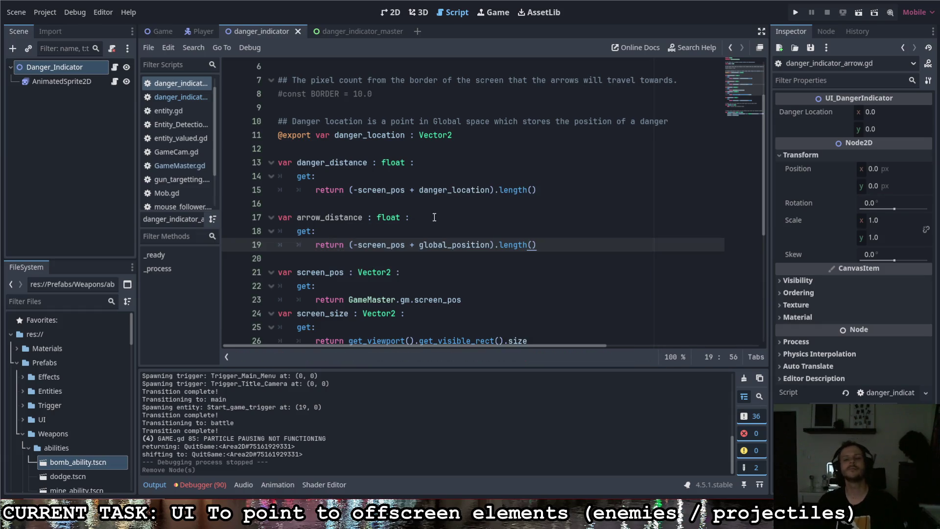
click(434, 217)
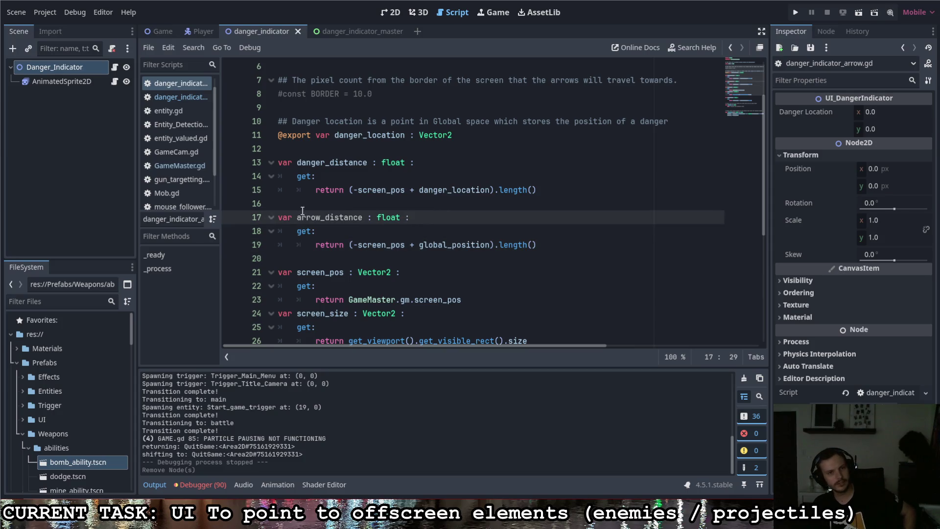
scroll(388, 260, down, 3)
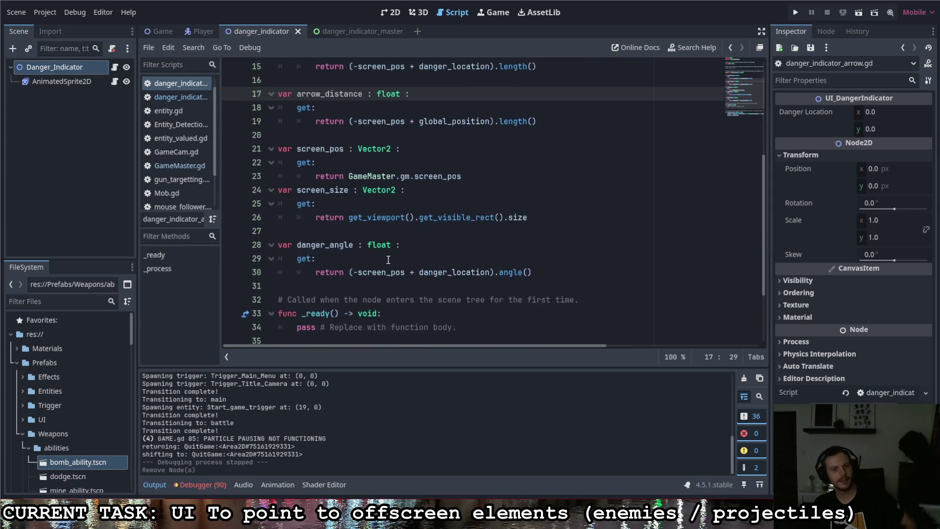
Below 'rotation = danger_angle' in _process, add 'modulate.a = danger_distance - arrow_distance'.
scroll(388, 260, down, 2)
click(548, 288)
key(Down)
key(Down)
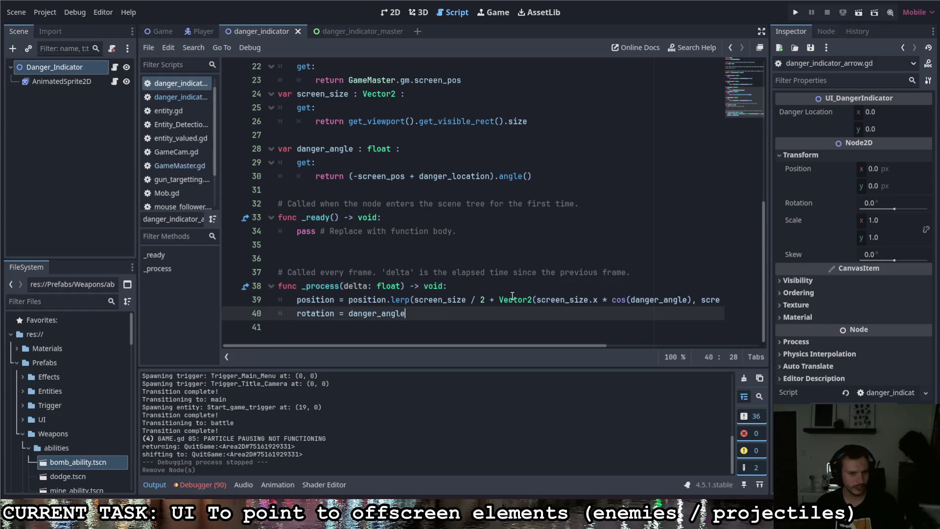
key(Return)
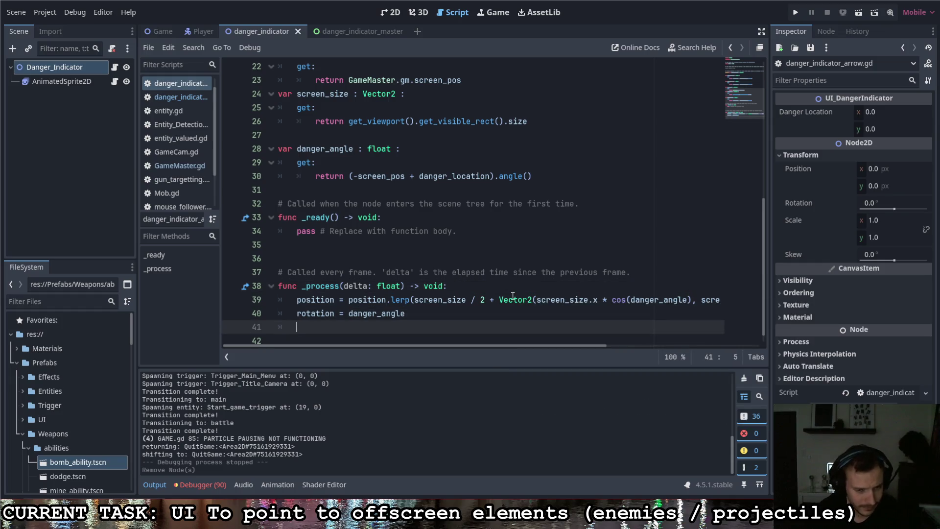
key(Return)
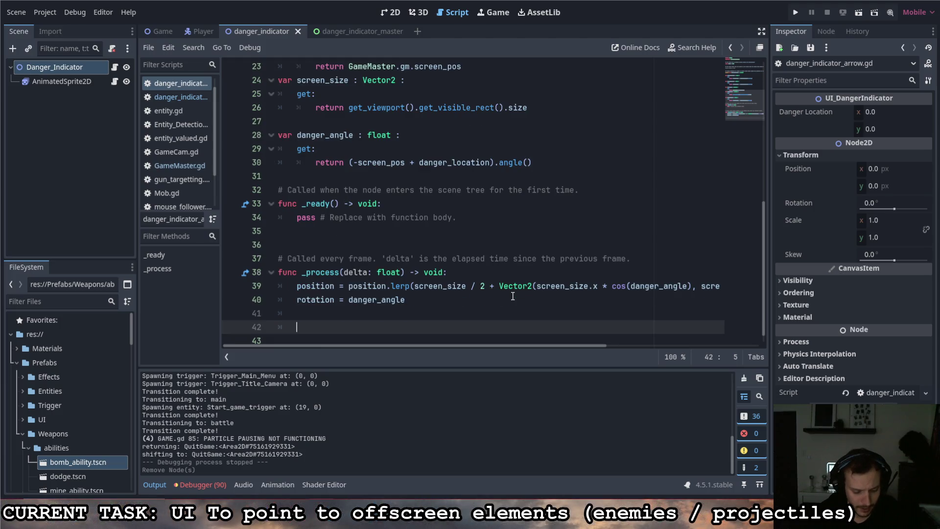
text(modulate.a)
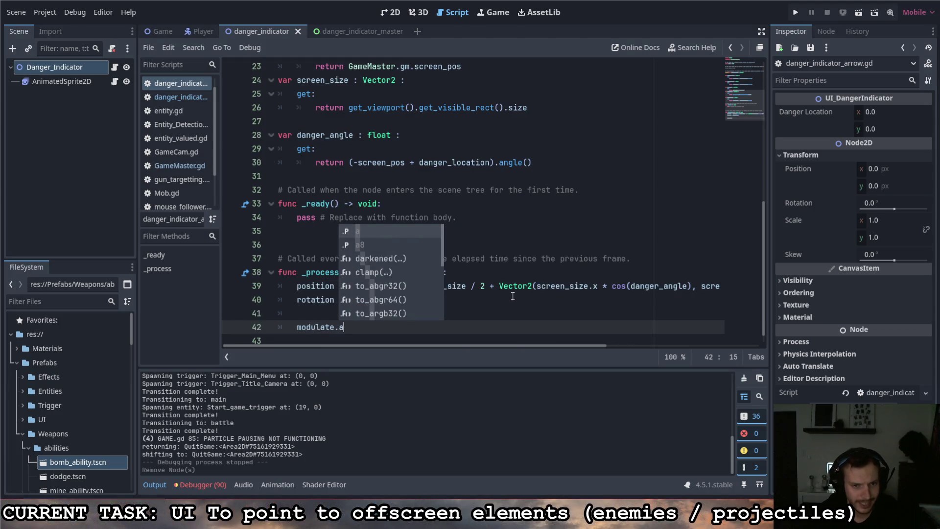
text( =)
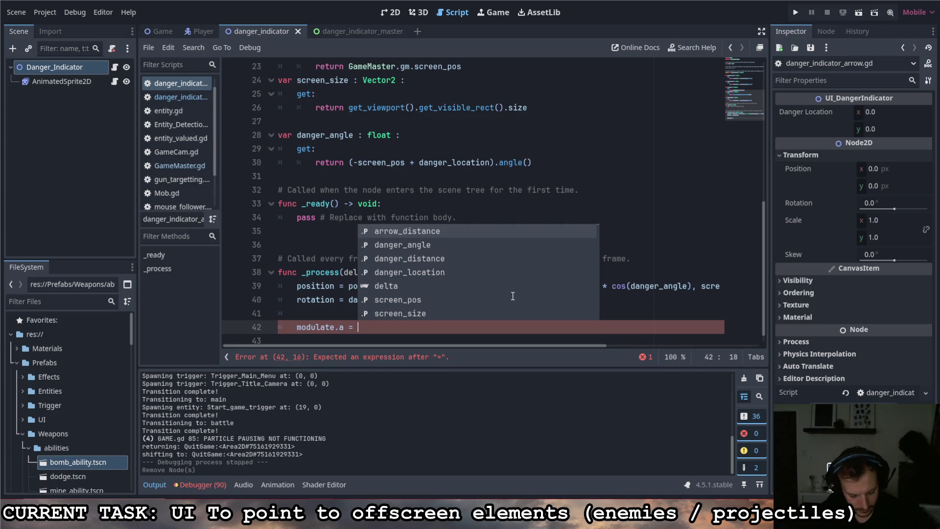
text(arrow)
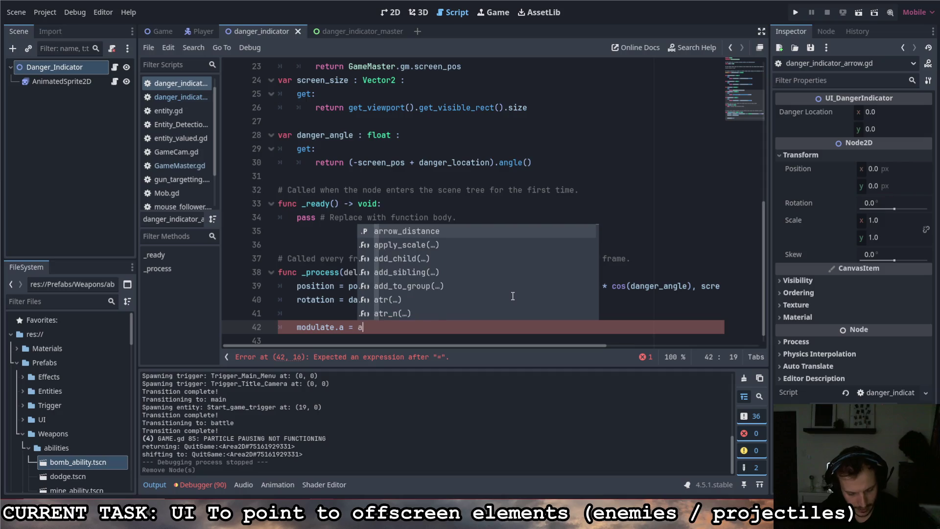
key(BackSpace)
key(BackSpace)
key(BackSpace)
key(BackSpace)
key(BackSpace)
text(dang)
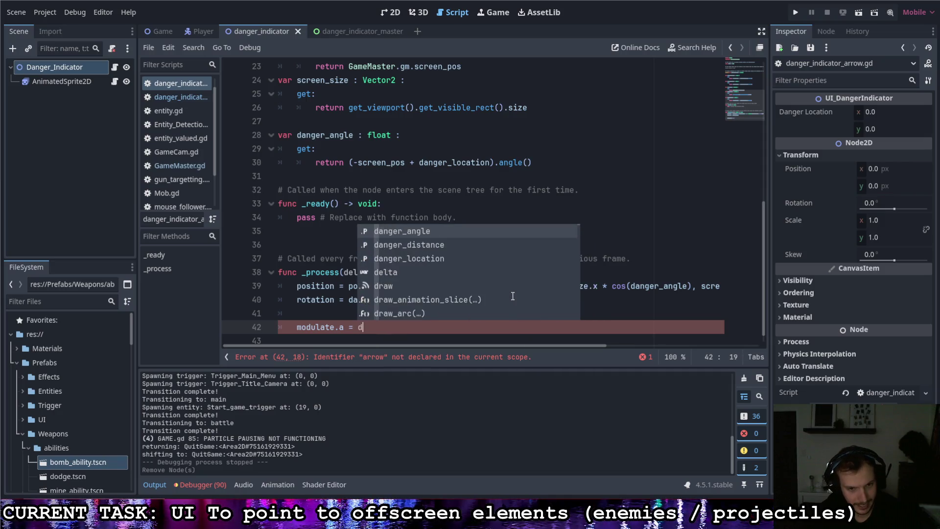
key(Down)
key(Return)
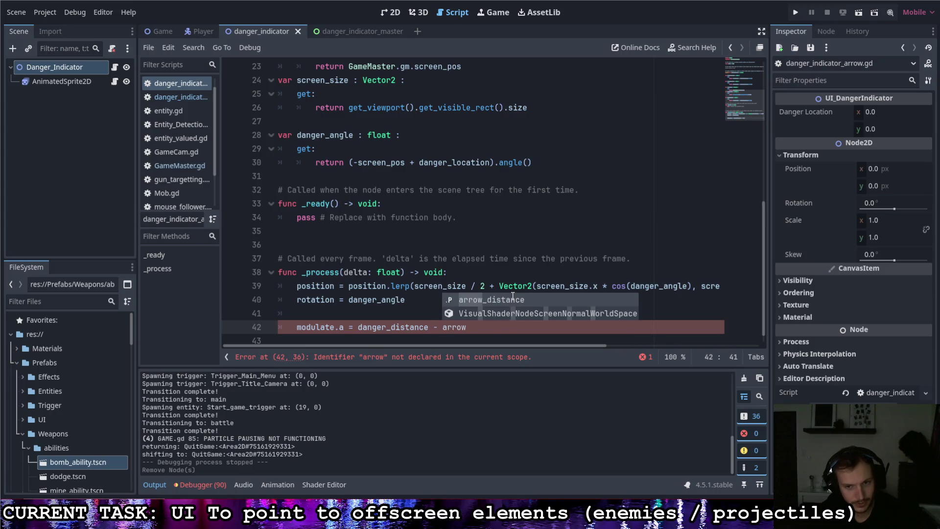
key(Return)
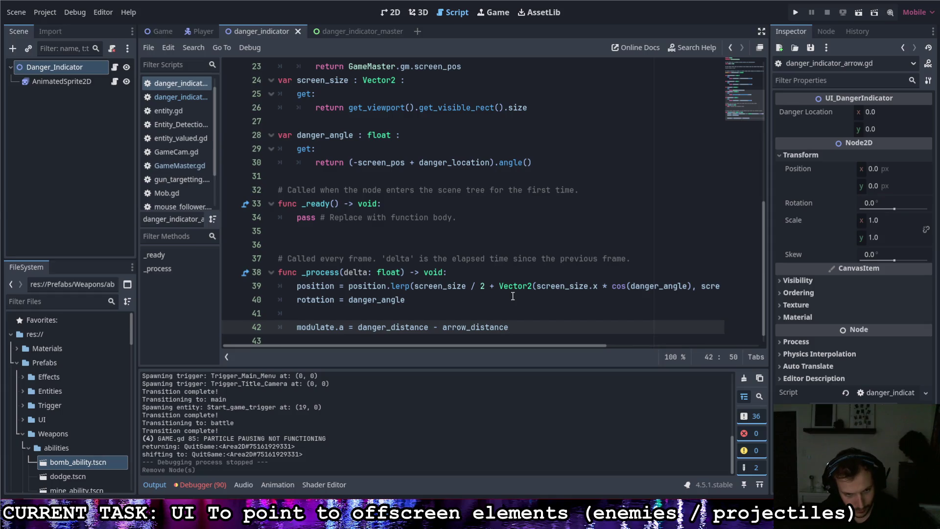
key(Return)
text(mod)
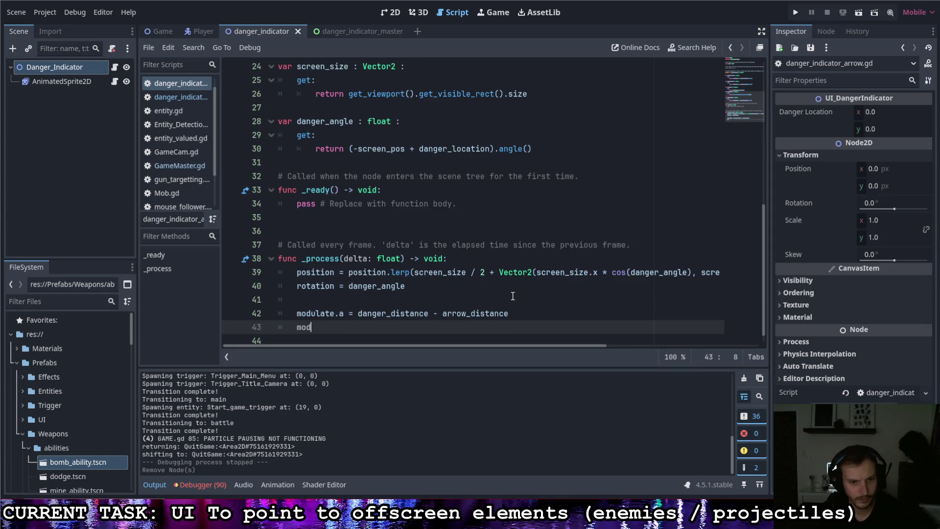
Complete the check 'if modulate.a > 1.0: modulate.a = 1.0' and save the script.
text(u)
key(Return)
text(.a >)
text(ate.a >)
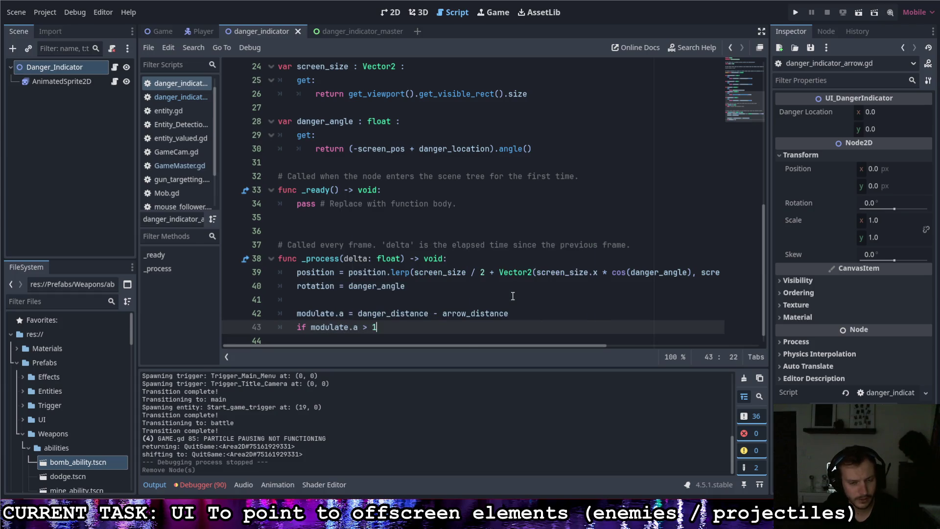
key(Return)
text(modulate.a =)
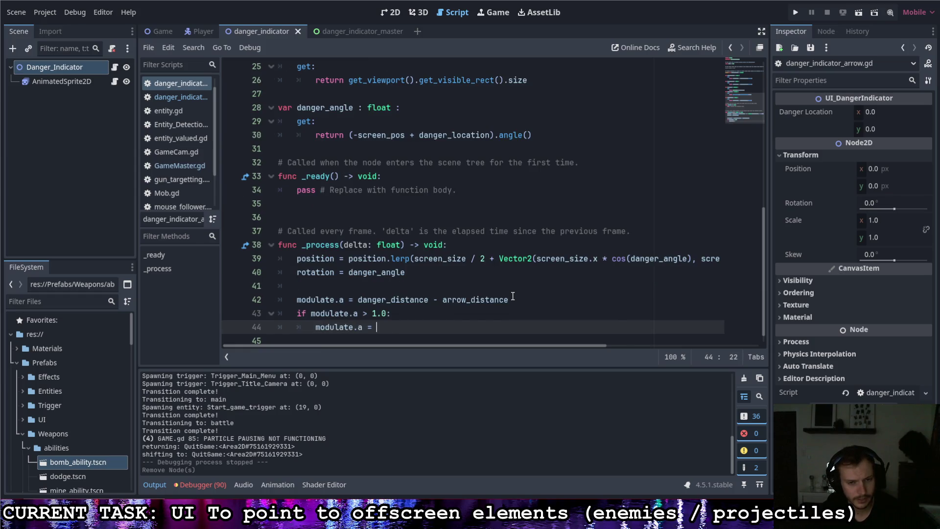
text(1.0)
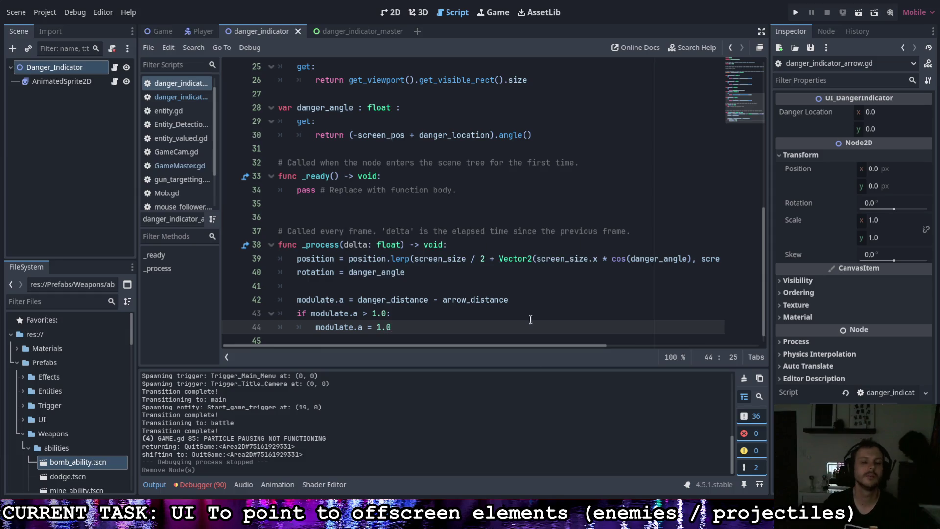
click(421, 315)
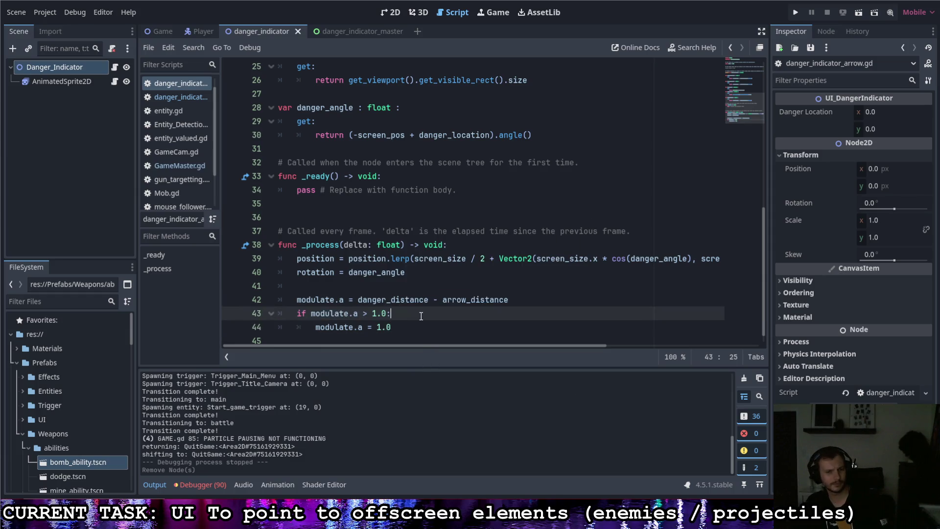
key(ctrl+s)
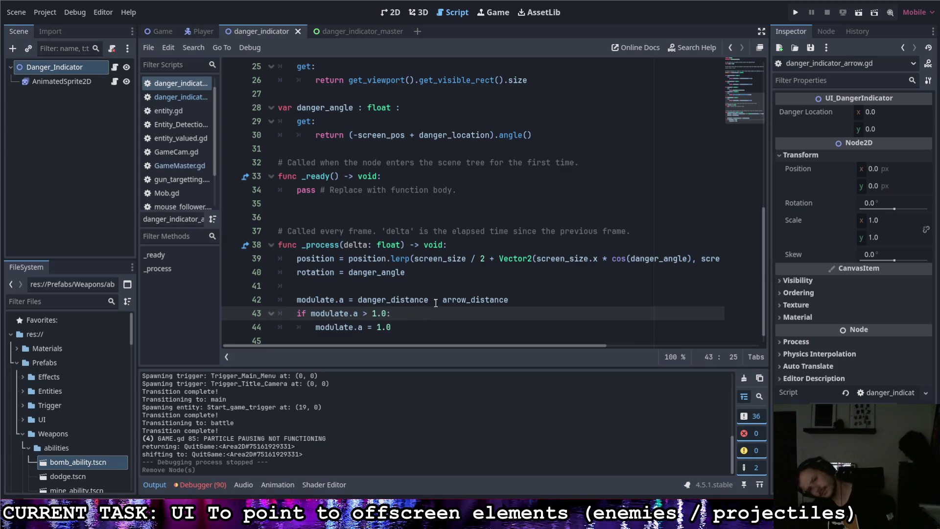
Add 'if modulate.a < 0: modulate.a = 0' and open a new line under the alpha calculation.
click(426, 324)
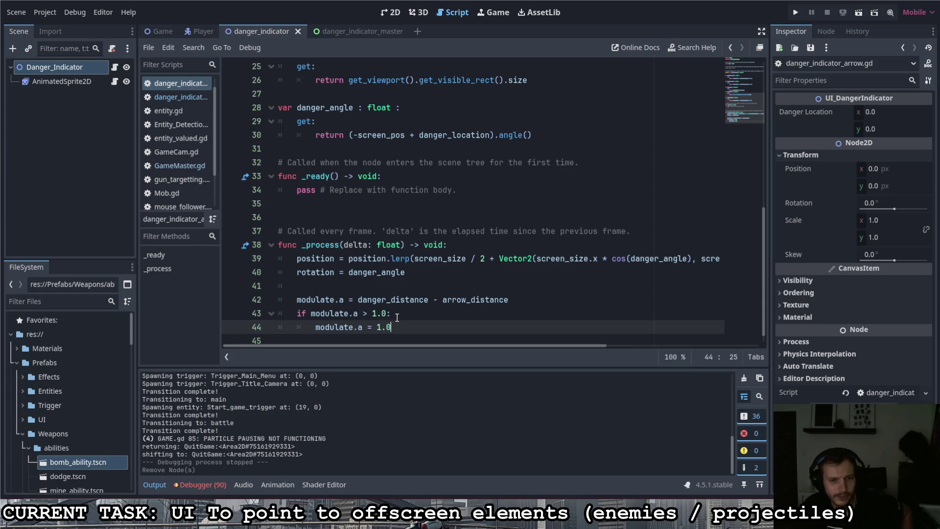
key(Return)
key(BackSpace)
text(if modulate.)
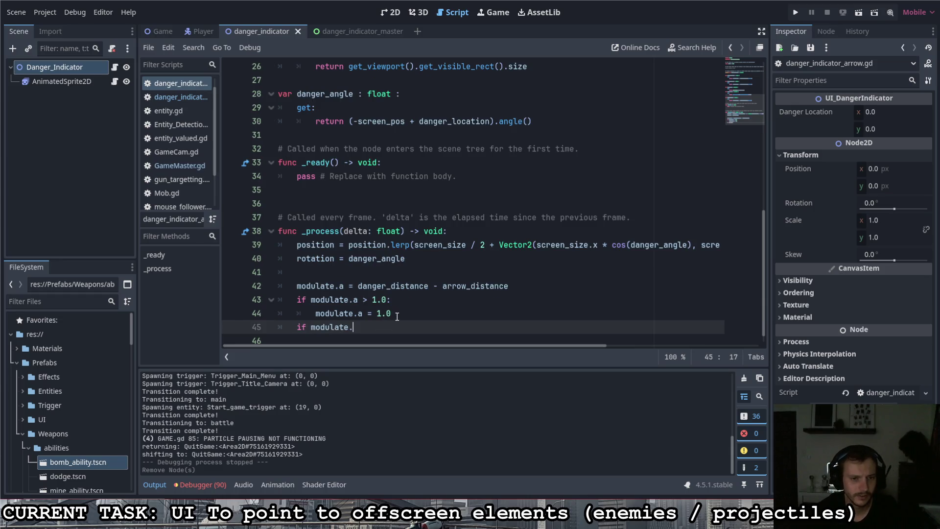
text(a < 0:)
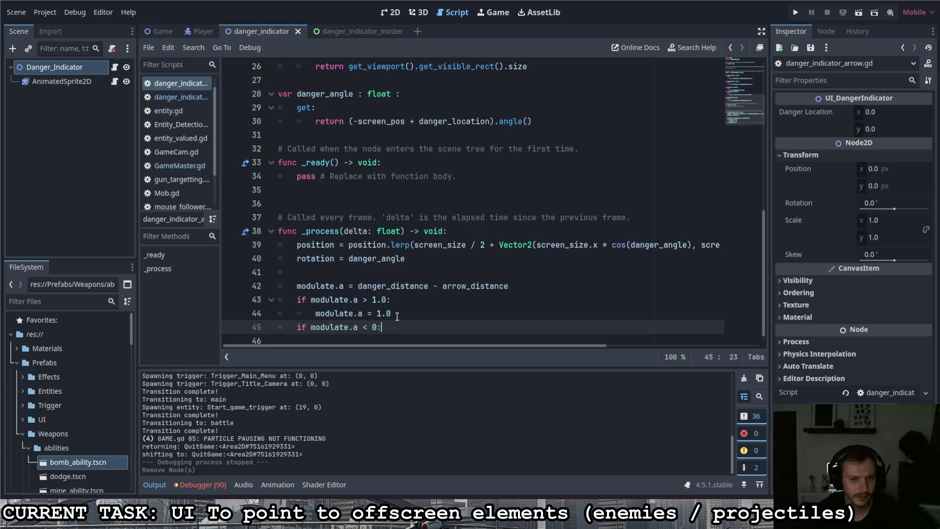
key(Return)
text(modulate.)
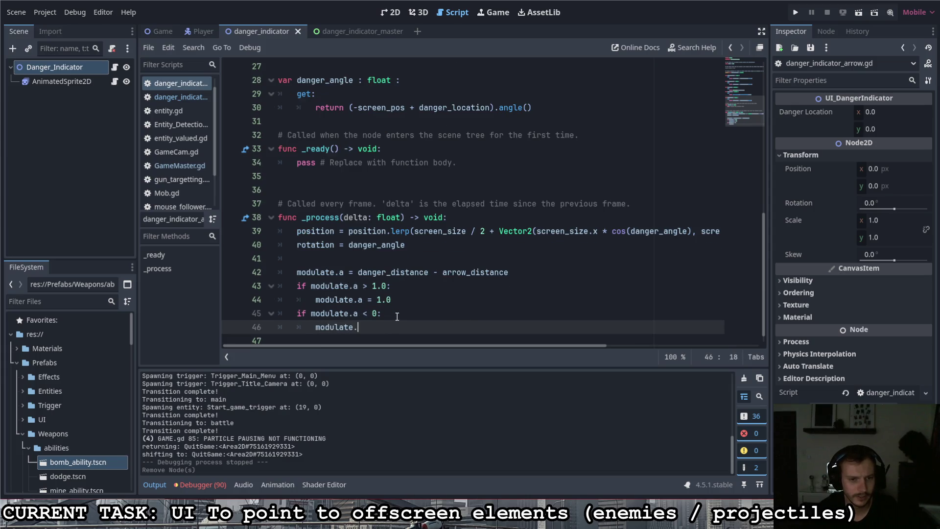
text(a = 0)
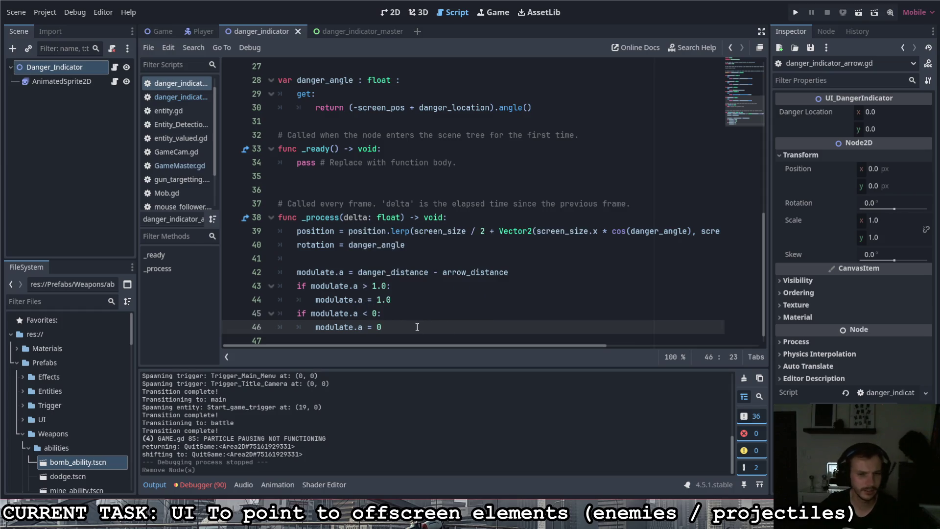
click(520, 274)
key(Return)
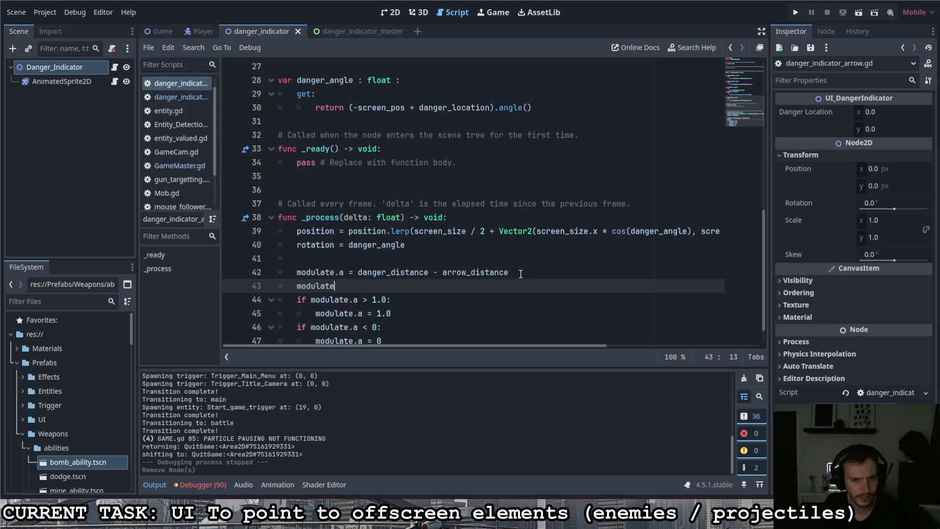
text(.a.cl)
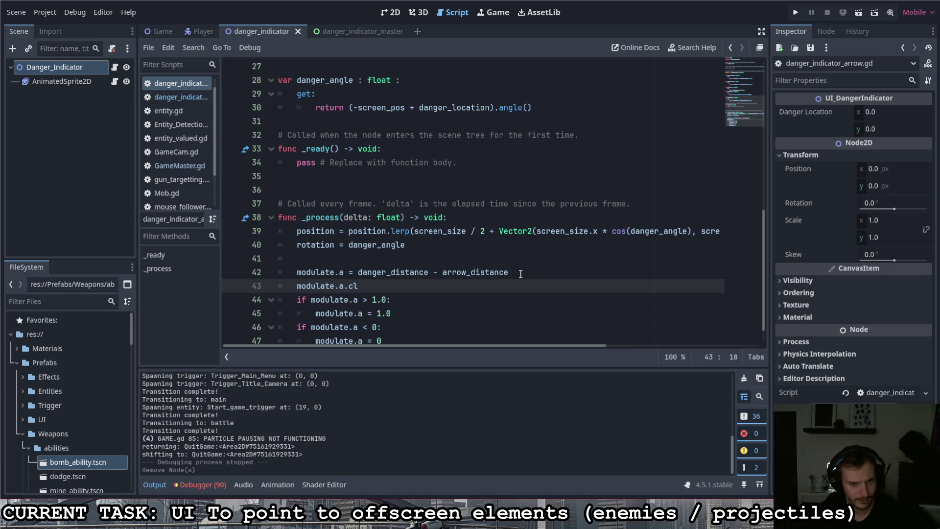
text(.)
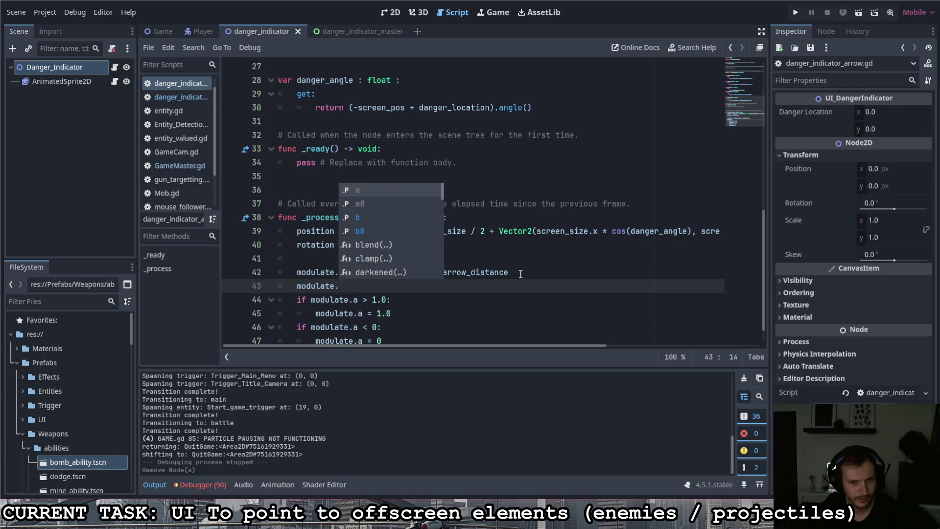
Add a modulate.clamp() call below the alpha calculation.
key(Down)
key(Down)
key(Down)
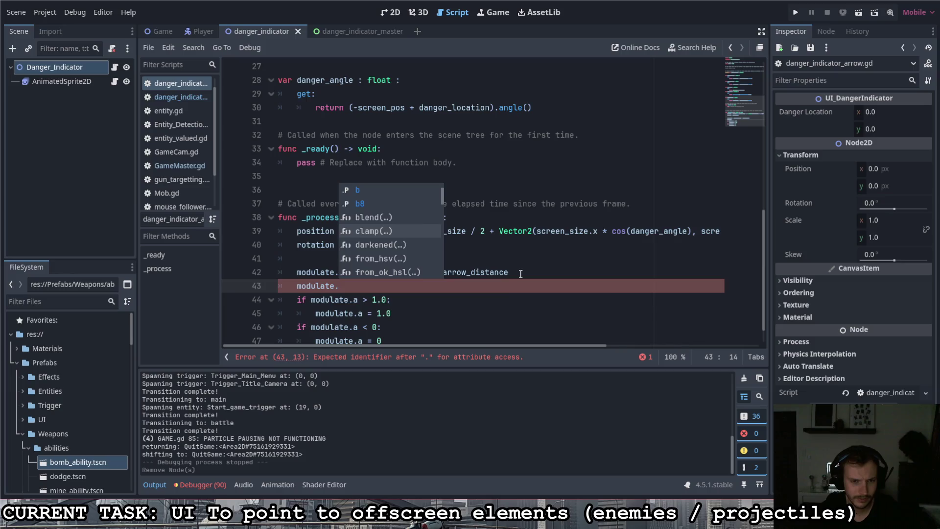
key(Return)
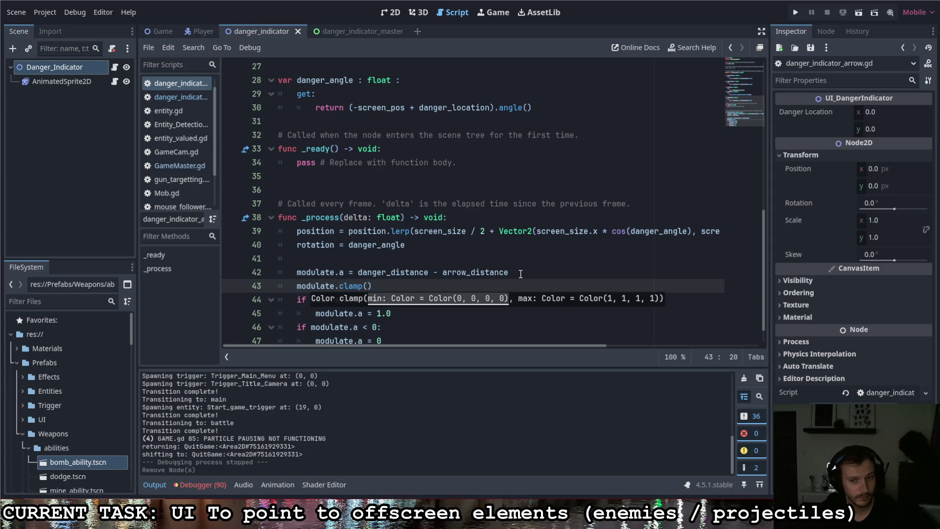
key(Right)
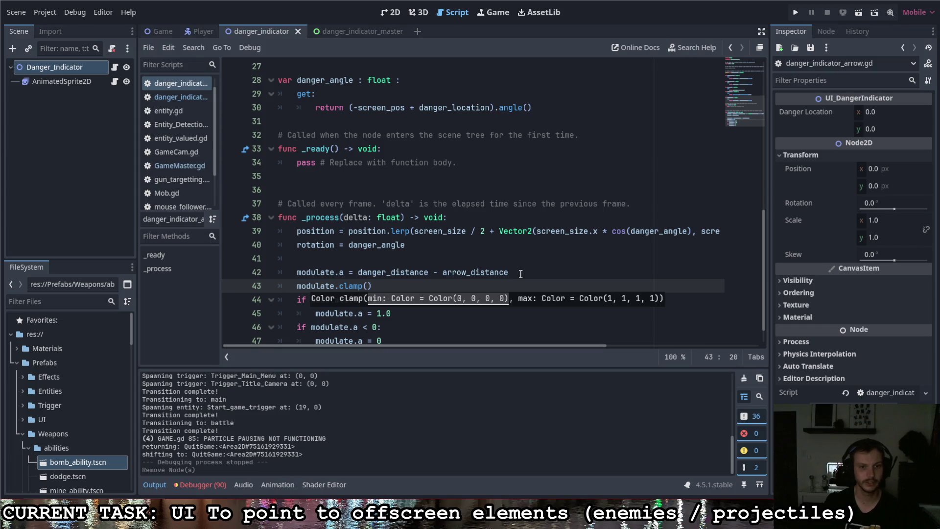
Delete the old if-checks on lines 44–47 and run the game with F5.
click(521, 274)
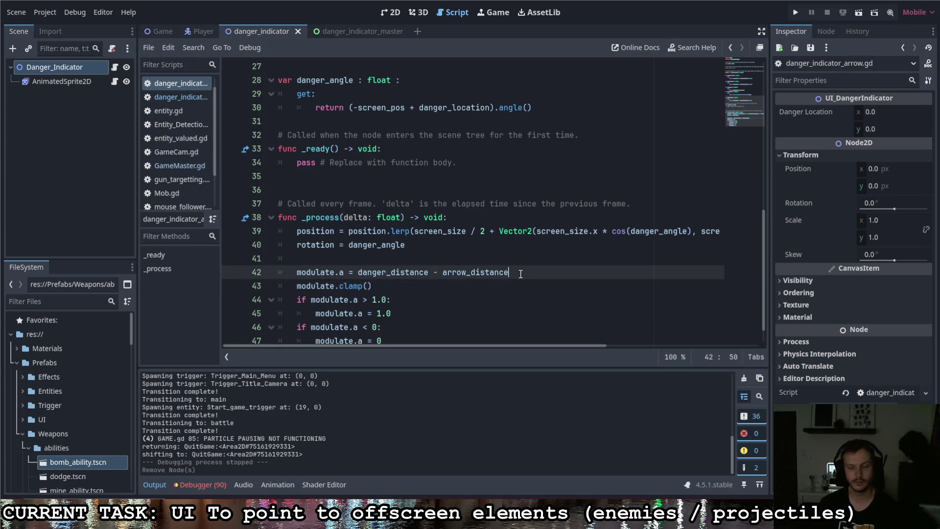
scroll(437, 305, down, 1)
drag(385, 313, 294, 271)
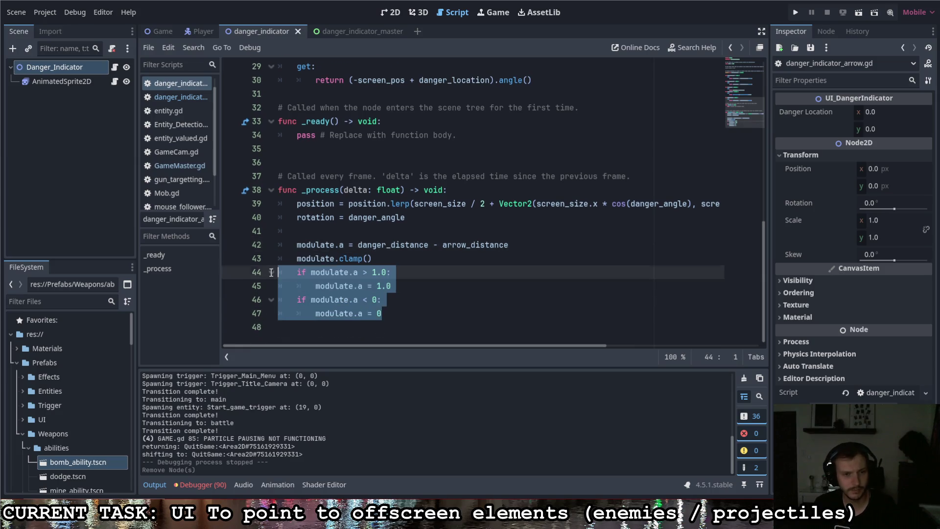
key(BackSpace)
key(BackSpace)
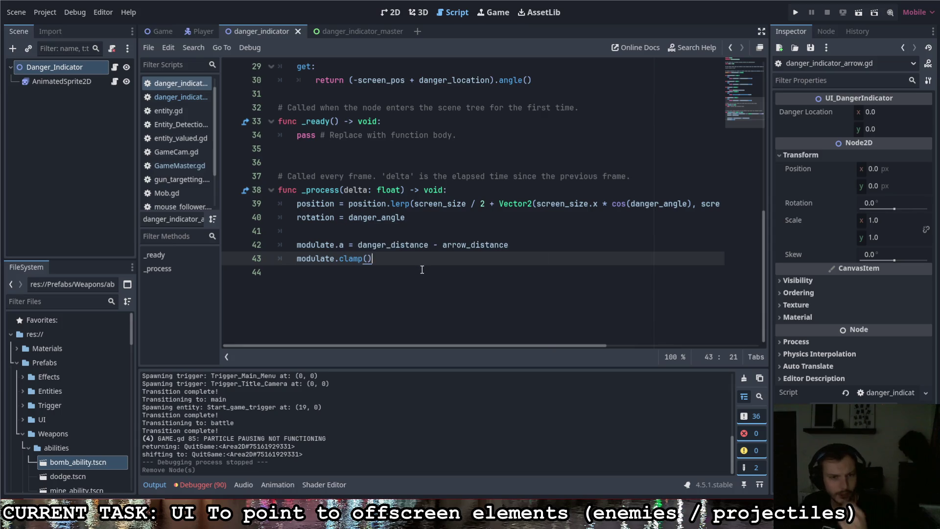
key(F5)
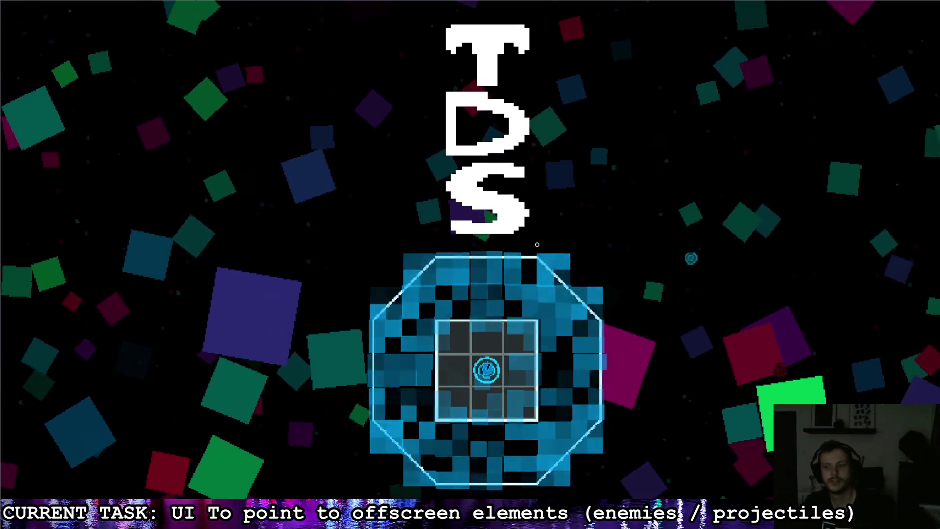
Fly the ship through the corridors and rooms, firing, while the red arrow tracks the offscreen enemy.
key(d)
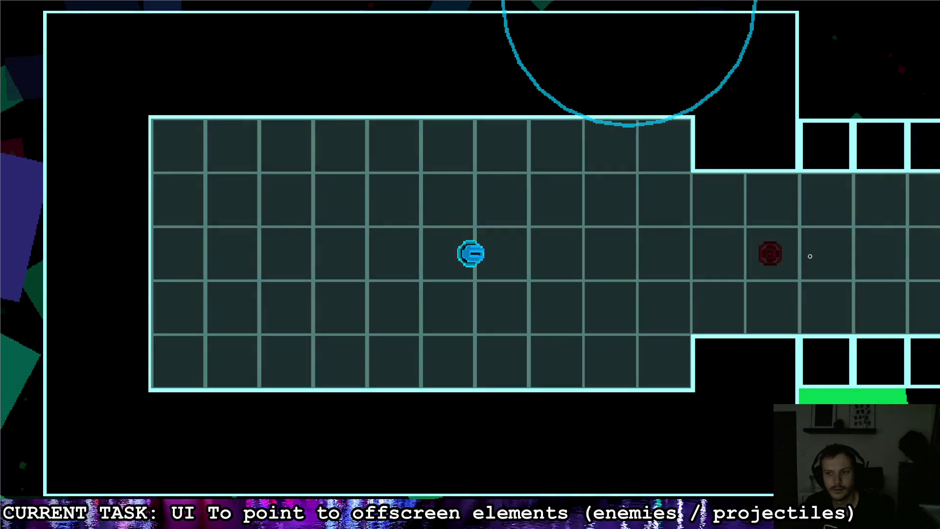
key(d)
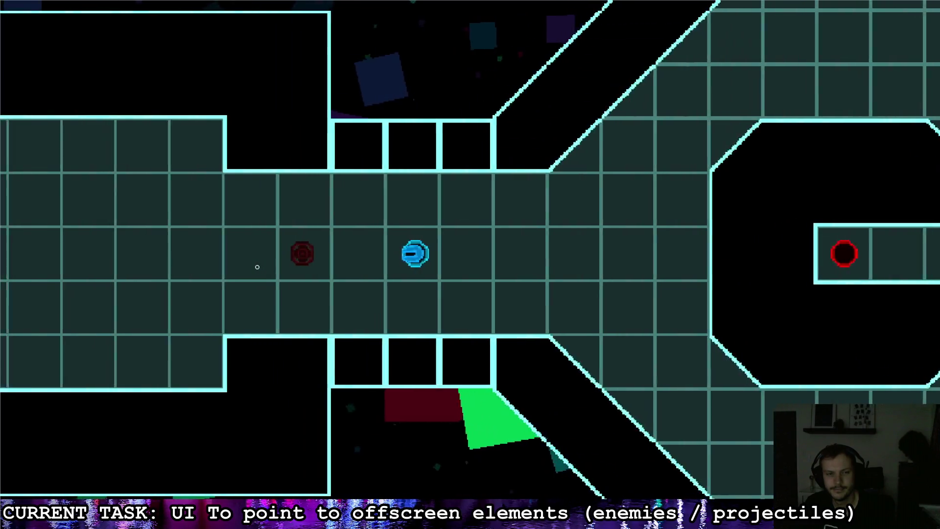
key(a)
click(257, 267)
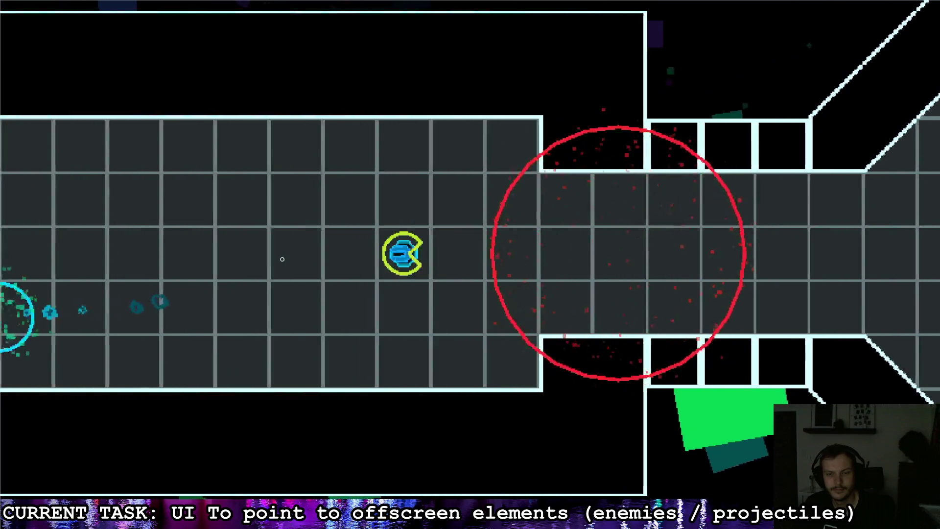
key(d)
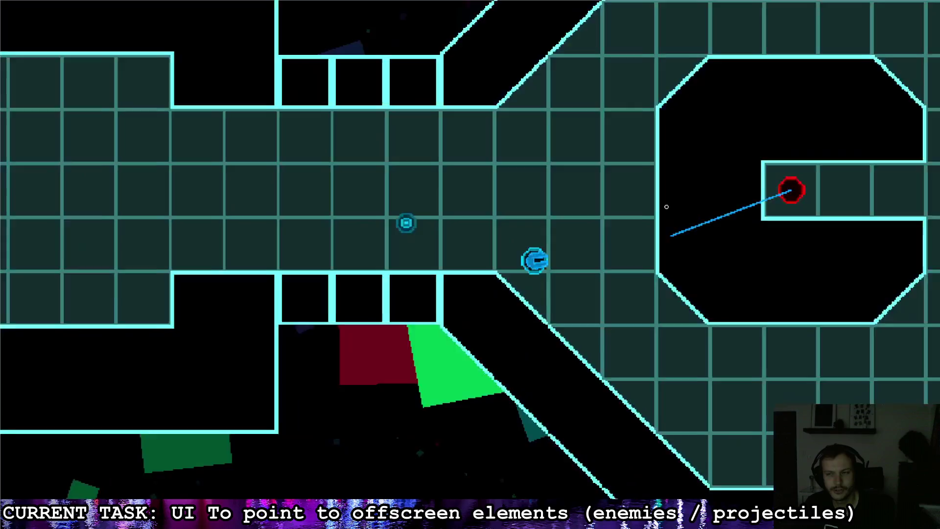
key(s)
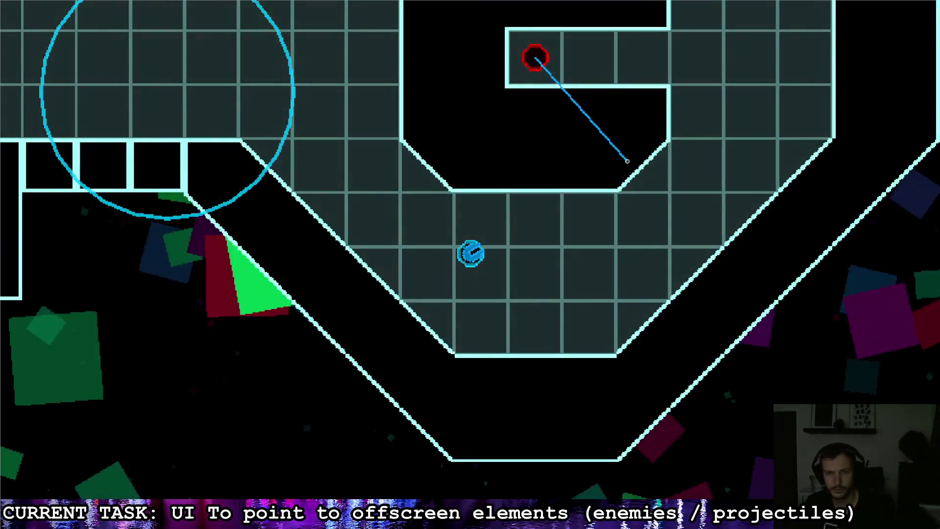
key(d)
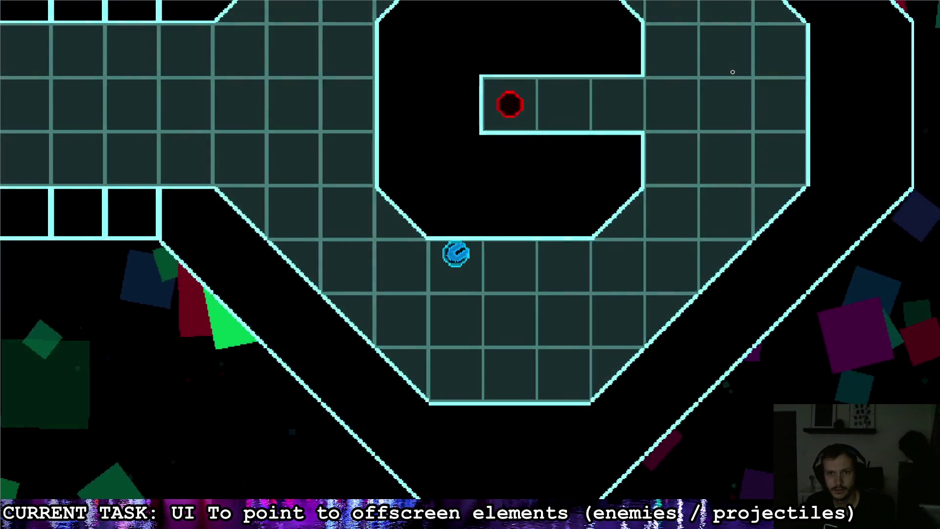
key(a)
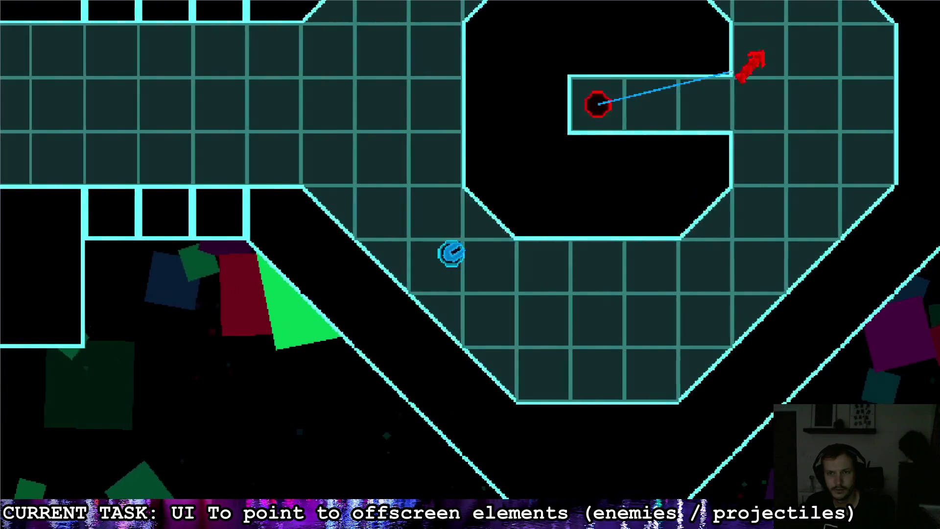
key(w)
key(a)
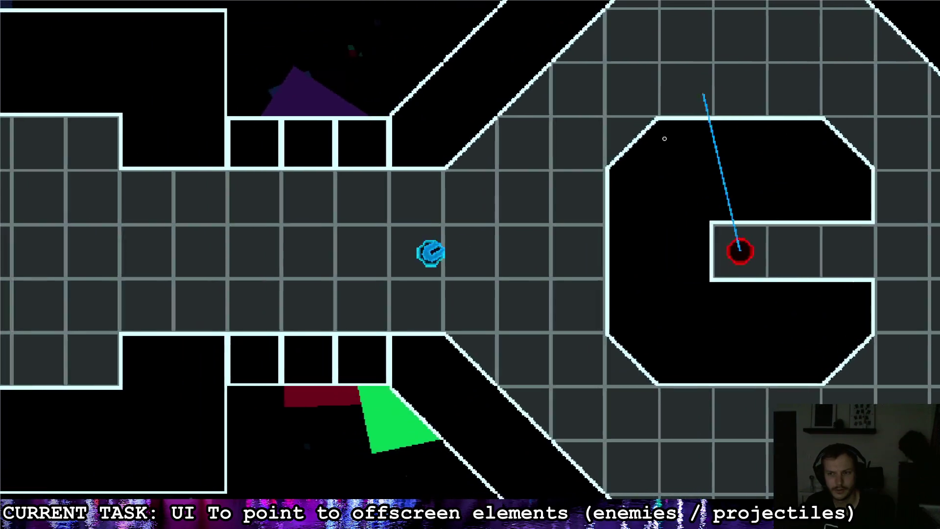
key(d)
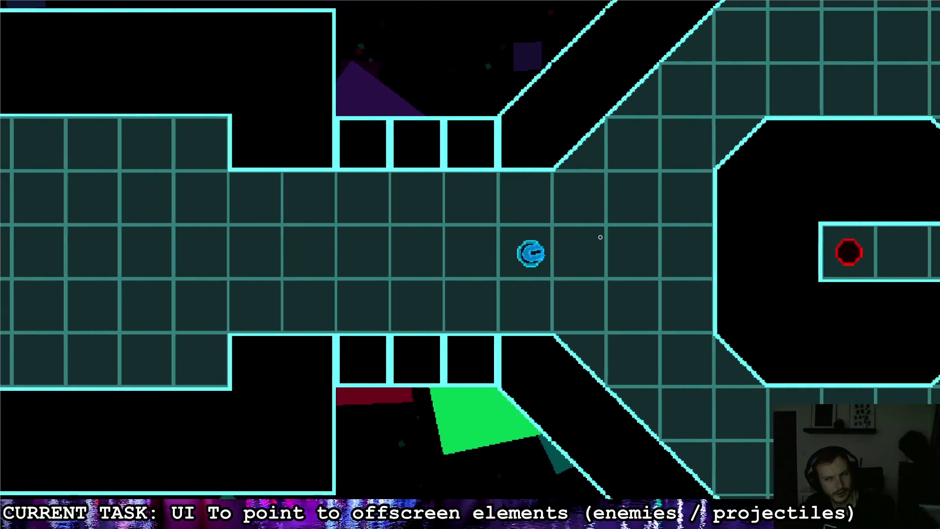
key(s)
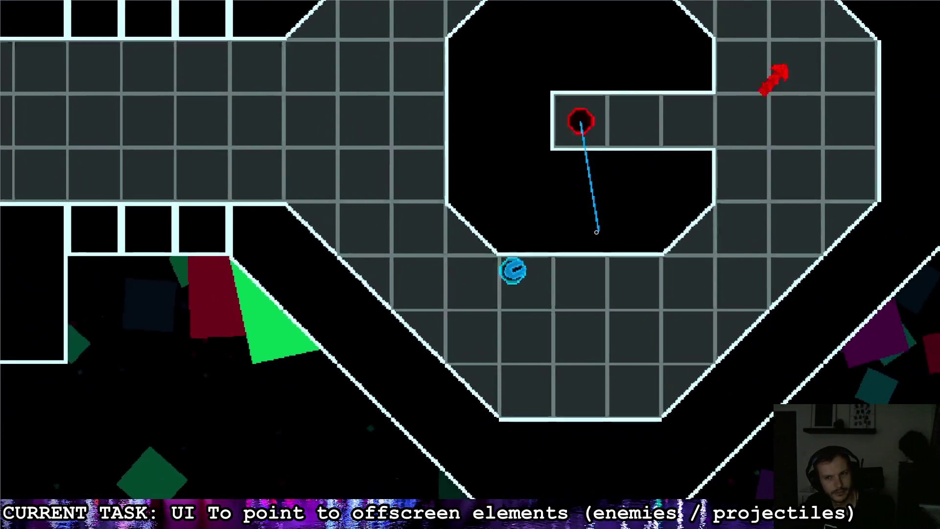
key(a)
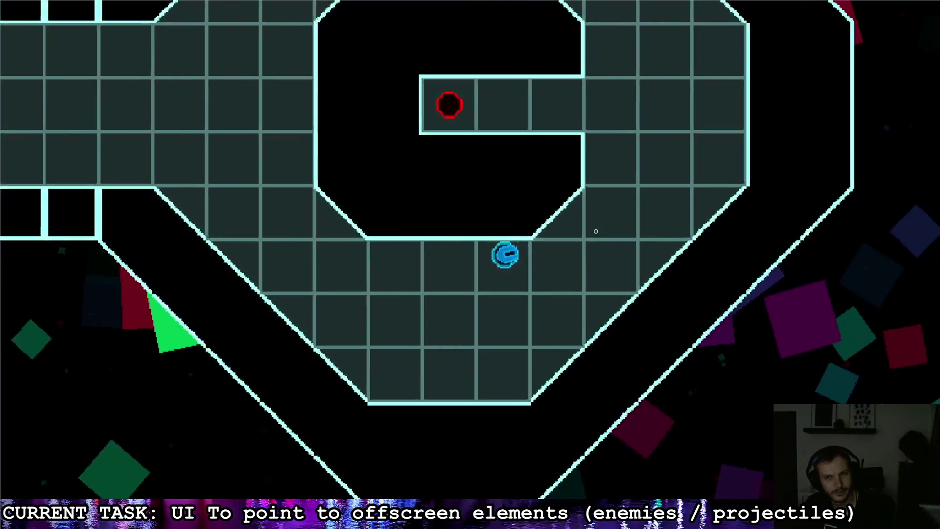
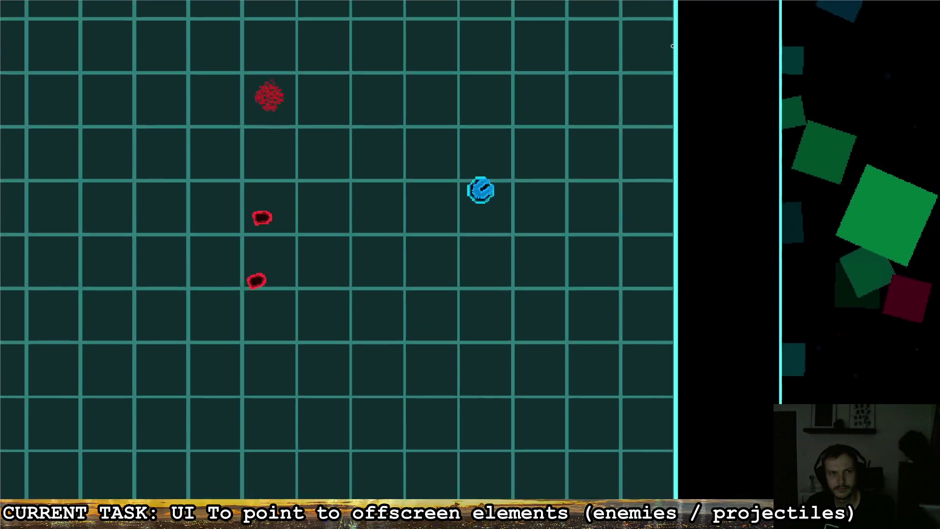
Quit the game, delete the modulate.clamp() line, and run the project again.
key(Escape)
click(611, 253)
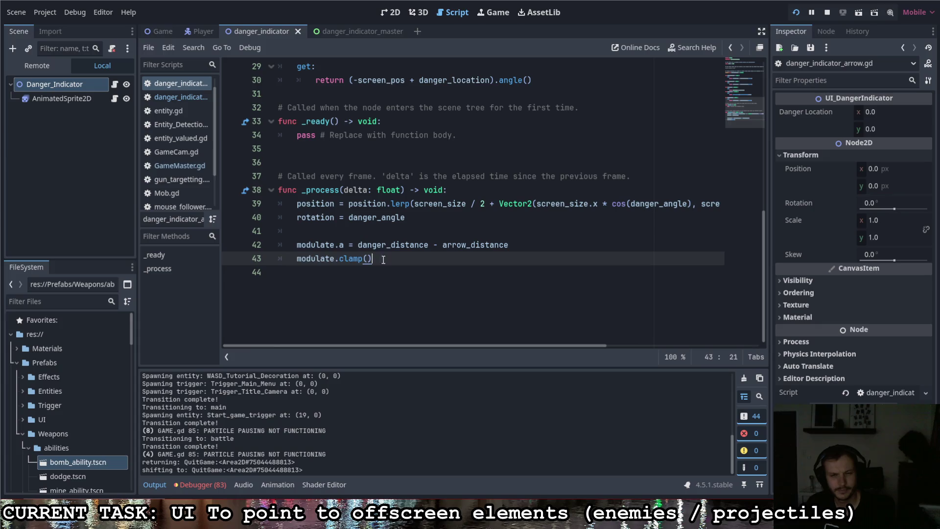
drag(384, 259, 248, 253)
key(BackSpace)
key(BackSpace)
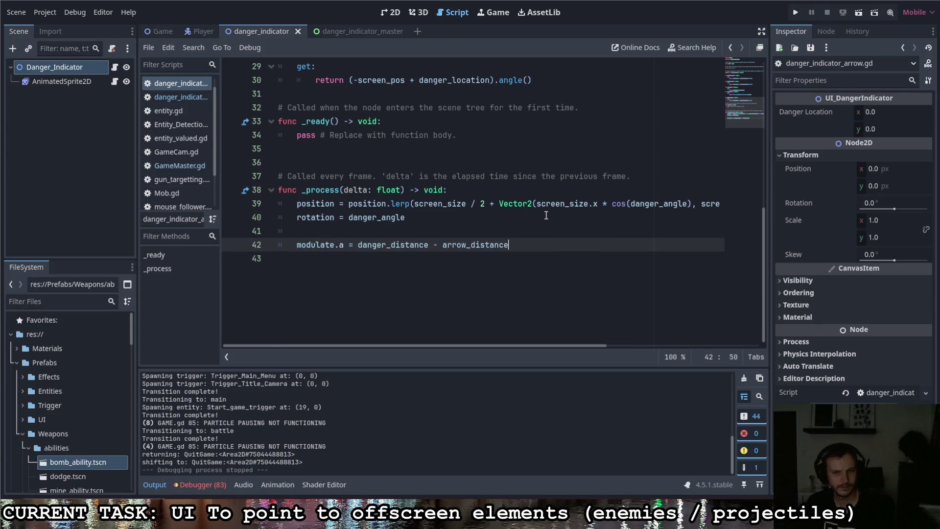
key(F5)
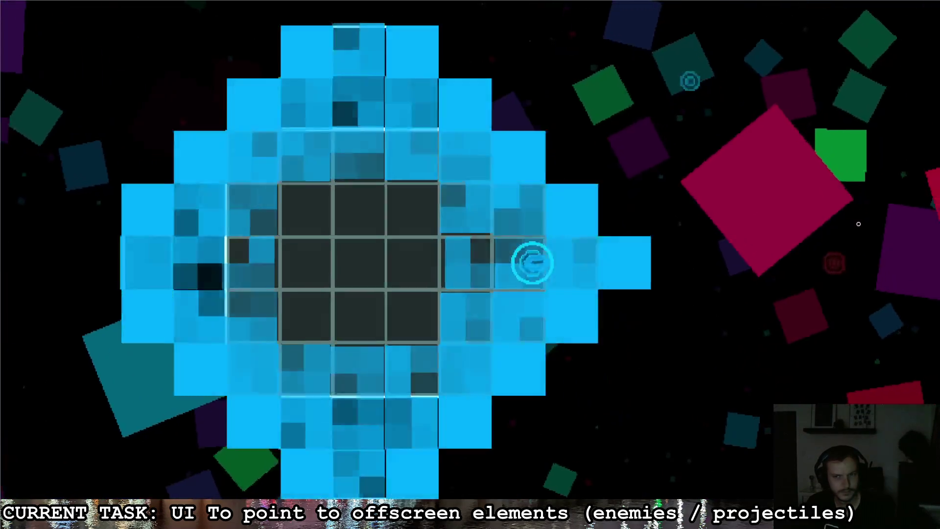
Move through the level's rooms with WASD and shoot at a red enemy.
key(d)
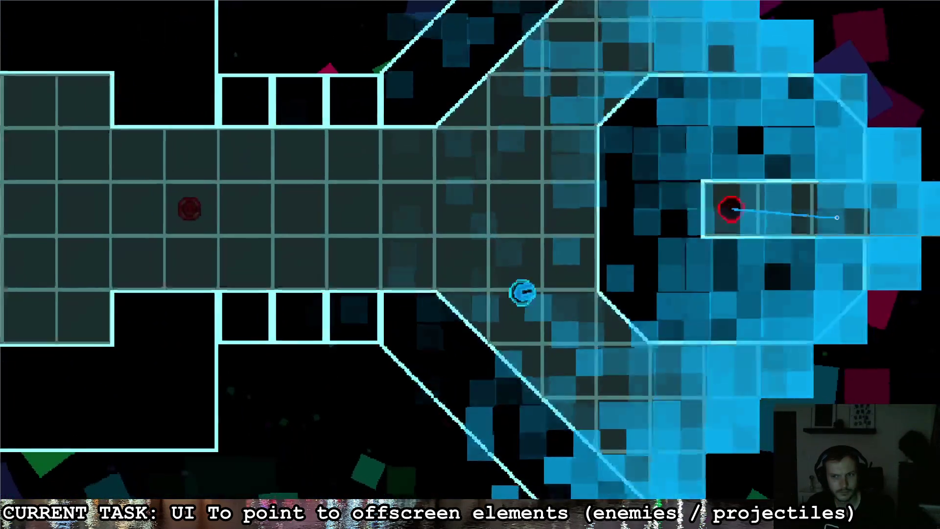
key(s)
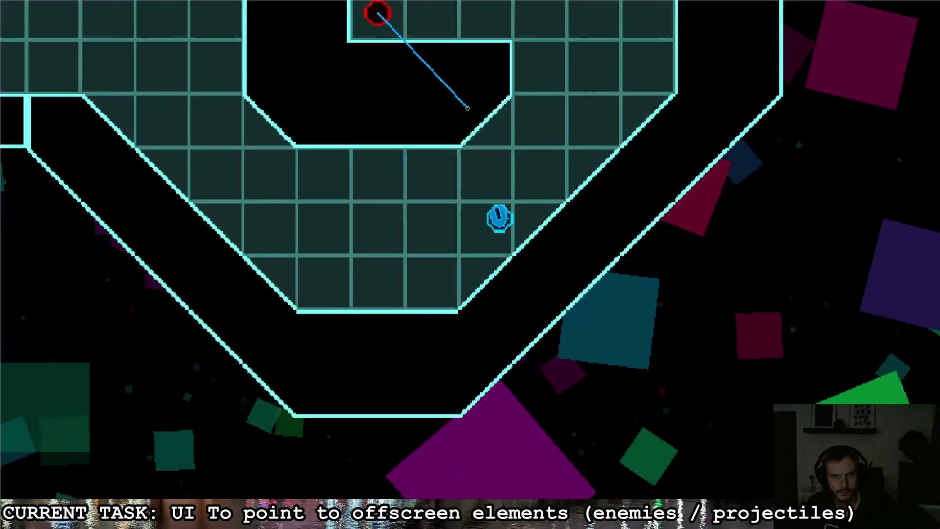
key(w)
click(375, 154)
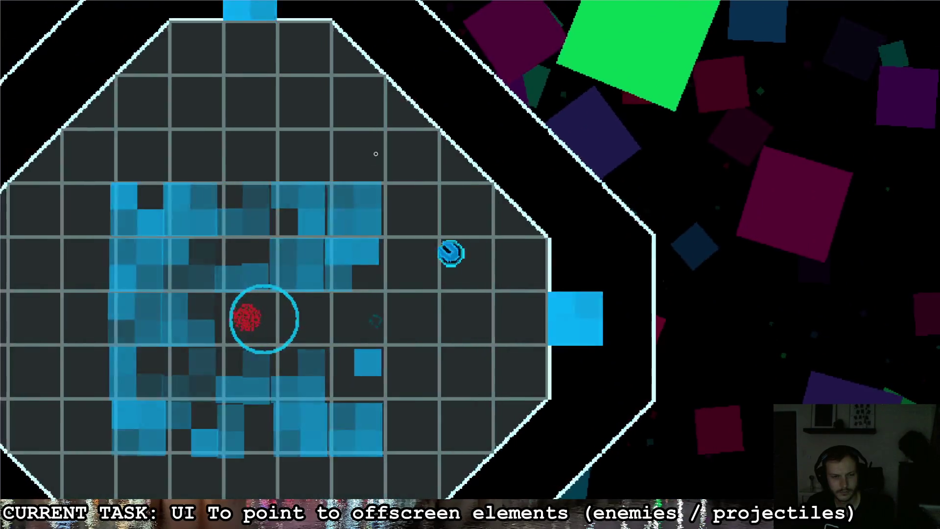
key(d)
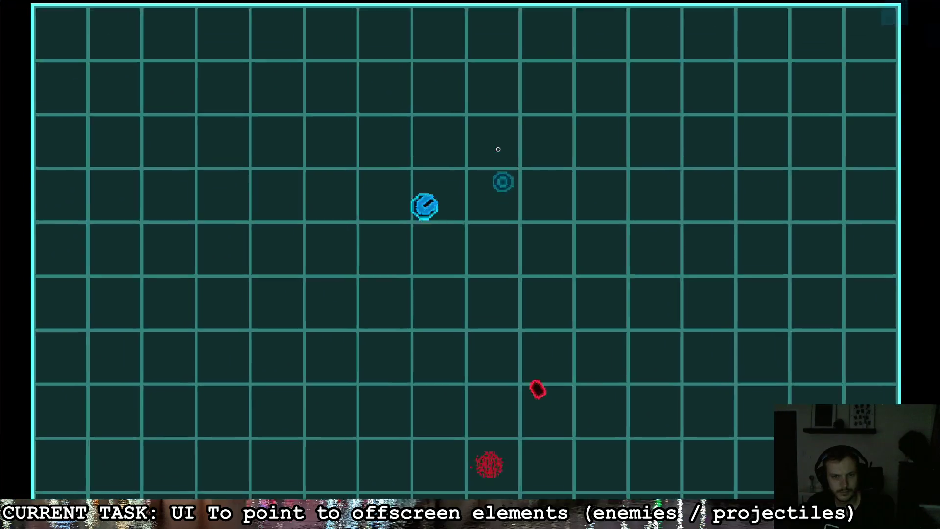
key(a)
key(s)
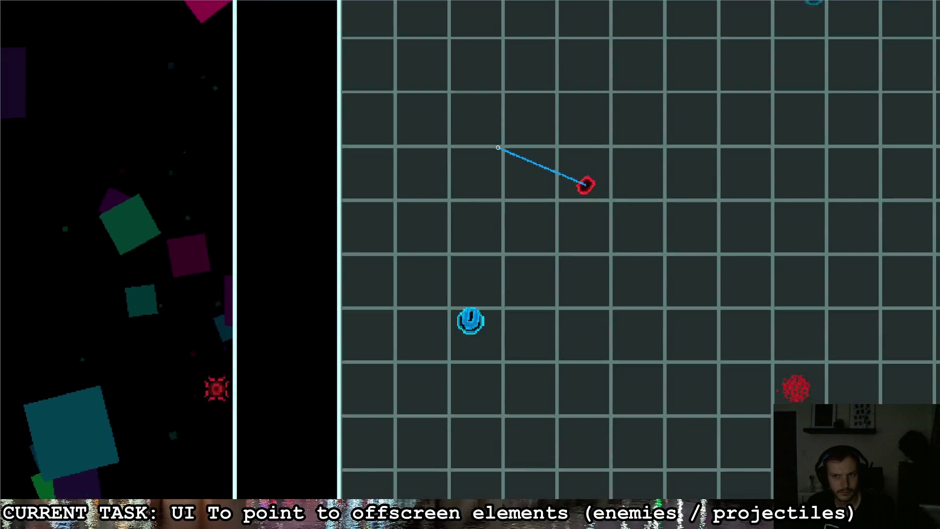
key(d)
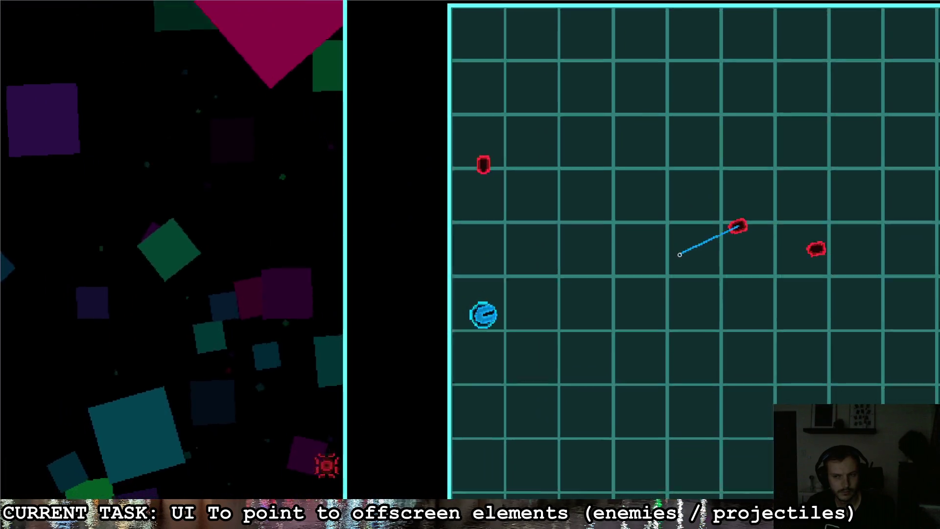
Pause the game and quit back to the script editor.
key(Escape)
key(Right)
key(Right)
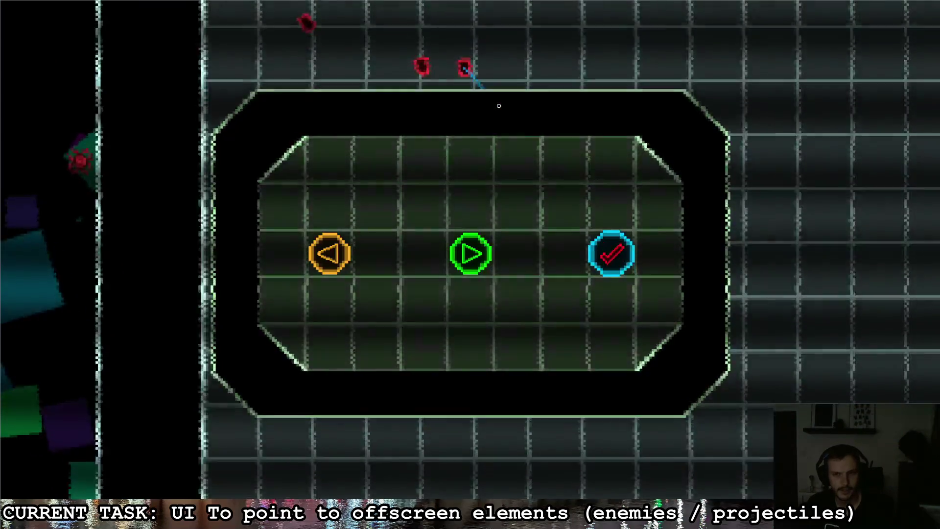
key(Return)
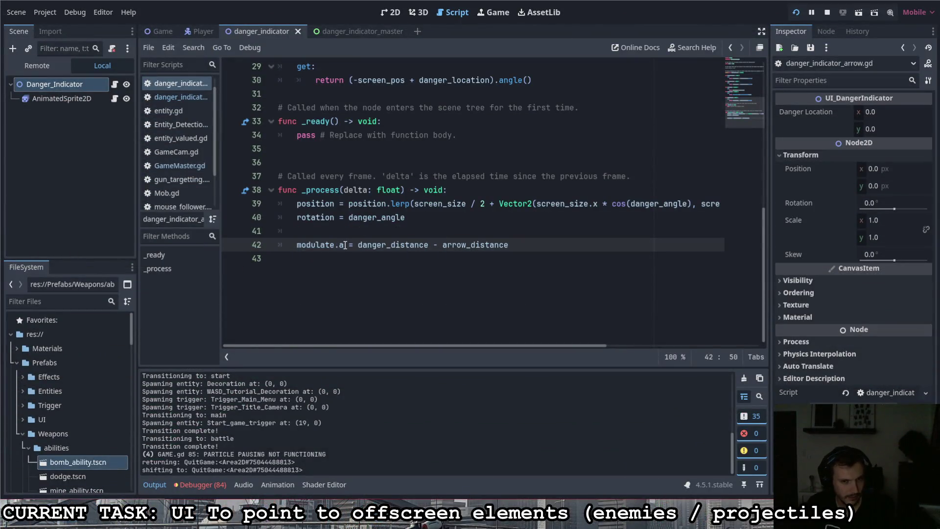
Inspect the Danger_Indicator and AnimatedSprite2D nodes and their Ordering properties.
click(80, 82)
click(75, 68)
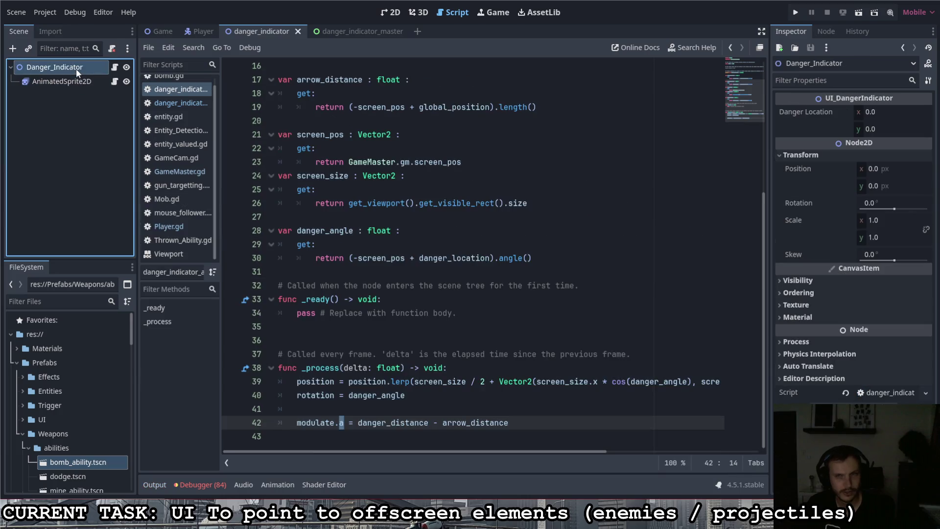
click(792, 292)
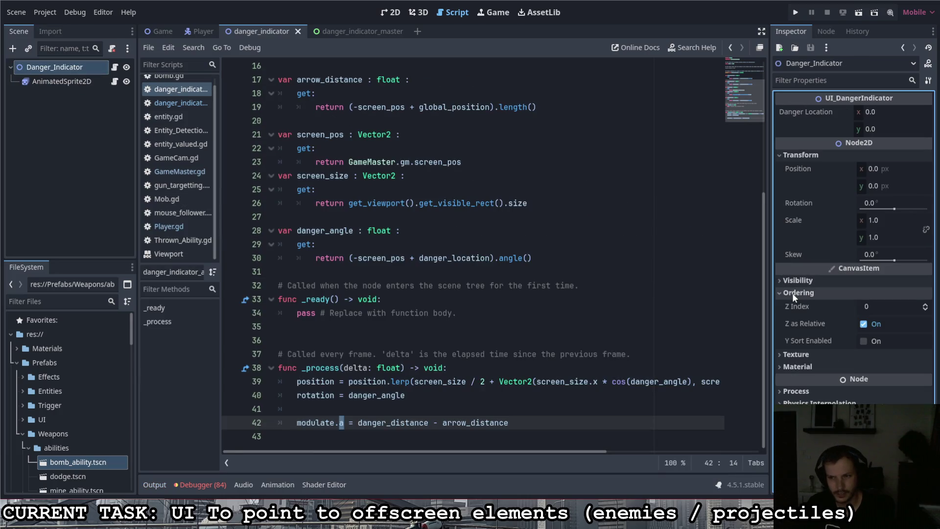
click(792, 293)
click(53, 84)
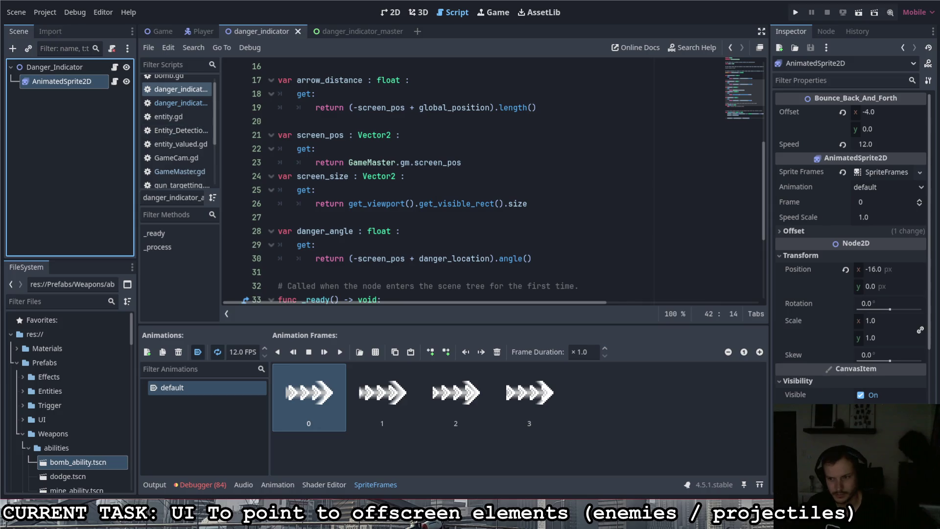
click(643, 343)
click(73, 67)
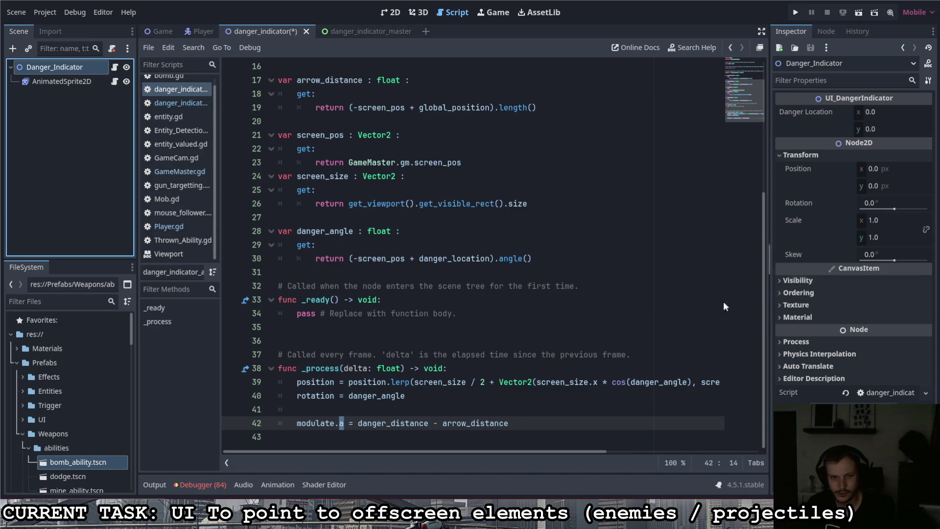
Change modulate.a to modulate.r on line 42 and run the project.
click(364, 436)
click(343, 423)
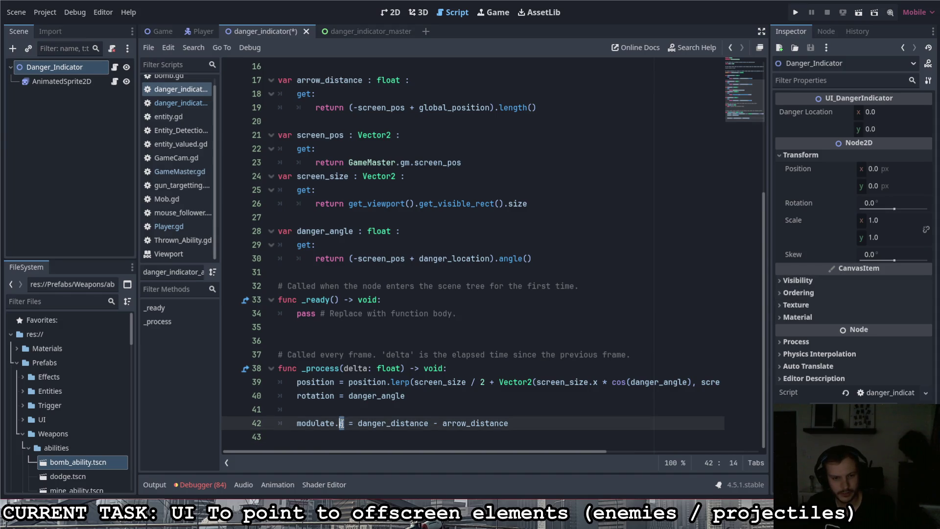
text(r)
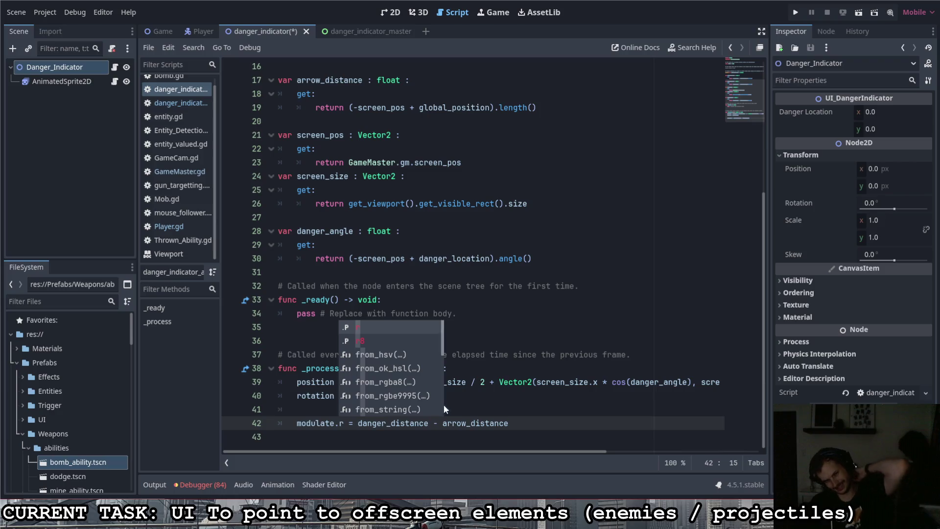
key(Escape)
click(506, 423)
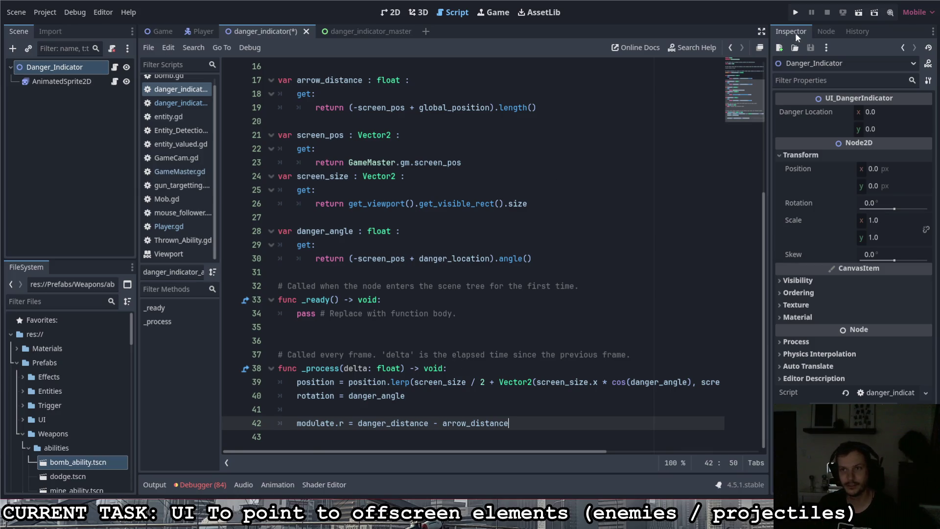
key(F5)
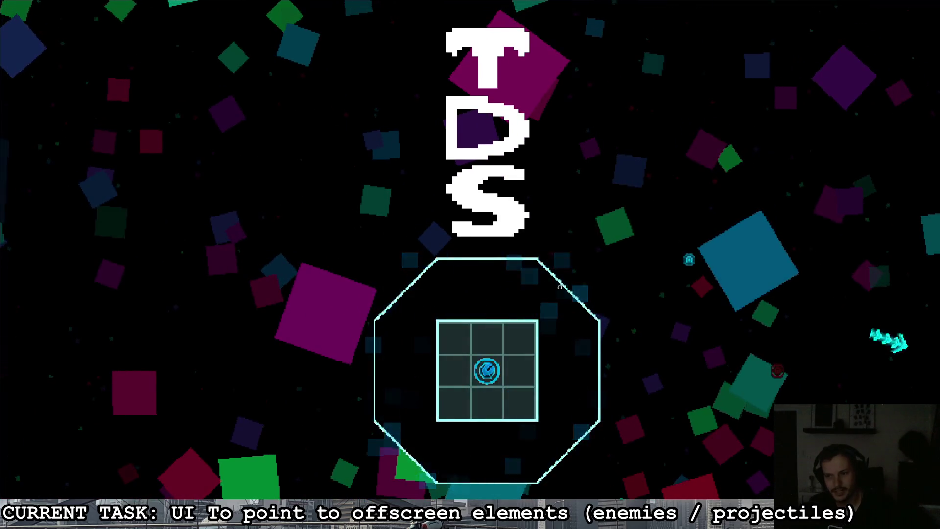
Fly the player through the grid and around the C-shaped hole, watching the edge arrows.
key(d)
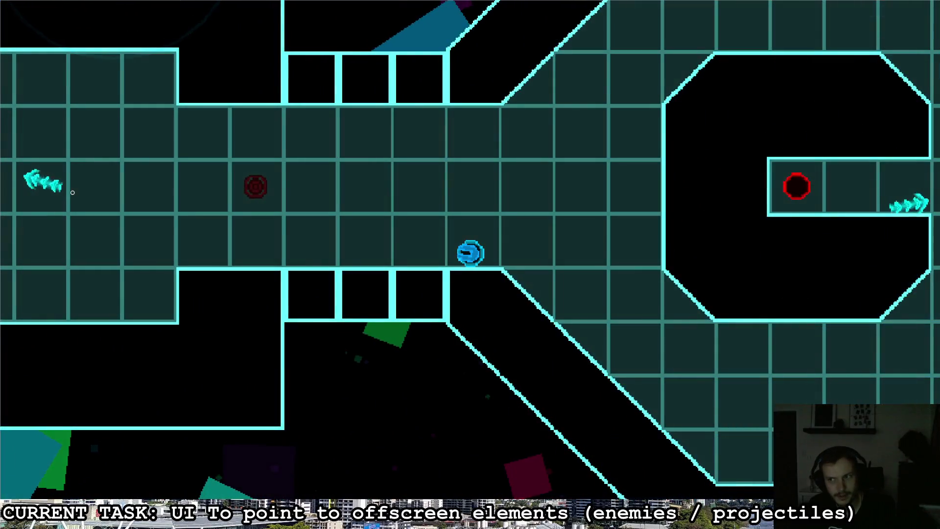
key(w)
key(d)
key(d)
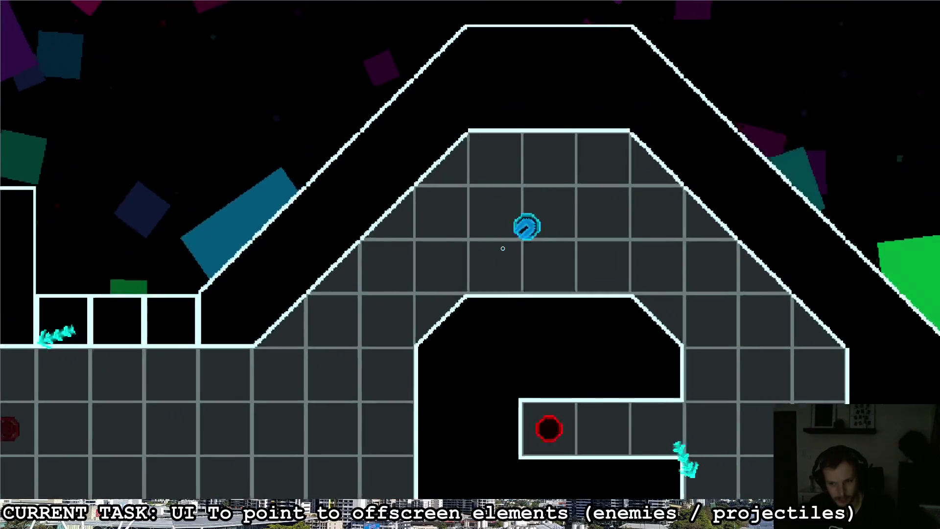
key(s)
key(s)
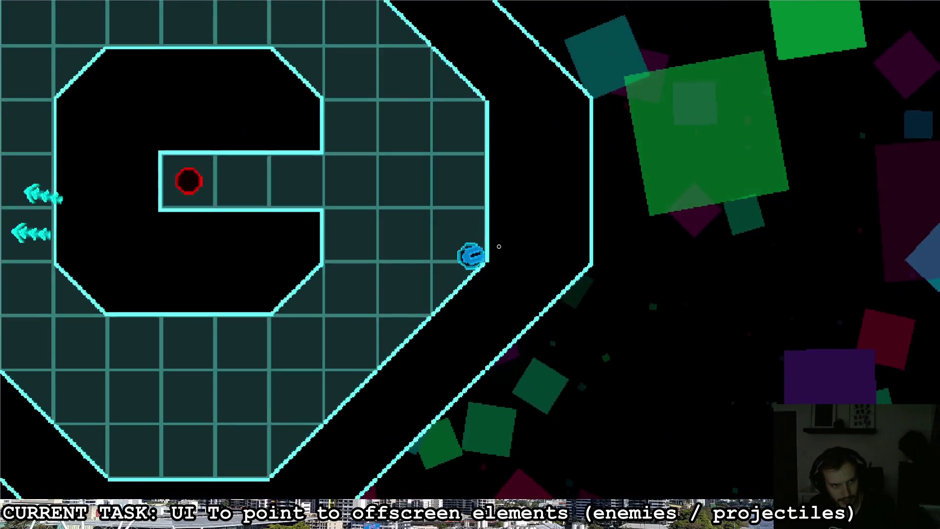
key(a)
key(a)
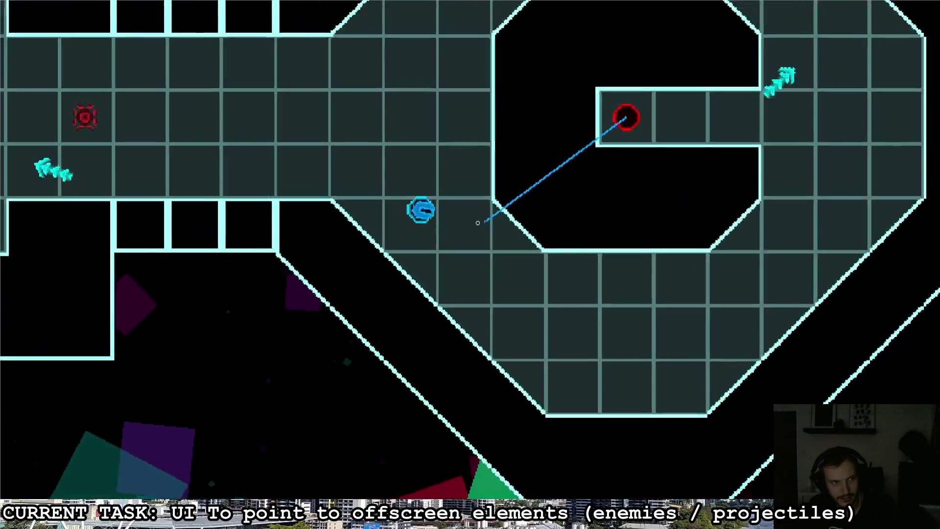
key(a)
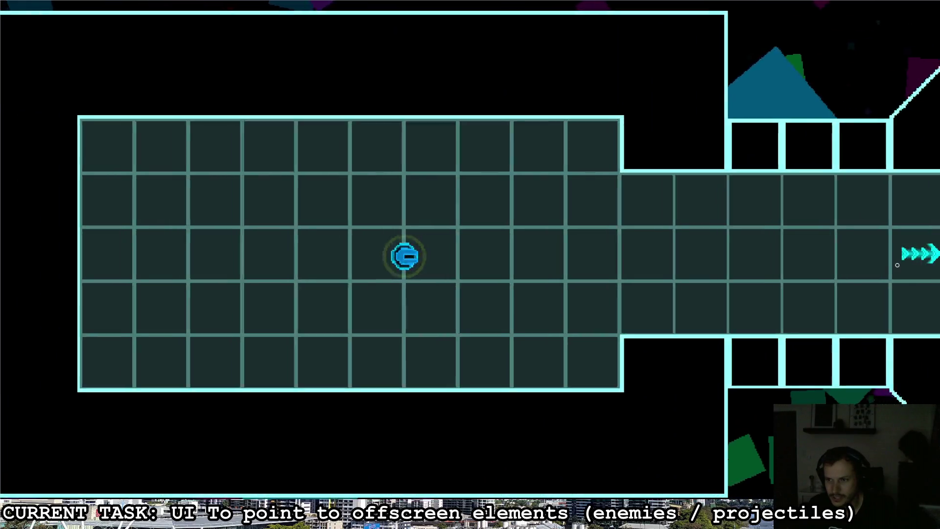
key(a)
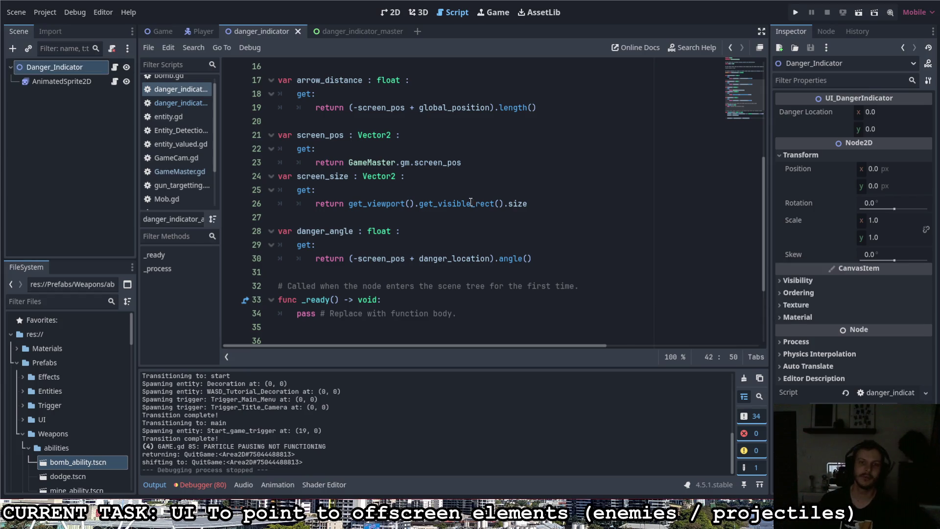
Select danger_distance in the line 42 modulate expression, next to arrow_distance.
scroll(392, 222, down, 2)
scroll(401, 230, down, 1)
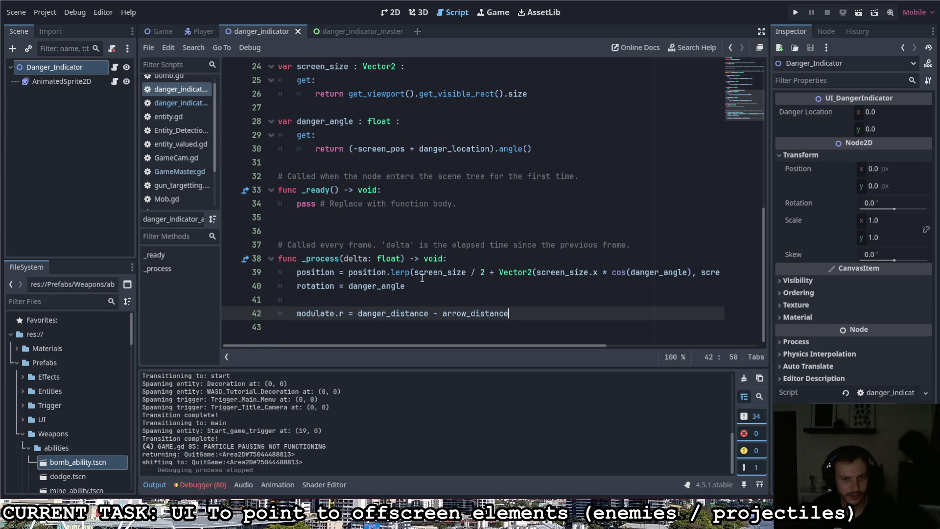
mouse_move(430, 270)
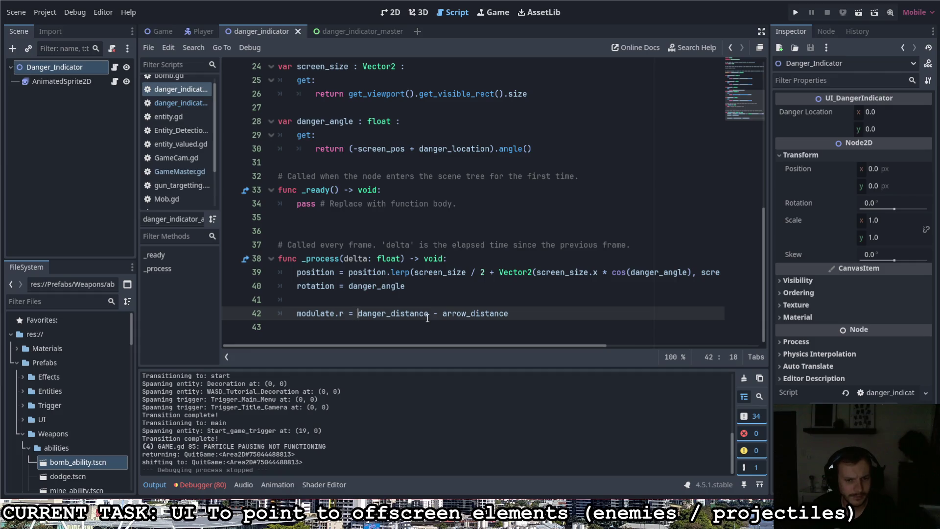
mouse_move(427, 319)
drag(389, 318, 428, 318)
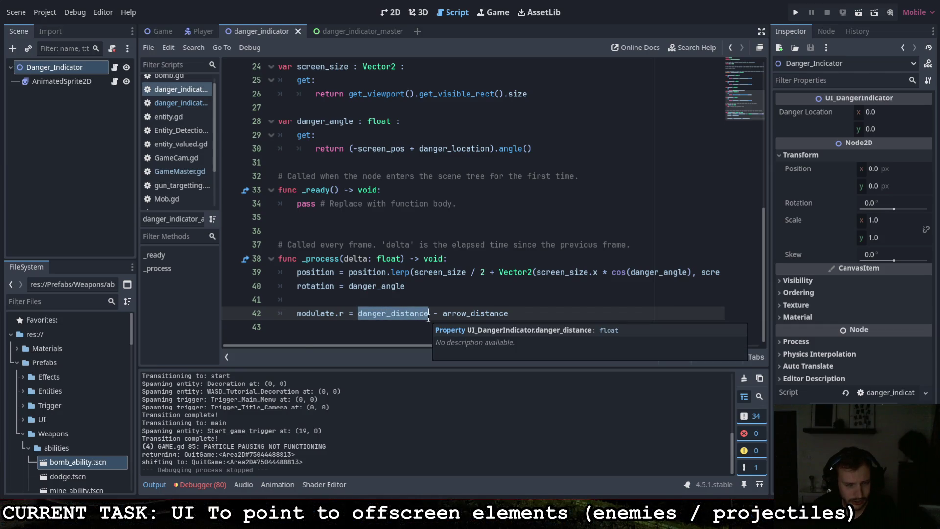
click(443, 316)
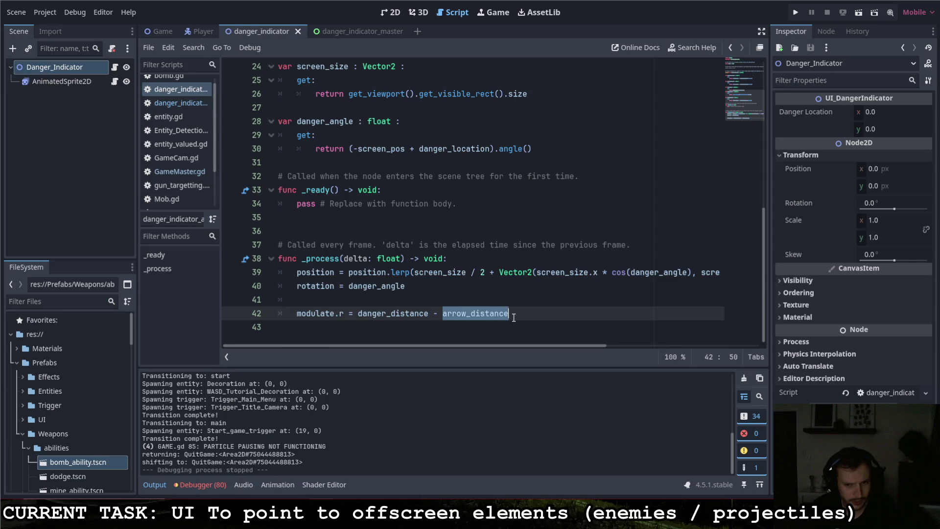
Review the arrow_distance getter's (-screen_pos + global_position) expression on line 19.
scroll(377, 312, up, 8)
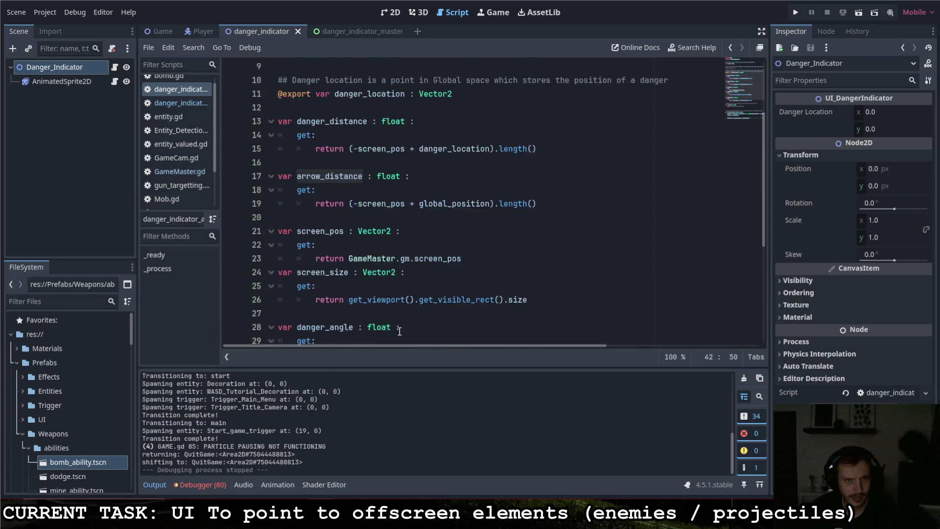
scroll(361, 289, down, 1)
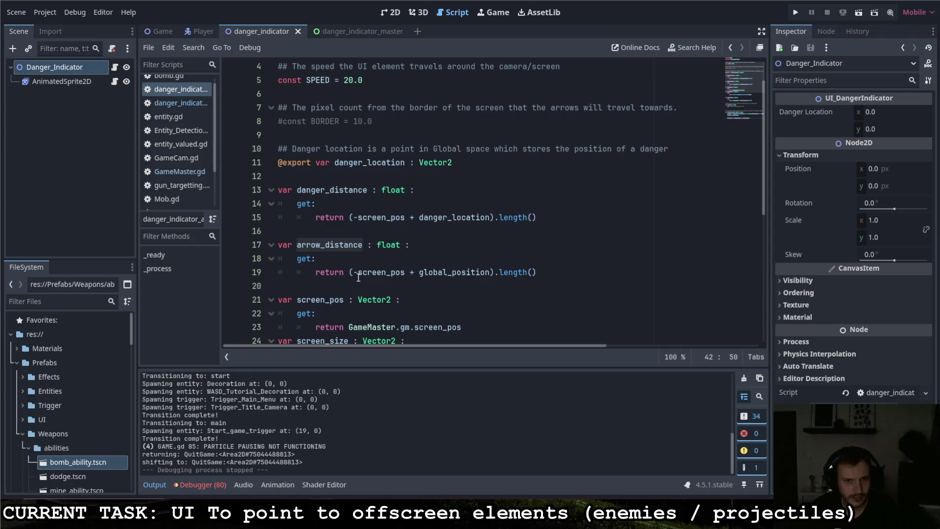
drag(352, 272, 524, 273)
mouse_move(490, 273)
click(543, 276)
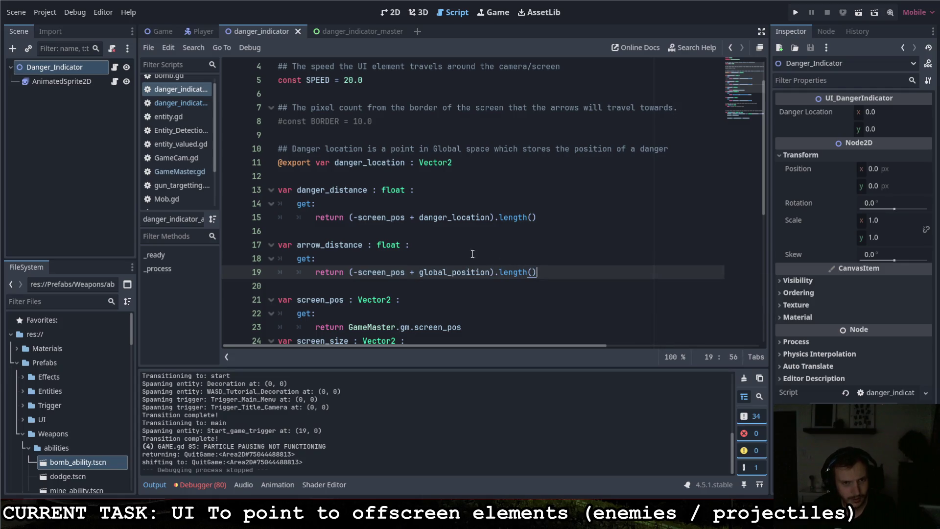
Highlight every use of danger_location, then move to the empty line above the modulate line.
double_click(455, 217)
scroll(428, 295, down, 7)
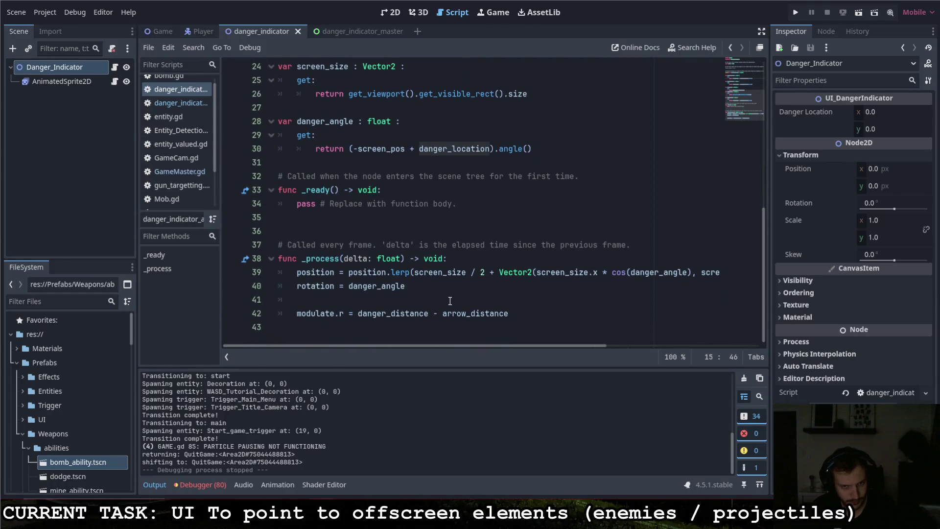
scroll(449, 301, up, 8)
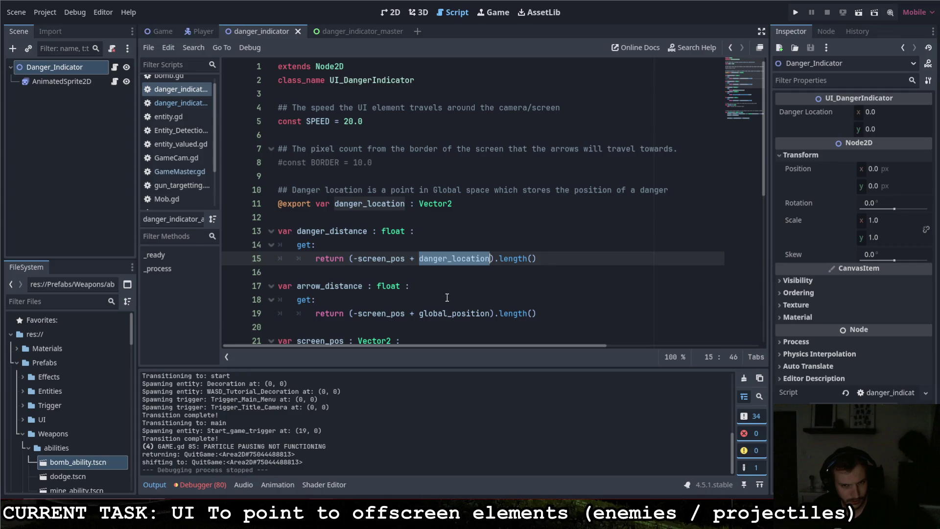
scroll(445, 288, down, 8)
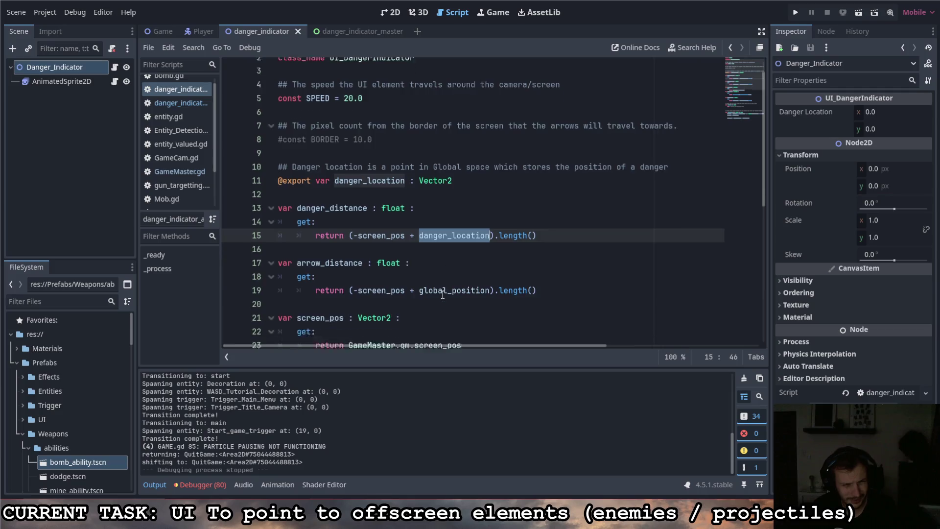
click(495, 305)
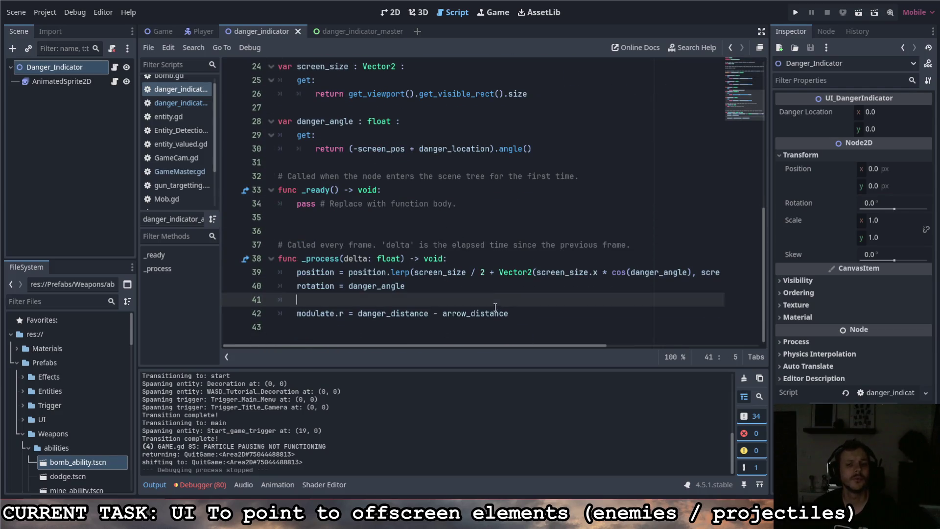
Start a print(danger_distance, " - ", arrow_distance, " = ", ...) debug call on line 42.
key(Return)
text(paint)
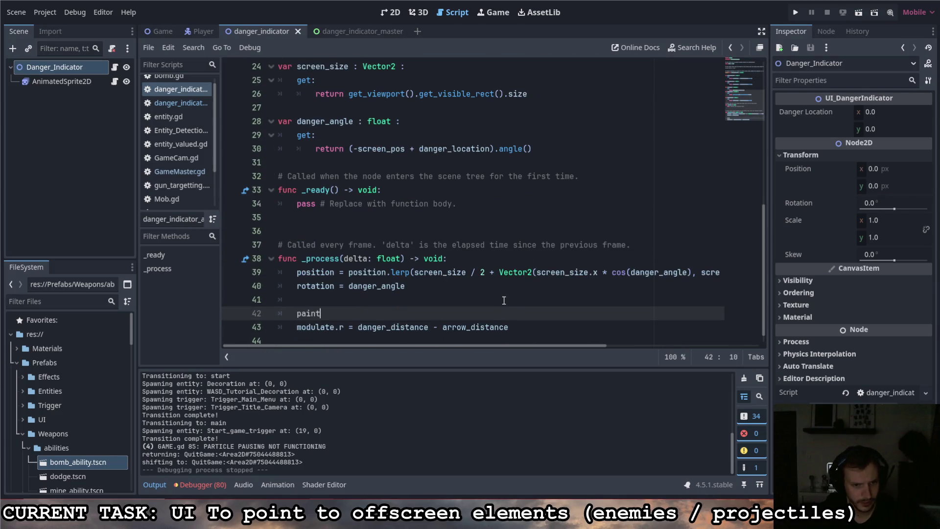
key(BackSpace)
key(BackSpace)
key(BackSpace)
text(rint)
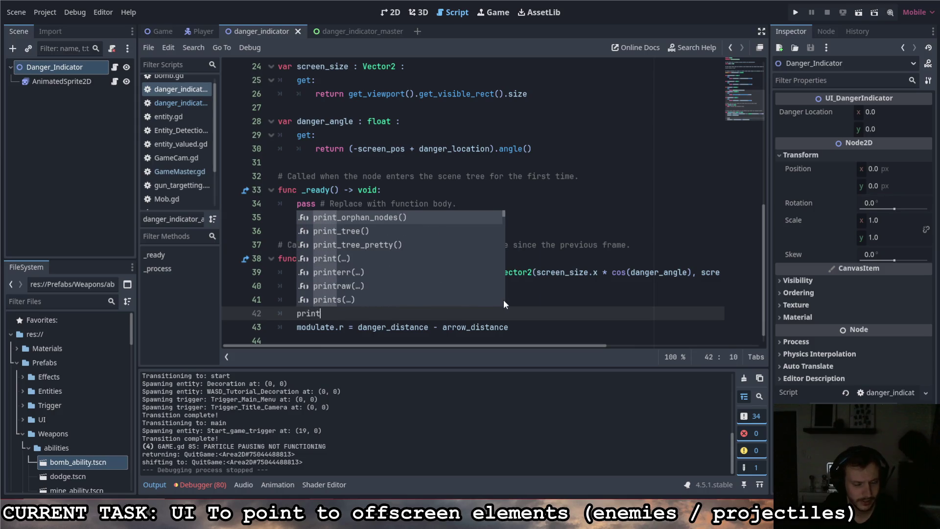
text((a)
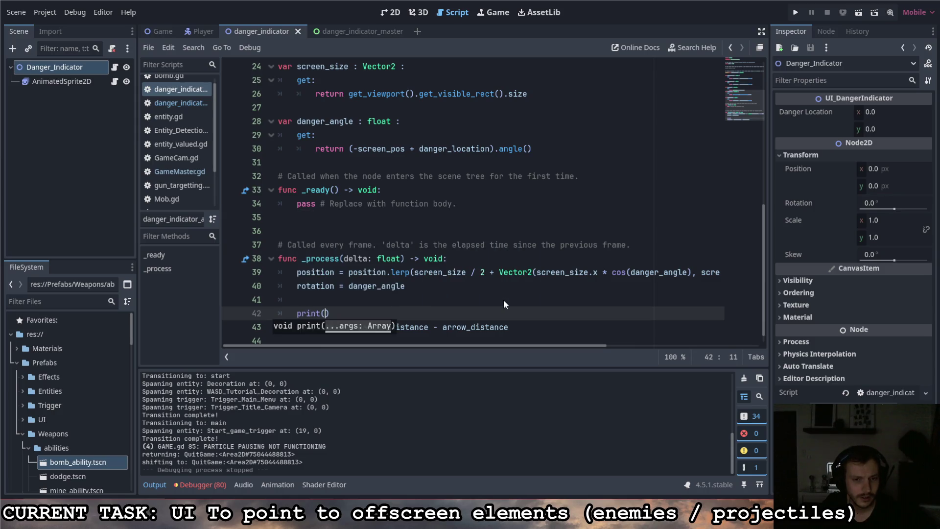
text(rrow)
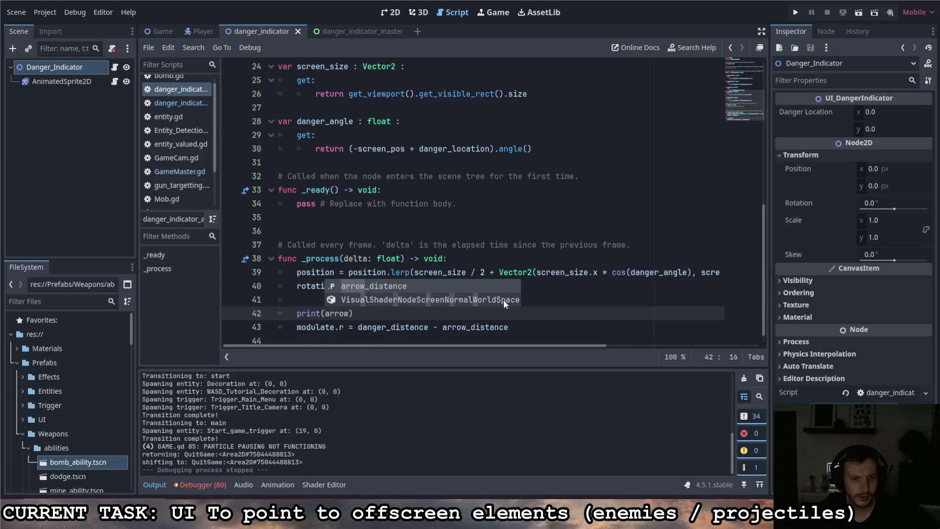
key(Return)
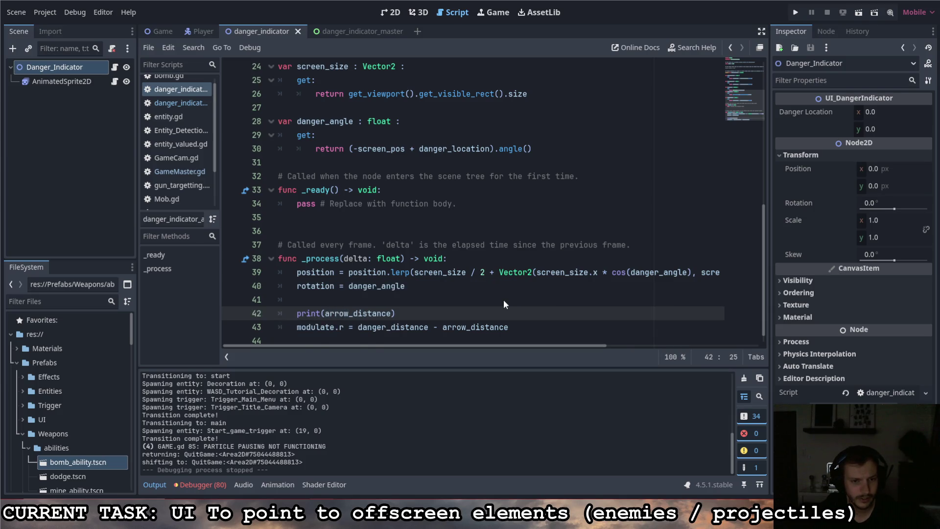
key(BackSpace)
key(BackSpace)
key(BackSpace)
key(BackSpace)
key(BackSpace)
key(BackSpace)
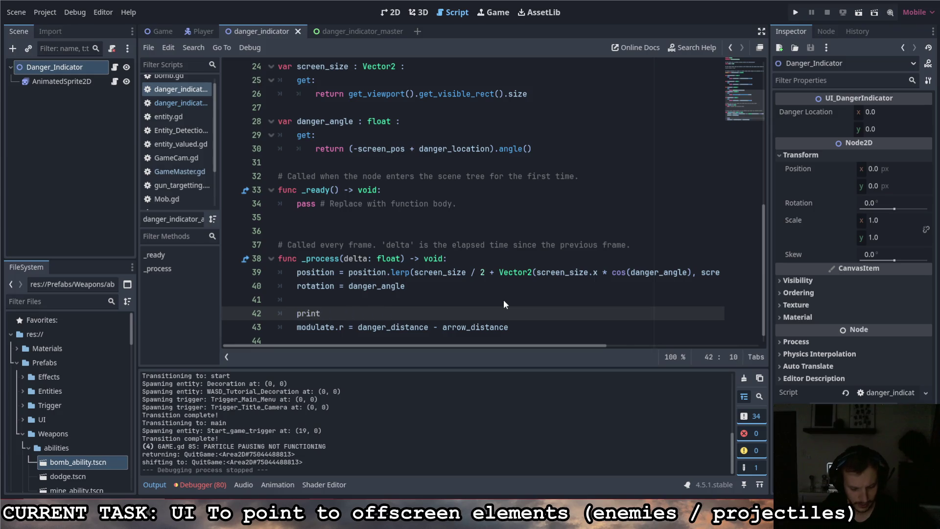
text((dang)
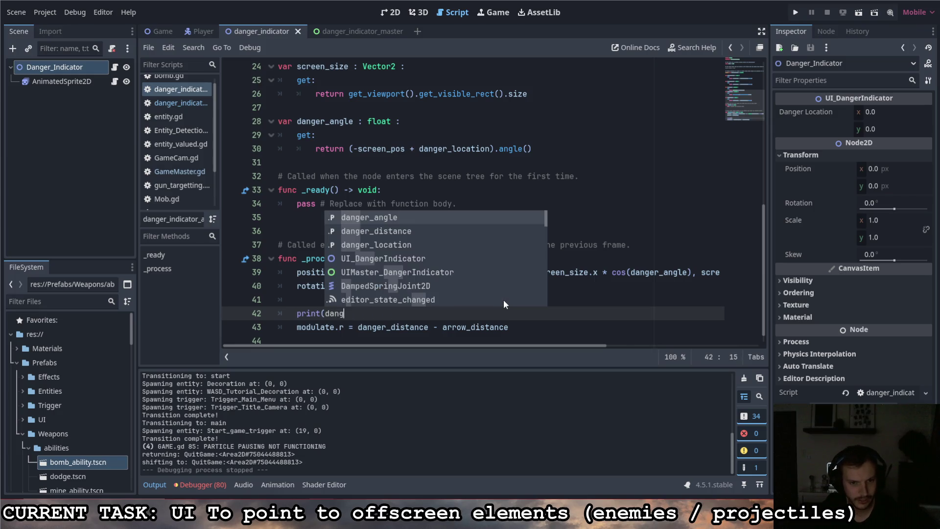
key(Down)
key(Return)
text(, )
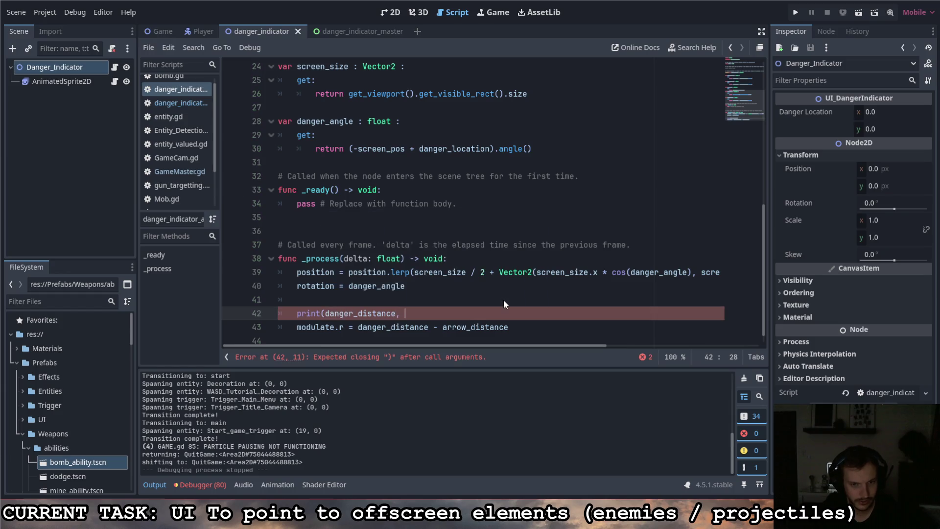
text(" - ")
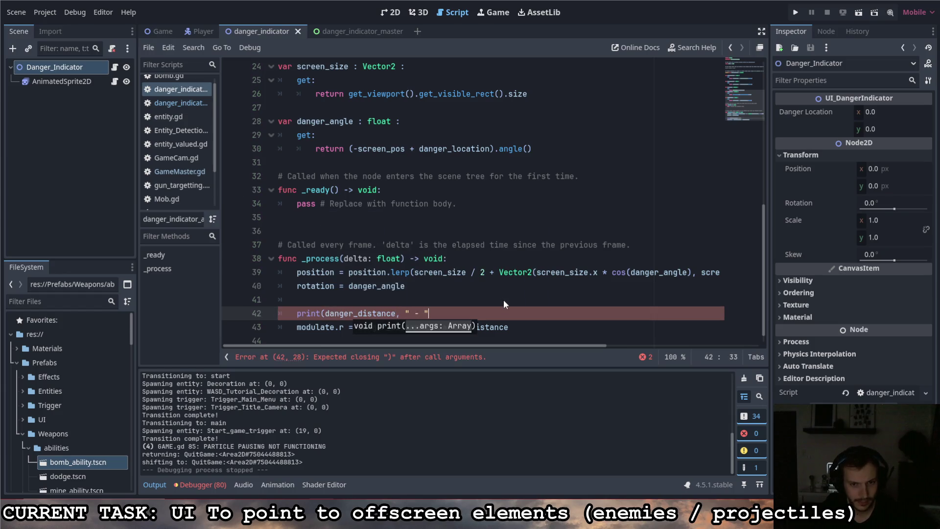
text(, arro)
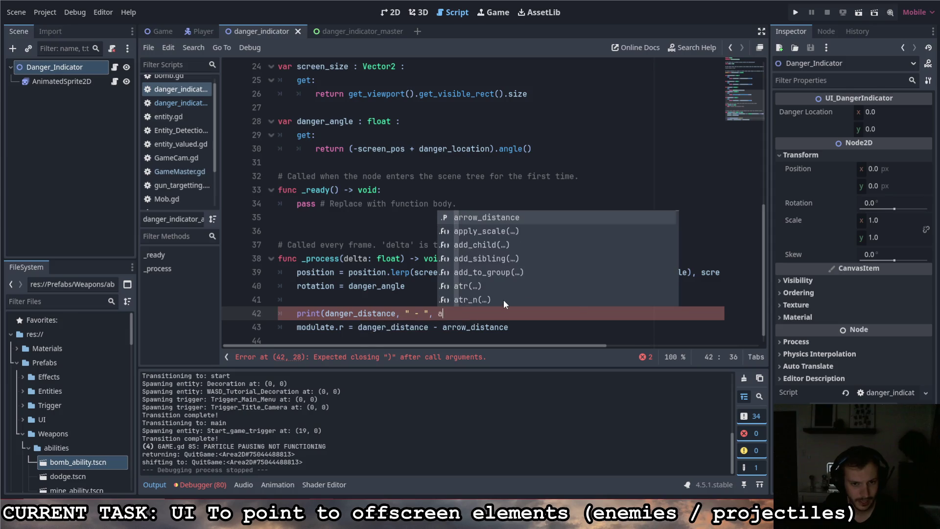
key(Return)
text(, ")
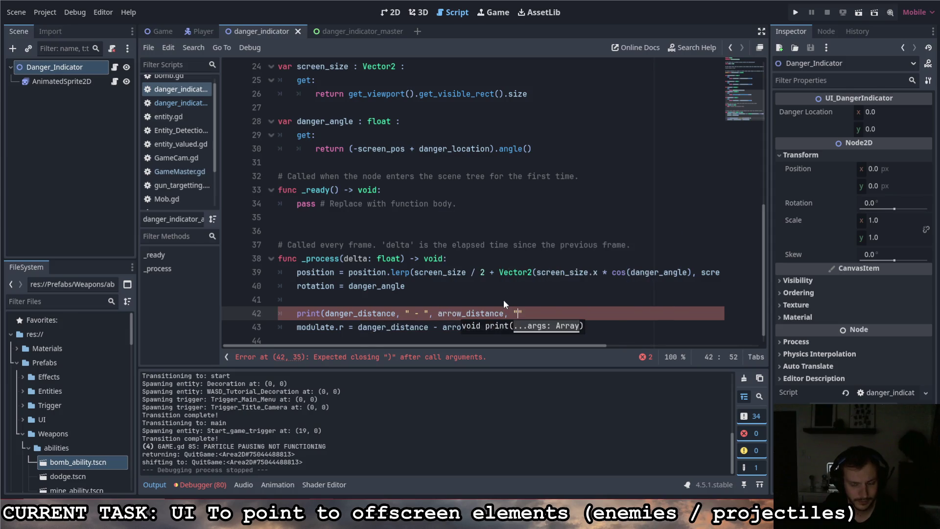
text( = ")
text(,)
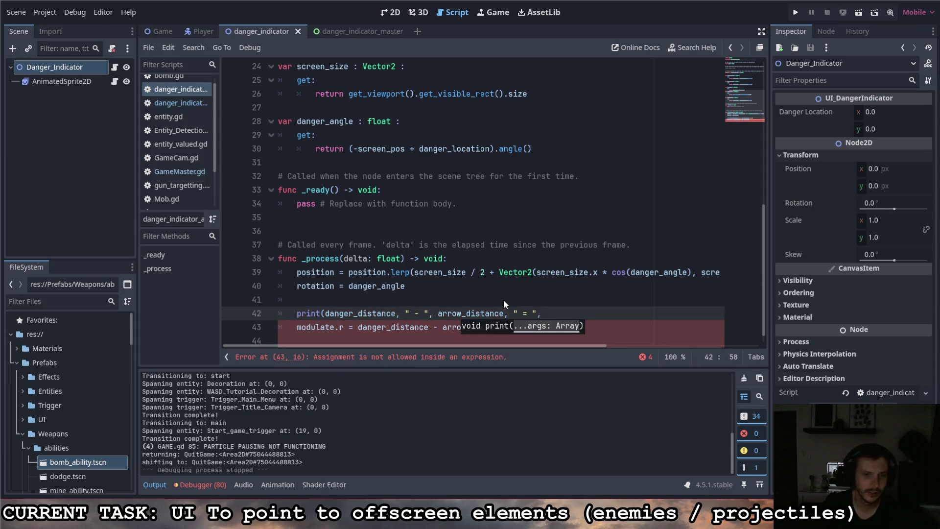
Copy the danger_distance - arrow_distance expression into the print call and run the game.
click(464, 300)
drag(358, 327, 509, 327)
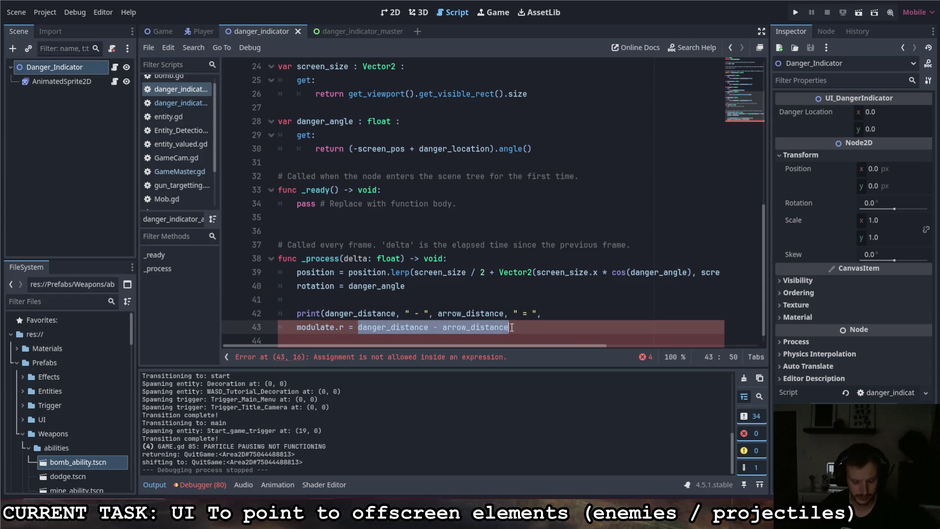
key(ctrl+c)
click(559, 312)
key(ctrl+v)
text(()
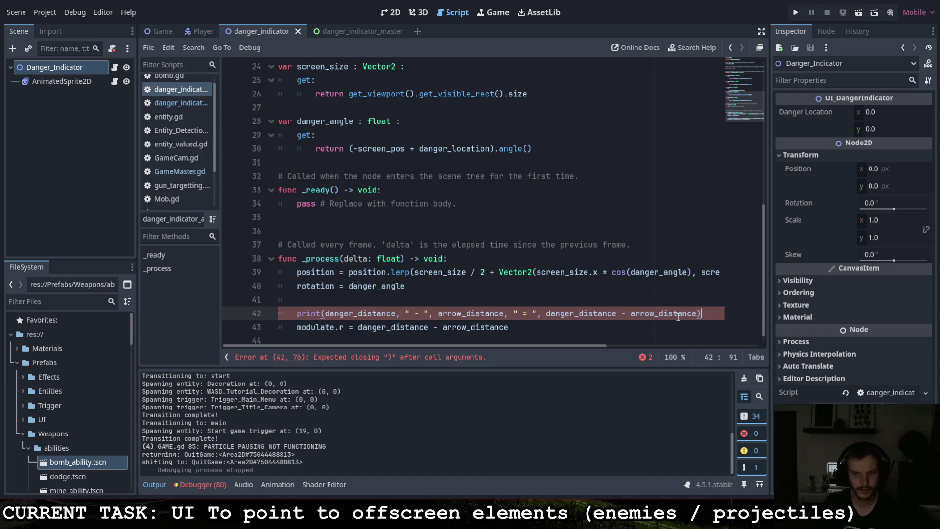
key(F5)
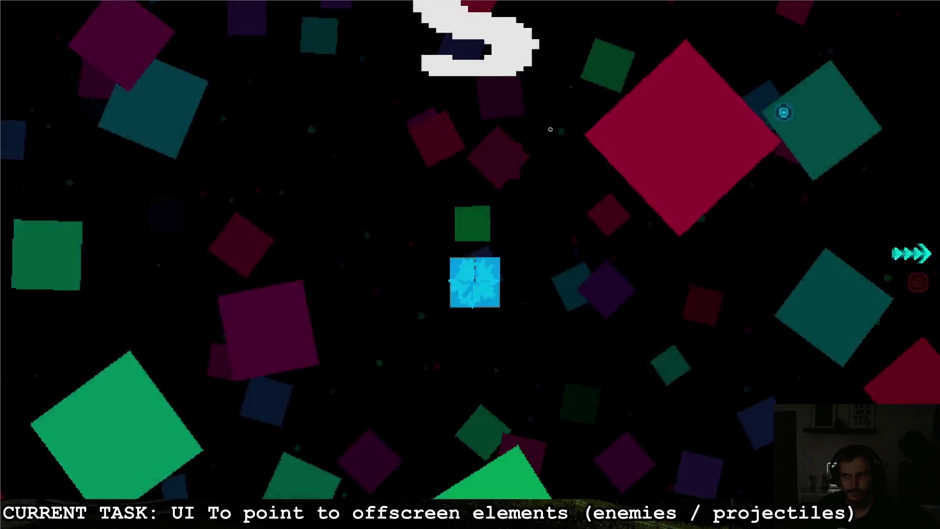
Check the output, then fly the ship right along the corridor toward the red enemy.
key(alt+Tab)
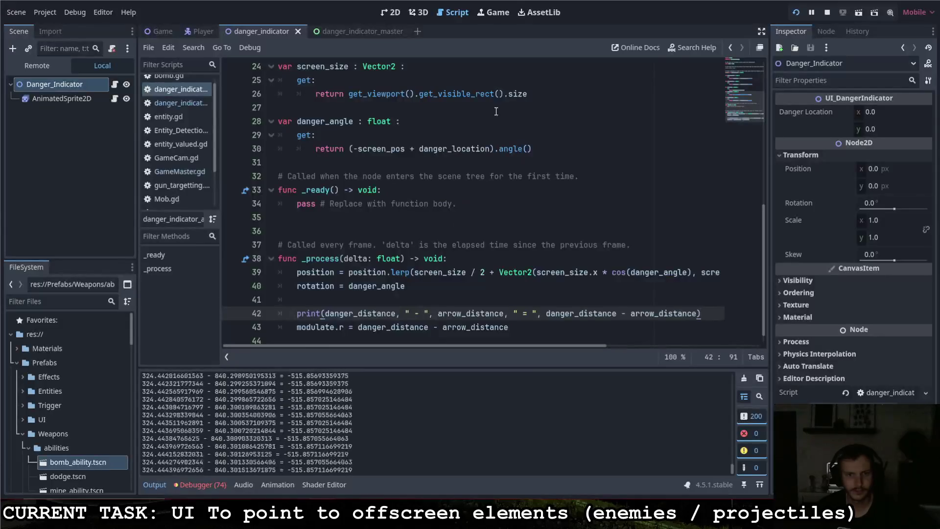
key(alt+Tab)
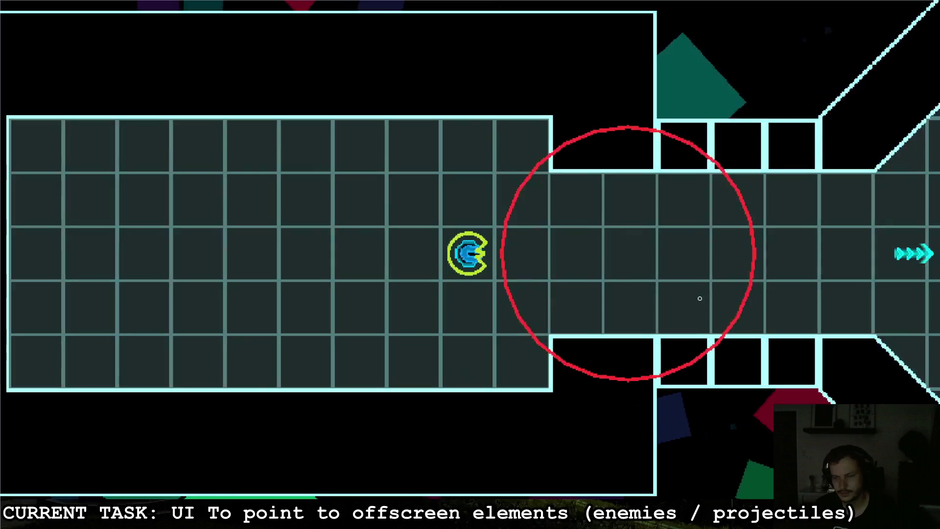
key(d)
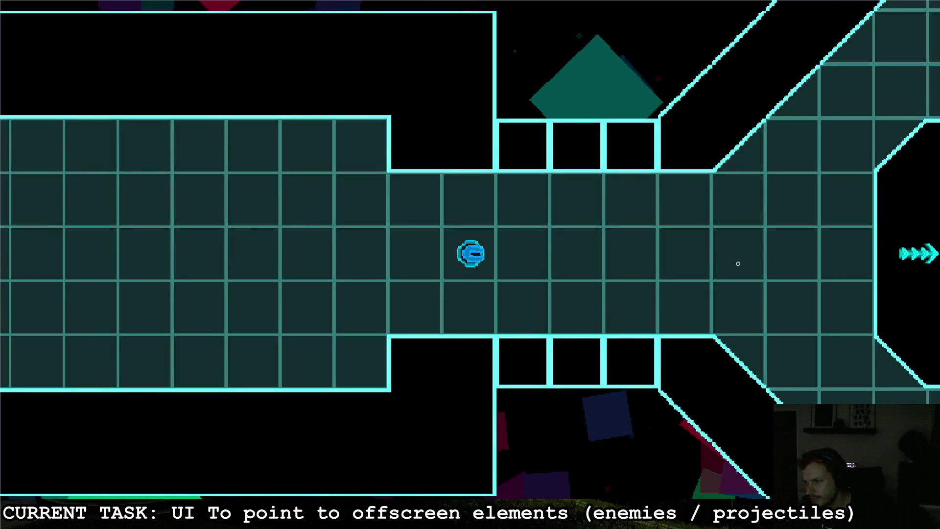
key(d)
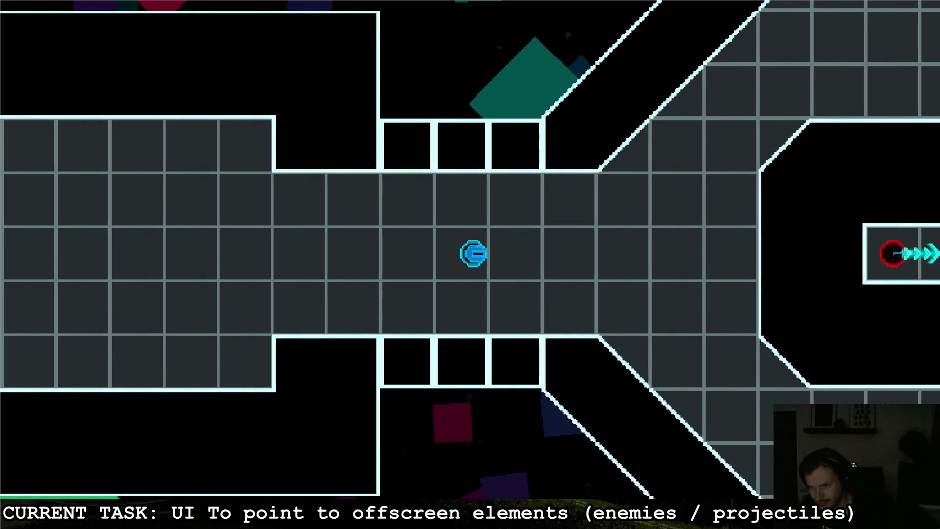
key(a)
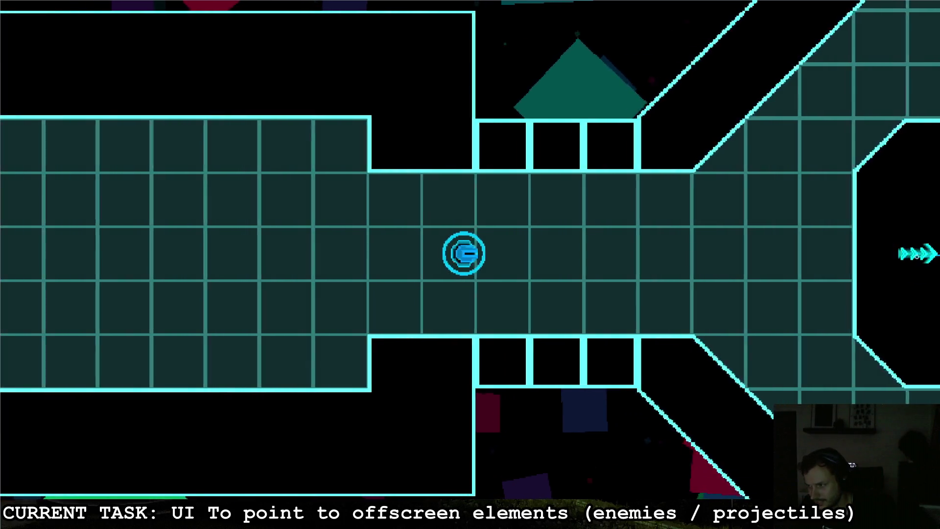
key(d)
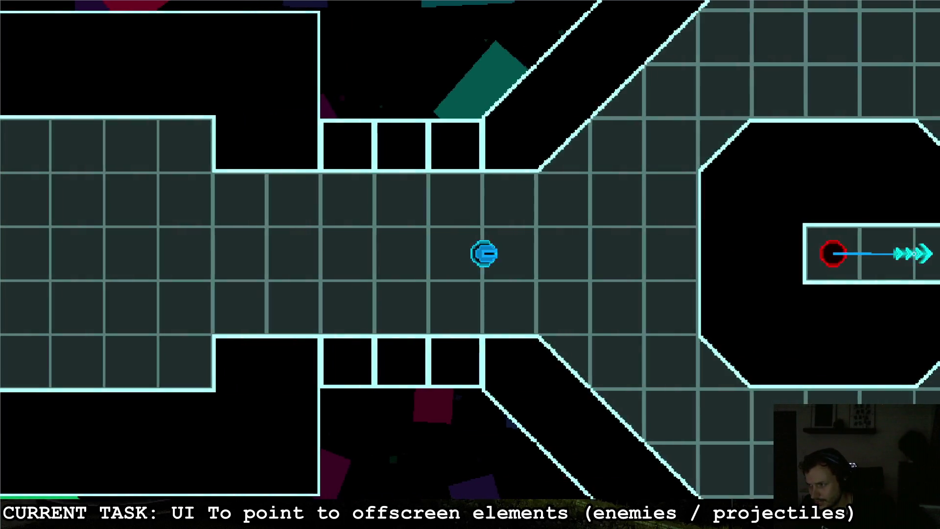
key(d)
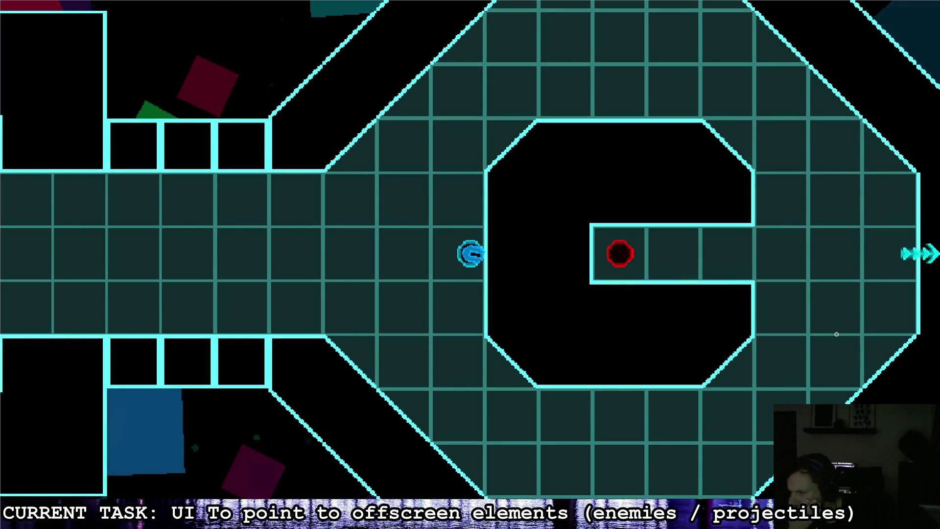
Fly left and right so the enemy leaves and re-enters the view.
key(a)
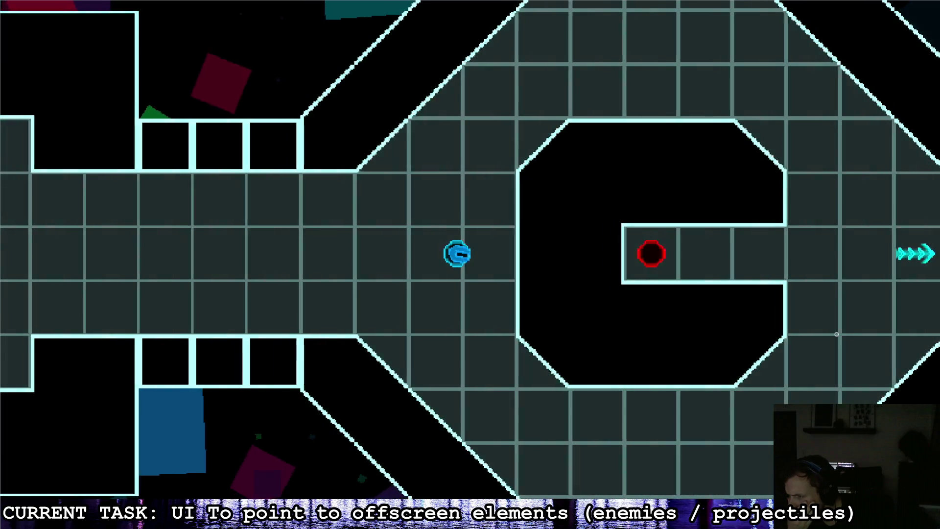
key(a)
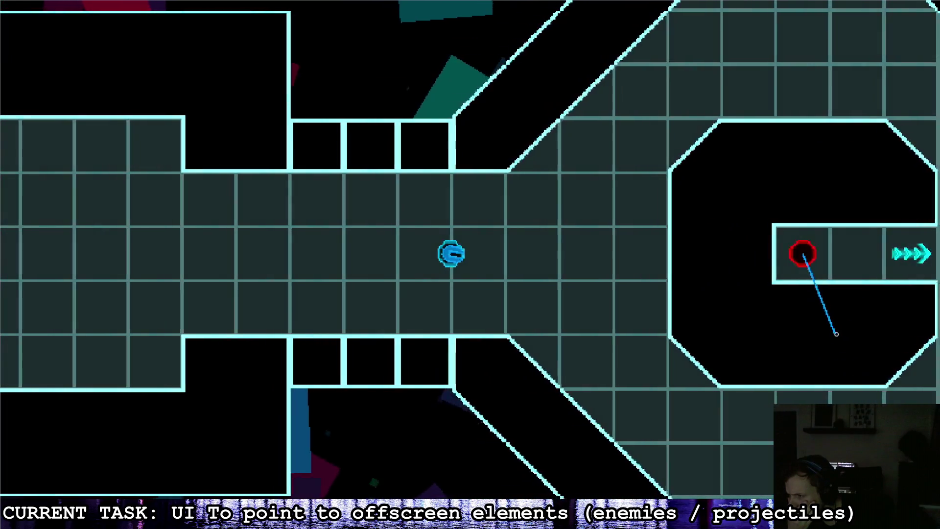
key(a)
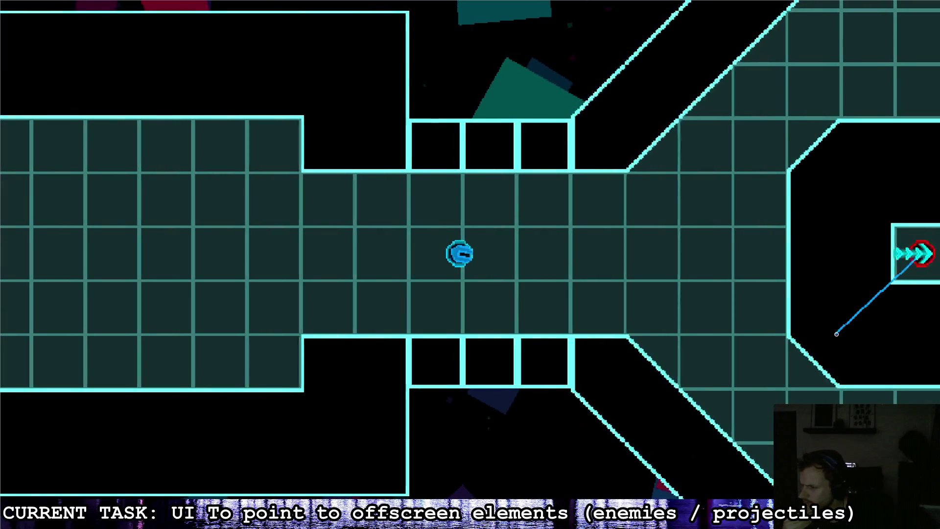
key(a)
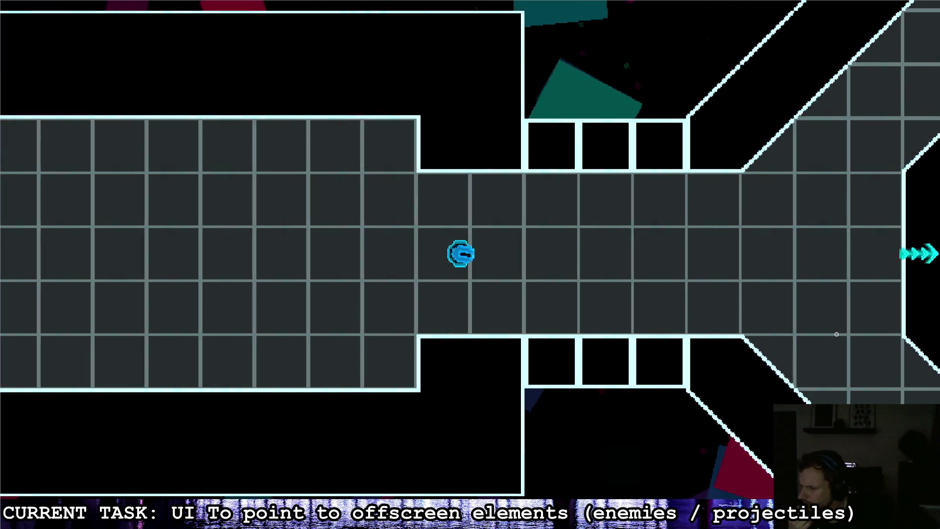
key(a)
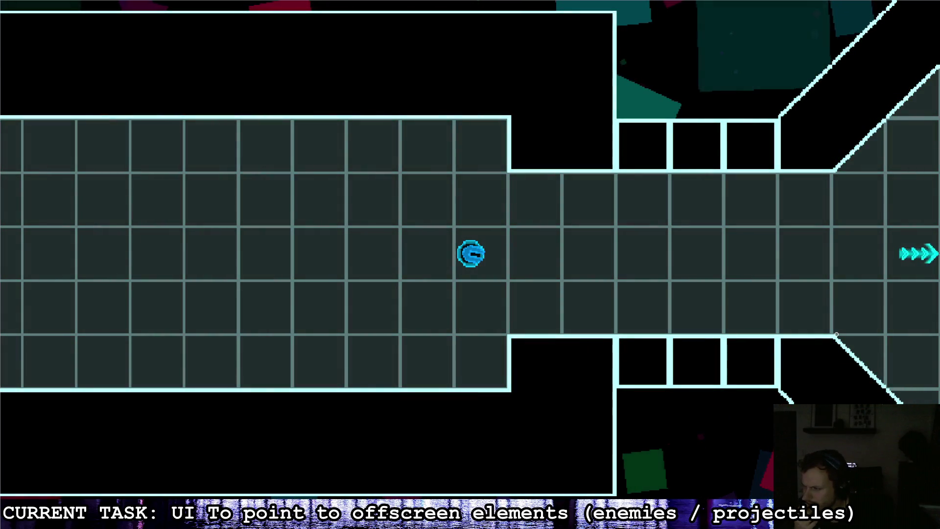
key(d)
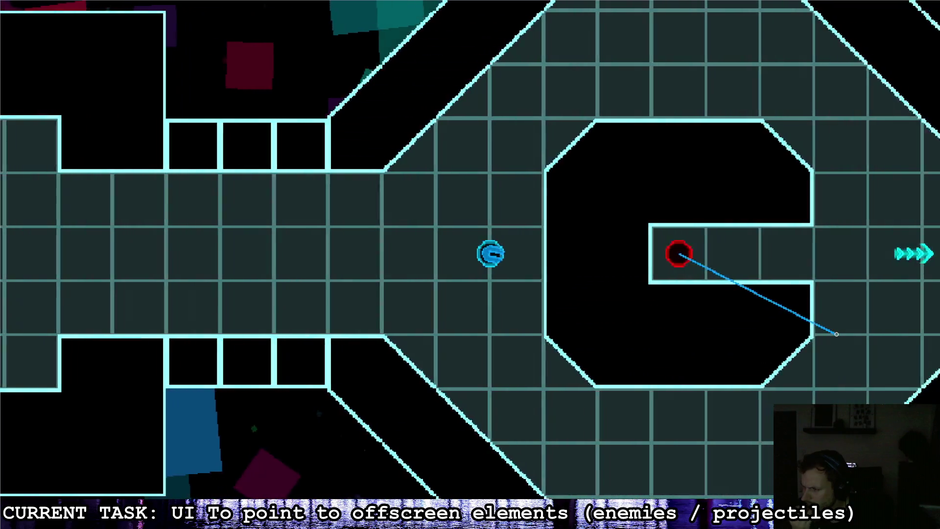
key(a)
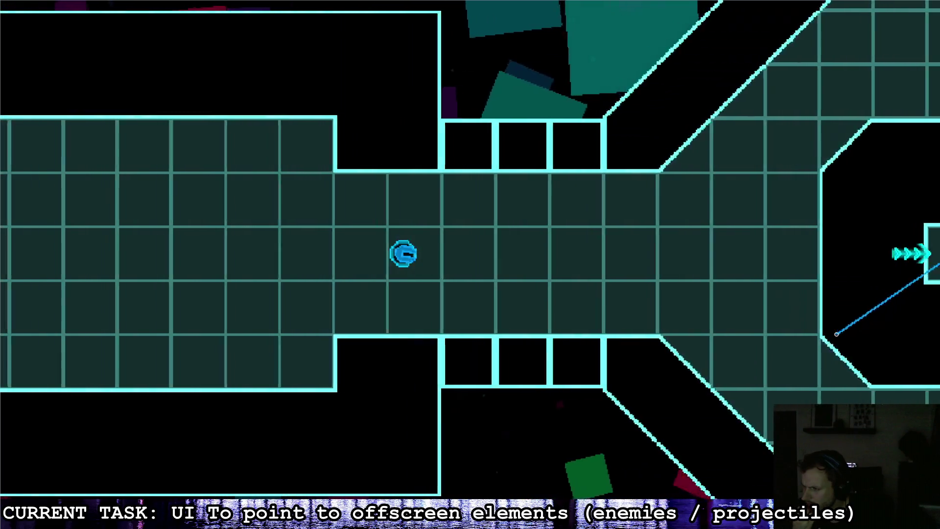
Pause the game and quit via the X option.
key(Escape)
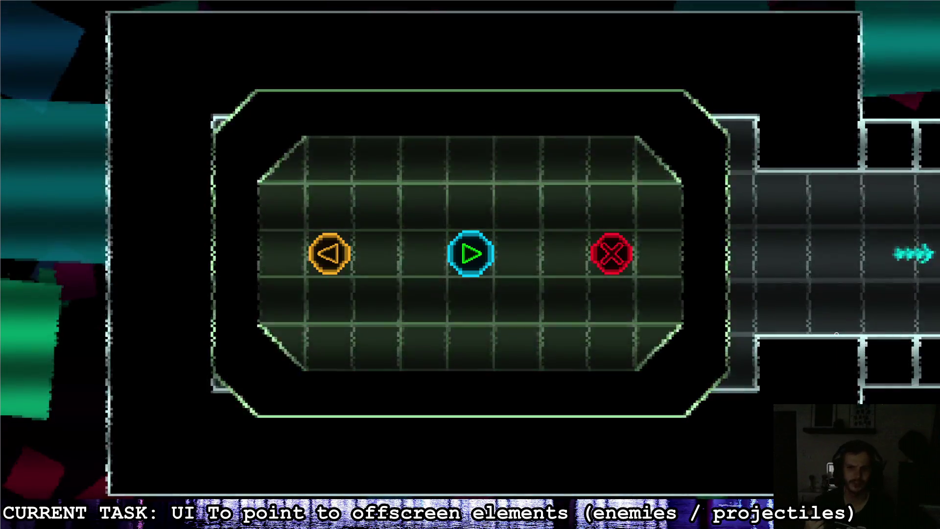
key(Right)
key(Return)
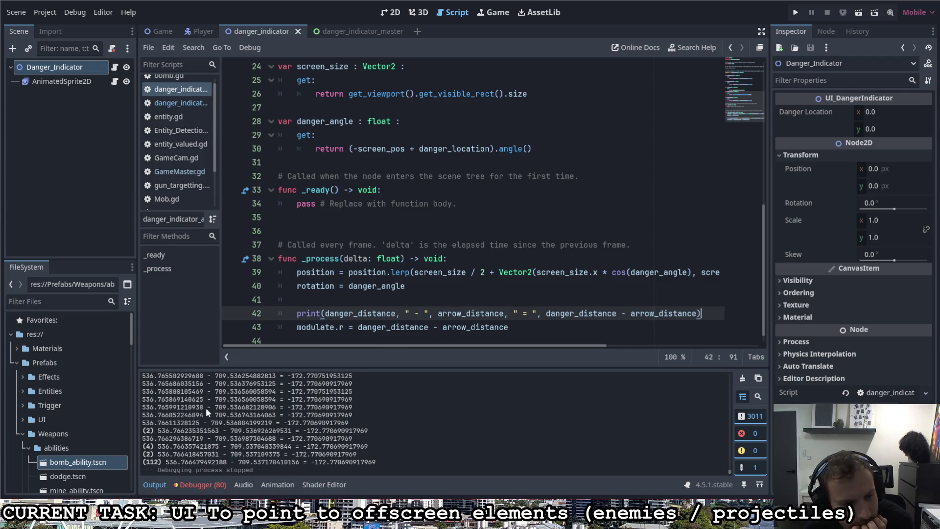
scroll(344, 311, up, 8)
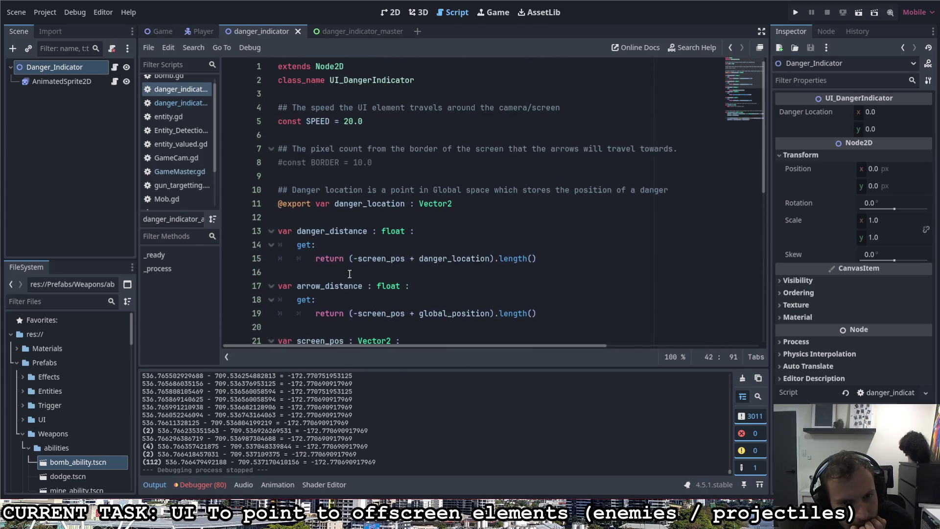
scroll(356, 275, down, 1)
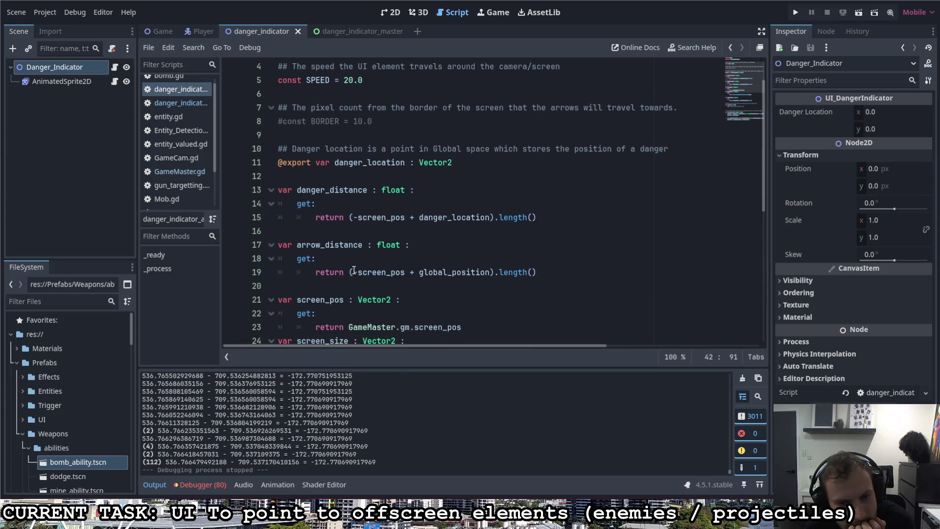
scroll(355, 221, down, 2)
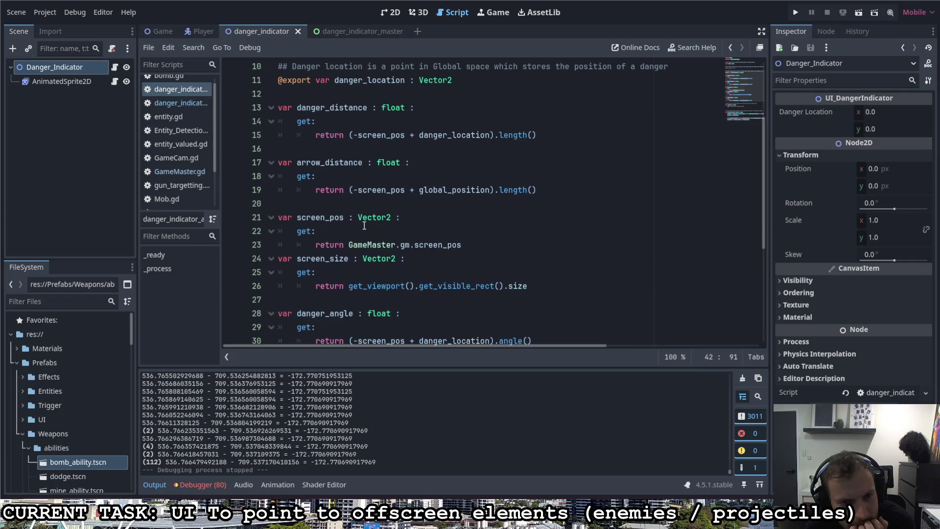
drag(348, 244, 462, 244)
click(468, 247)
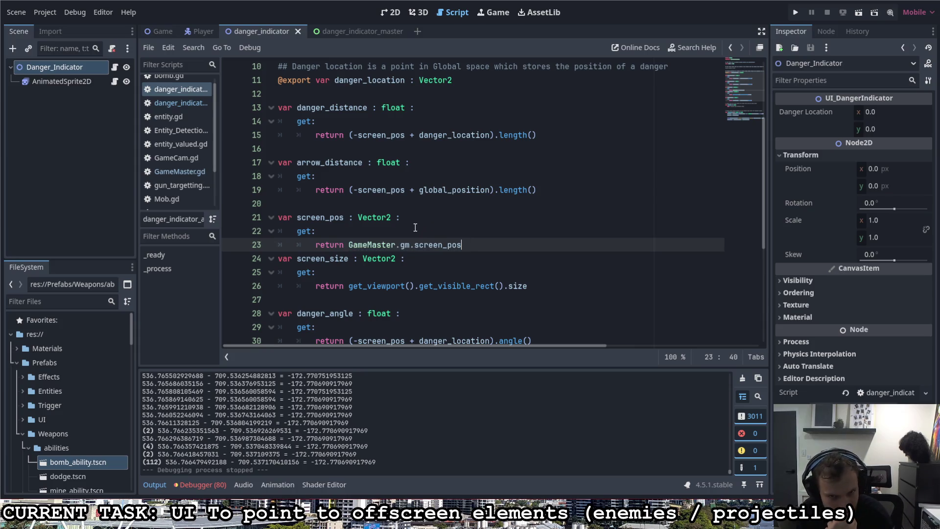
scroll(416, 215, down, 5)
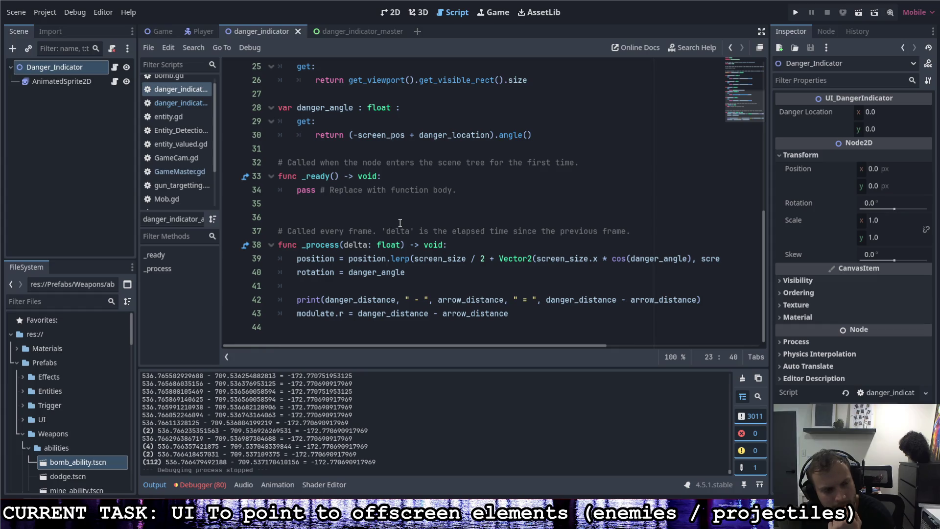
mouse_move(371, 278)
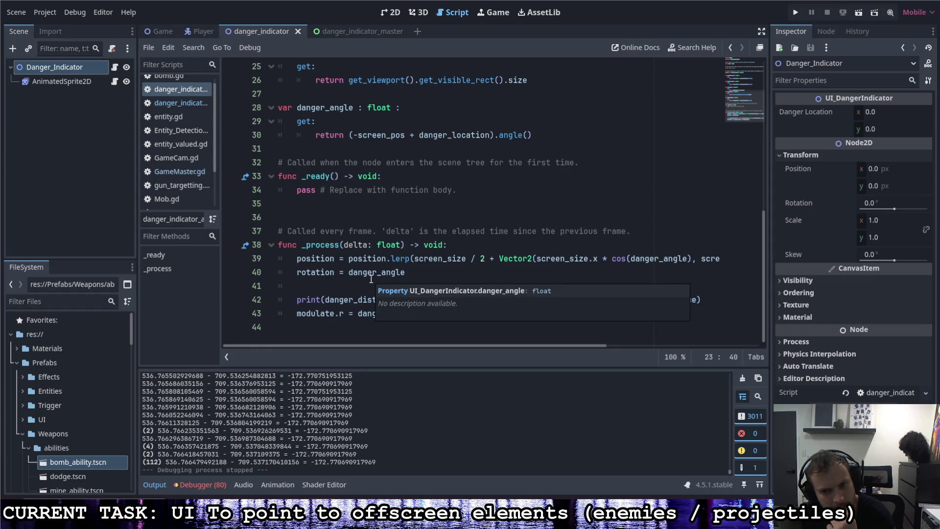
click(433, 273)
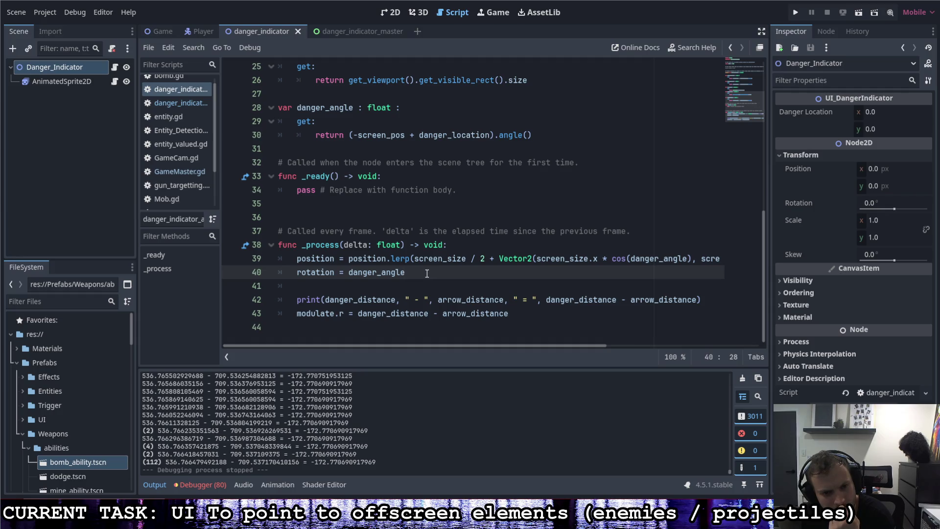
key(Down)
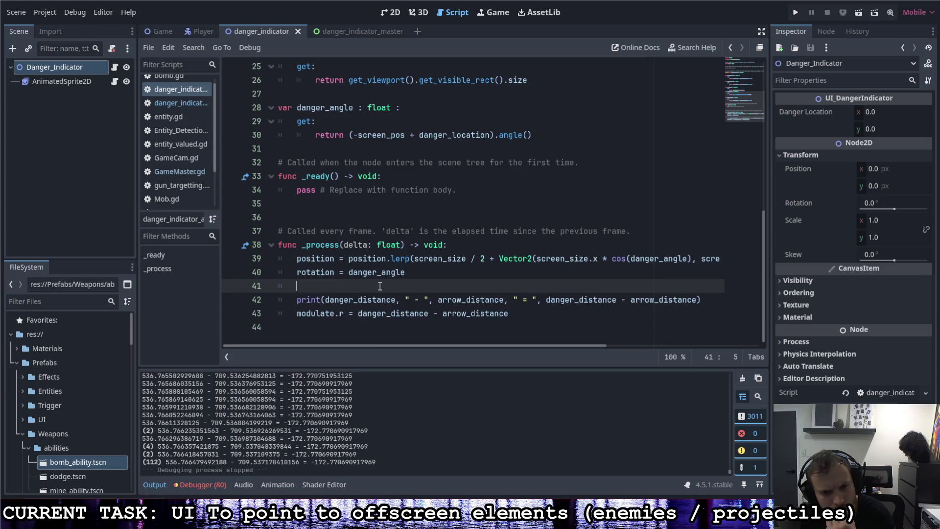
Review the screen_pos and global_position expressions in the distance getters on lines 15 and 19.
scroll(380, 286, up, 8)
scroll(377, 289, down, 1)
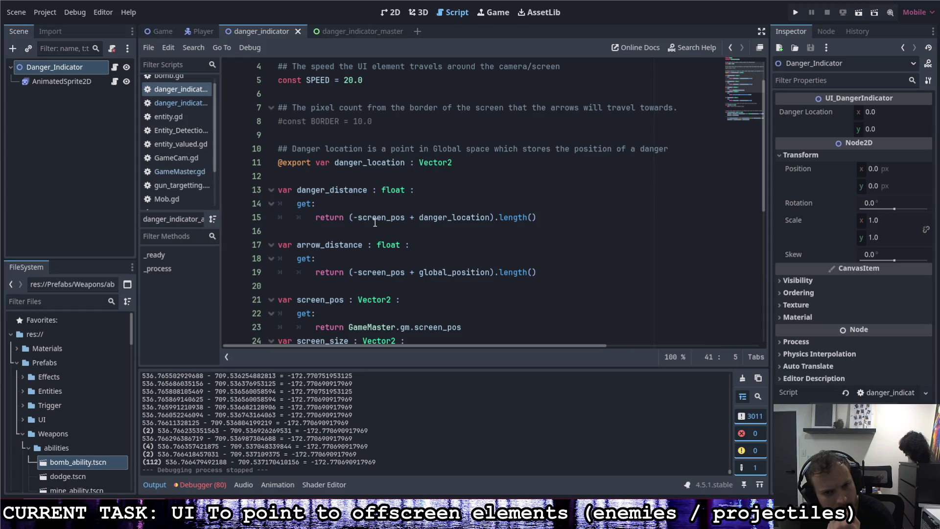
double_click(405, 275)
drag(405, 216, 355, 221)
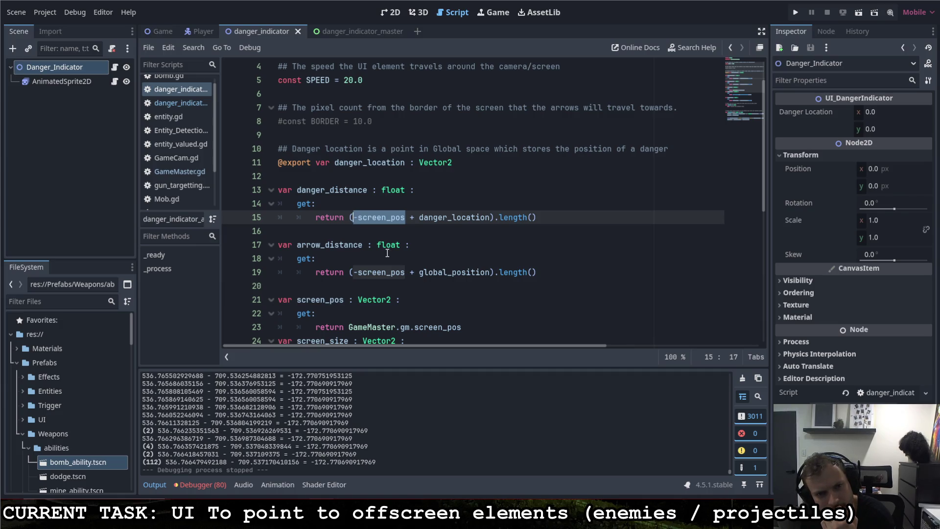
double_click(434, 155)
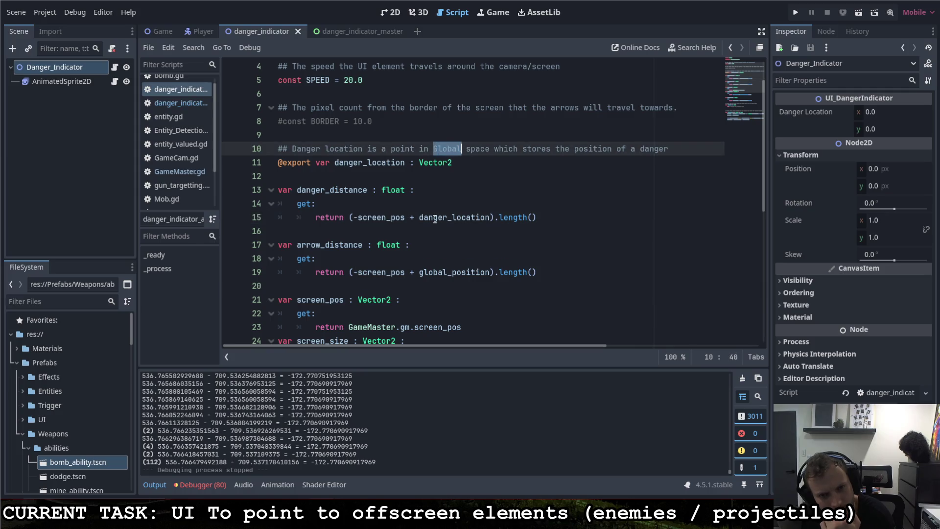
click(421, 273)
drag(420, 273, 491, 273)
Inspect danger_angle on line 40, then insert a blank line above the position.lerp line.
scroll(432, 286, down, 6)
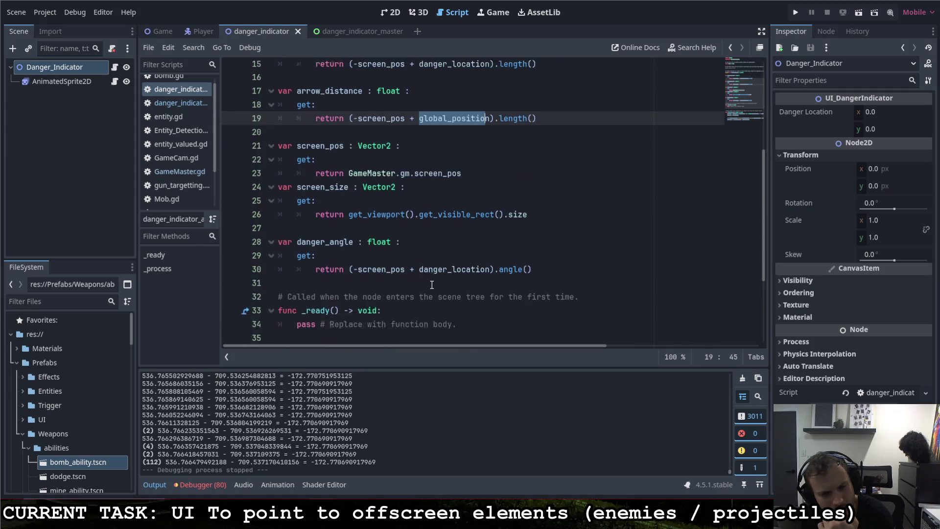
scroll(433, 286, down, 1)
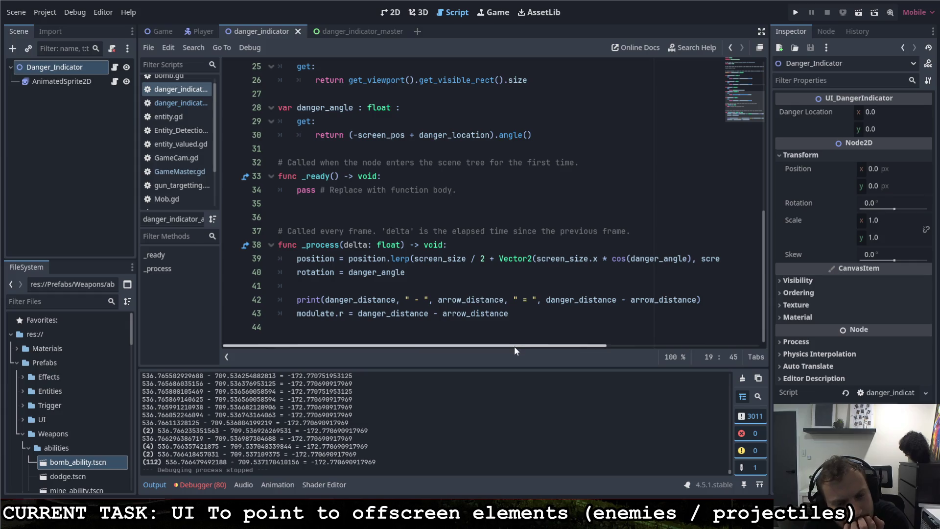
drag(404, 273, 348, 272)
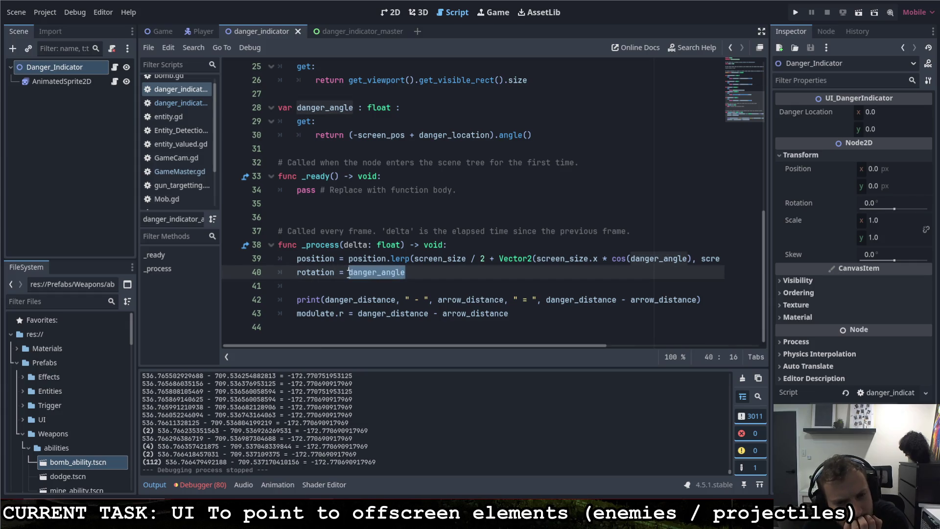
click(423, 272)
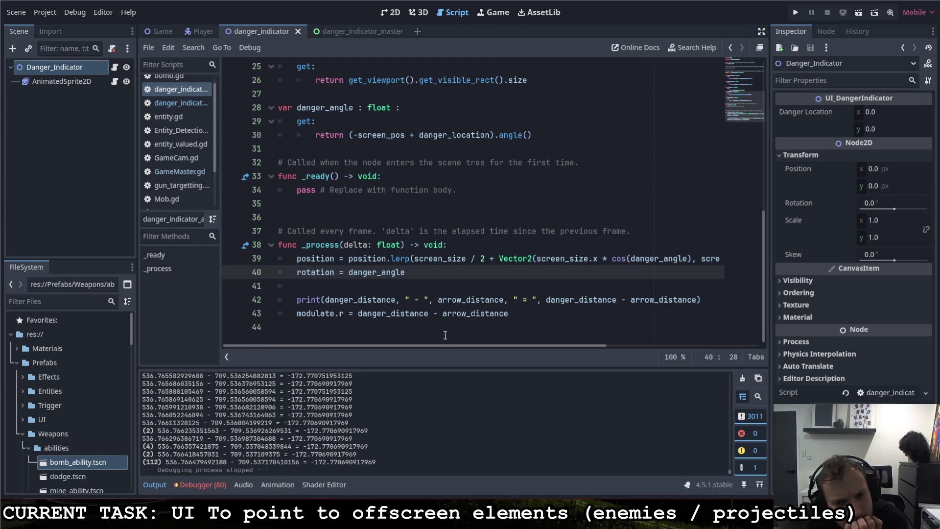
mouse_move(448, 344)
mouse_down()
mouse_move(610, 351)
mouse_move(337, 324)
mouse_up()
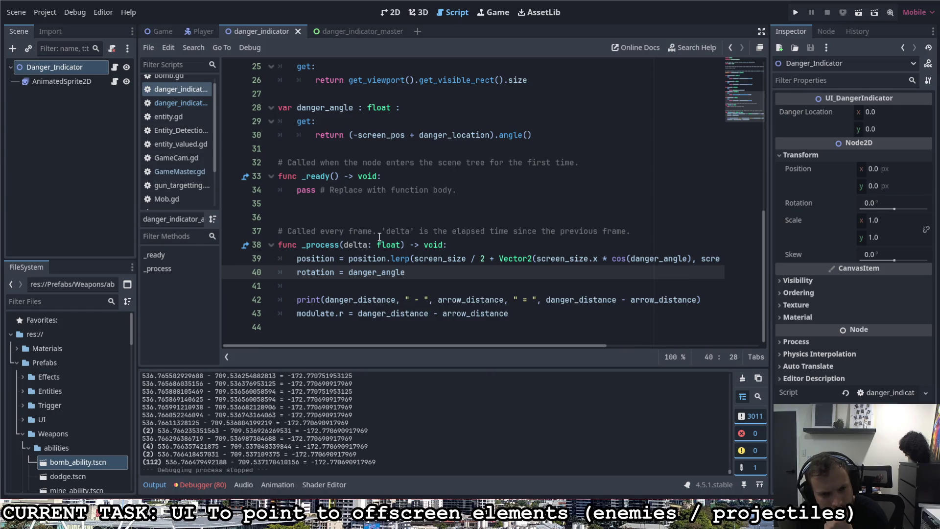
click(297, 258)
key(Return)
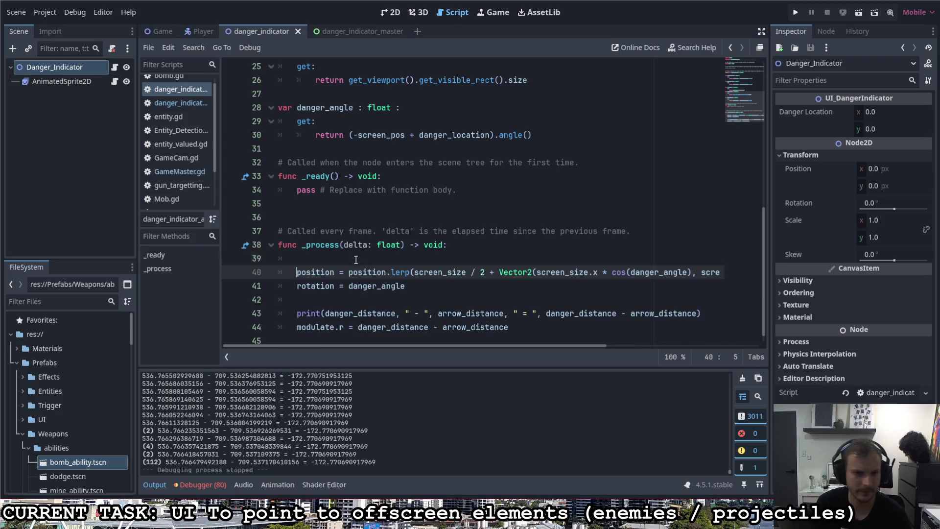
Write global_position = danger_location on the new line 39.
key(Up)
text(globale)
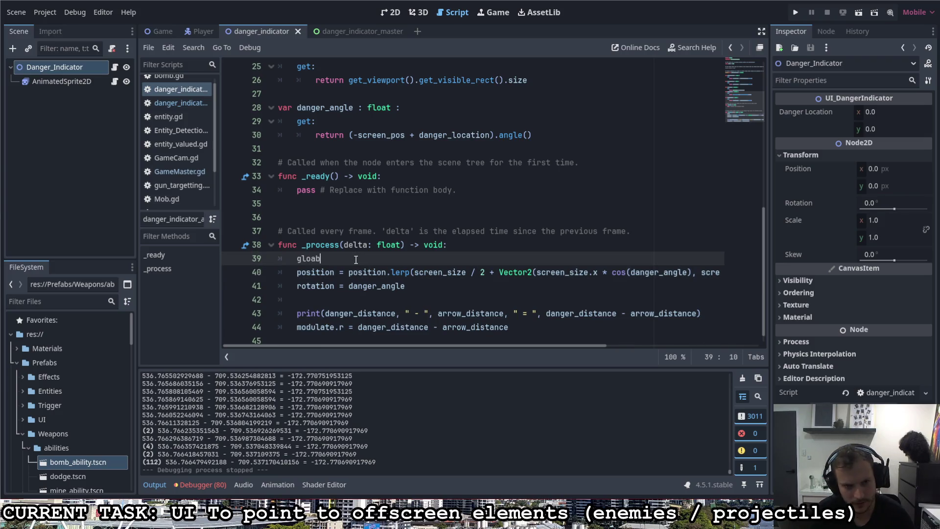
key(BackSpace)
key(BackSpace)
text(b)
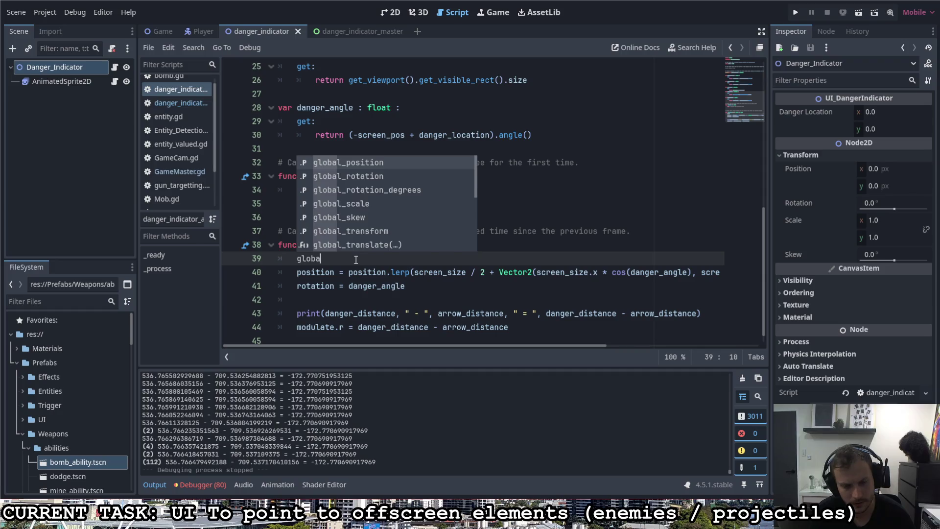
key(Return)
text(=)
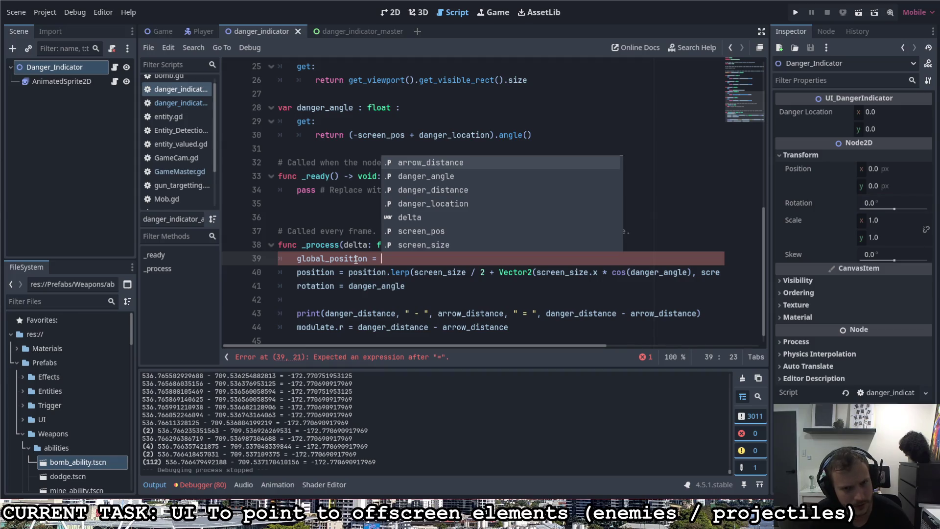
text(dan)
key(Down)
key(Down)
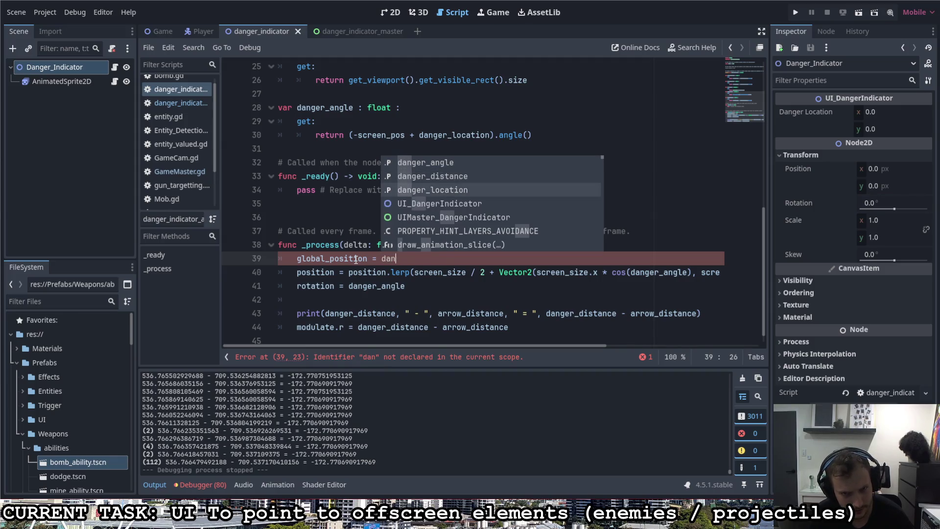
key(Return)
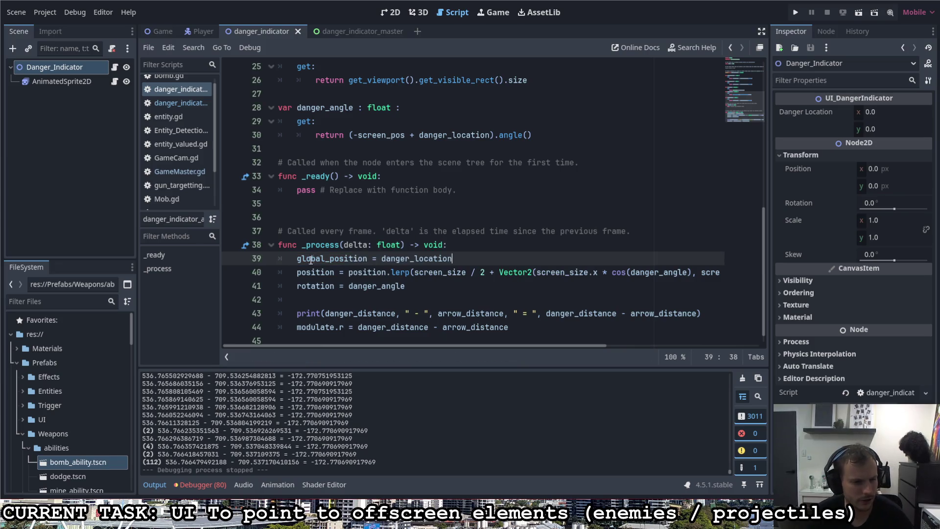
Comment out the position.lerp line and run the game.
click(295, 273)
key(ctrl+k)
key(Up)
key(Up)
key(End)
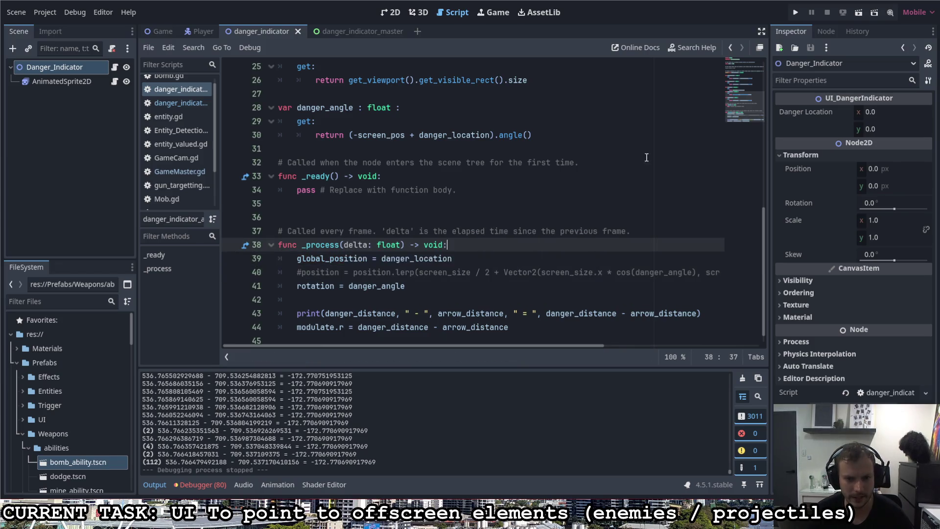
click(791, 15)
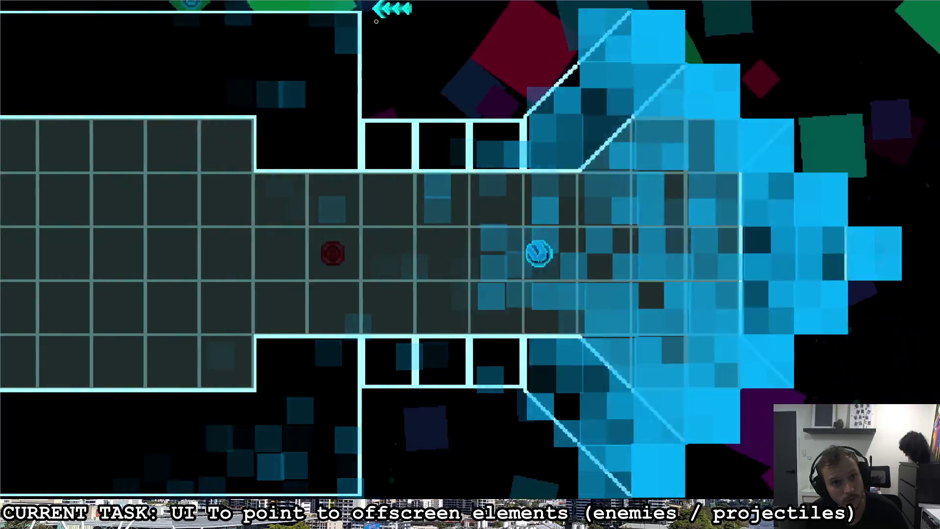
Steer the ship around the arena past the enemy and right along the corridor, then return to the editor.
key(w)
key(d)
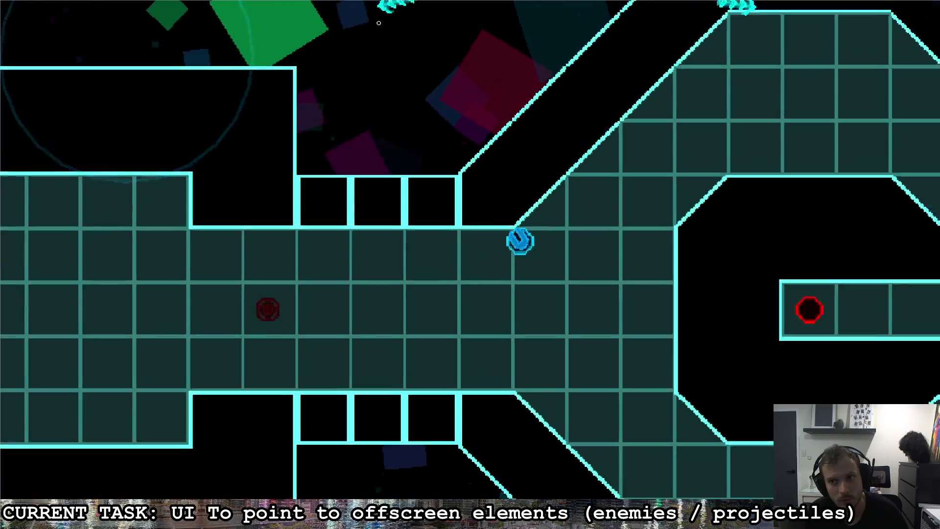
key(d)
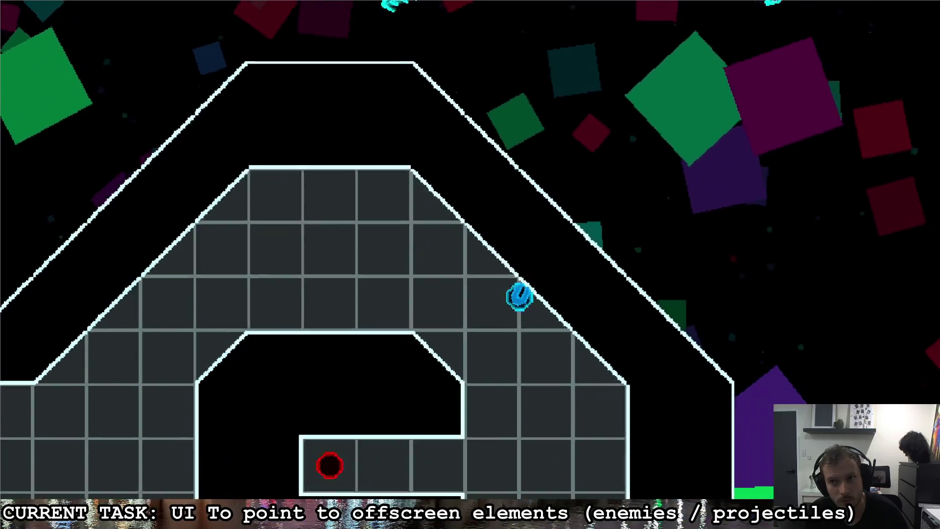
key(s)
key(s)
key(a)
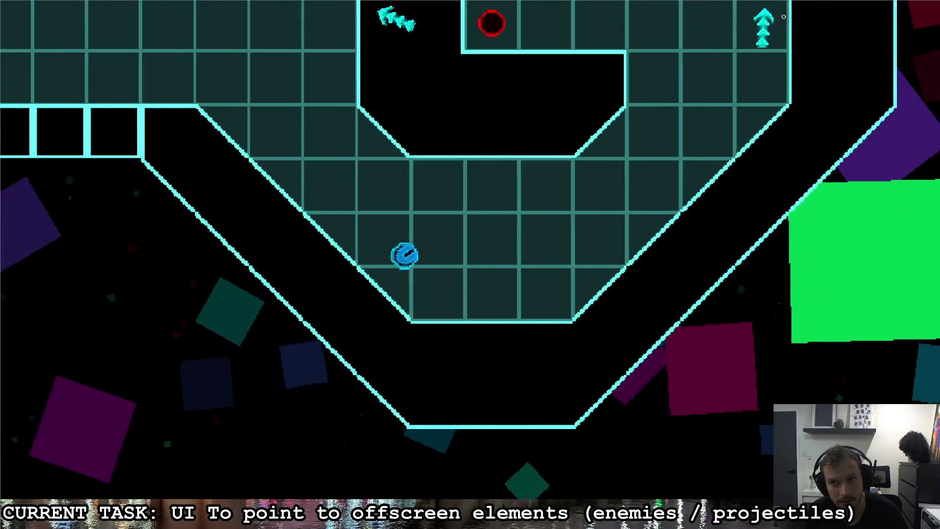
key(w)
key(d)
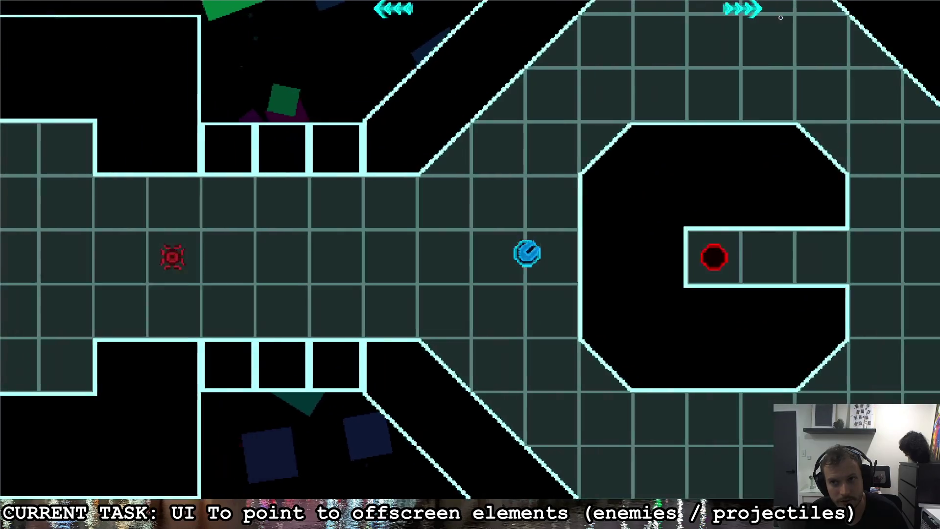
key(a)
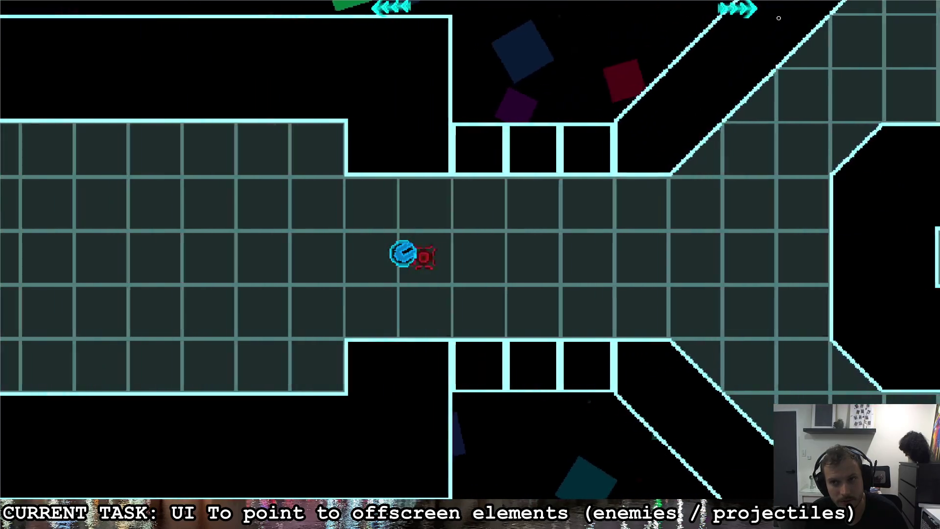
key(d)
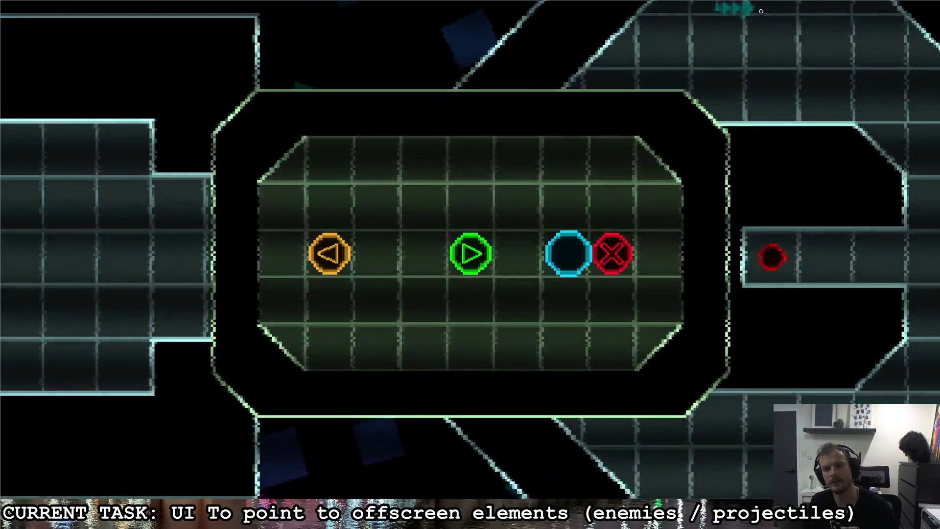
key(alt+Tab)
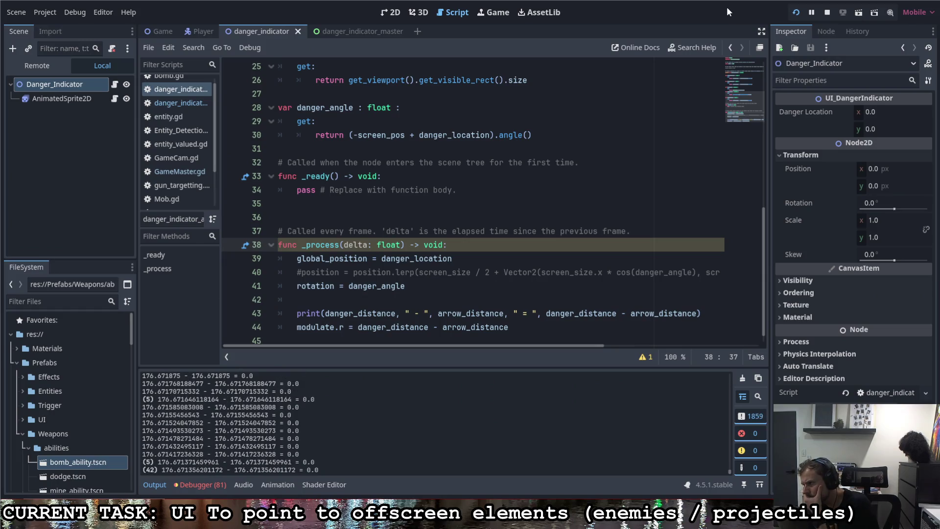
Stop the game, comment out global_position = danger_location, and restore the position.lerp line.
key(F8)
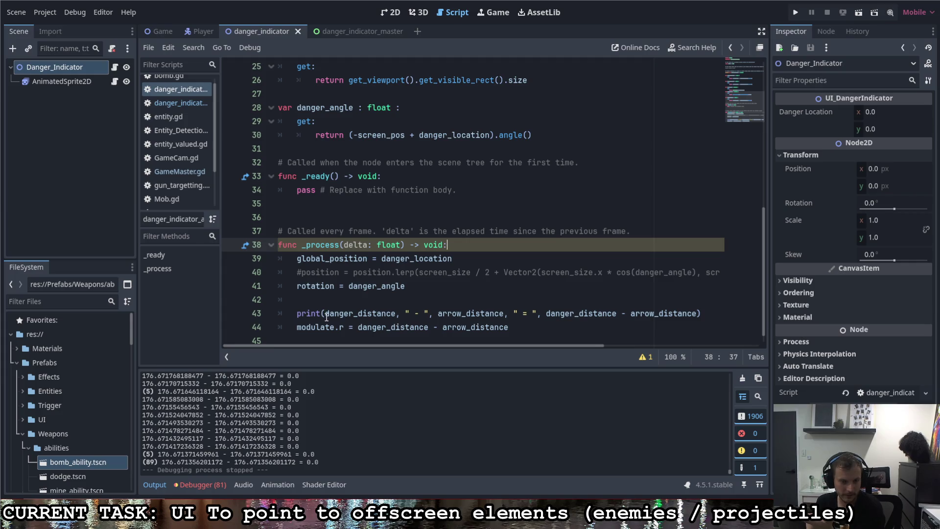
scroll(328, 313, down, 1)
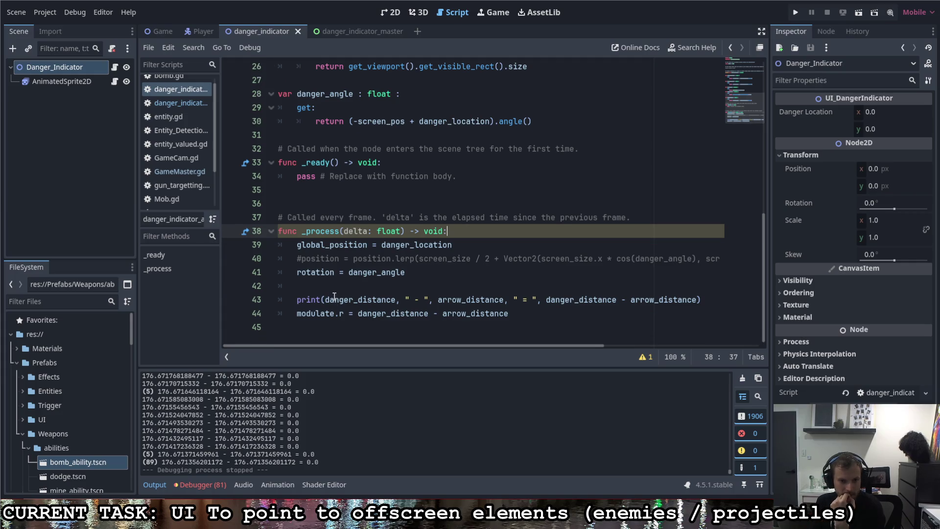
click(298, 246)
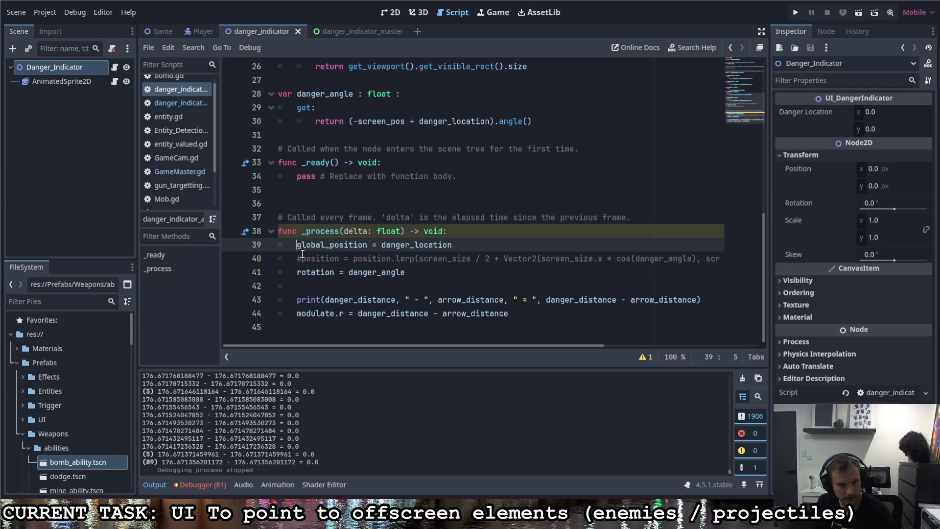
key(ctrl+k)
click(301, 255)
key(ctrl+k)
click(407, 272)
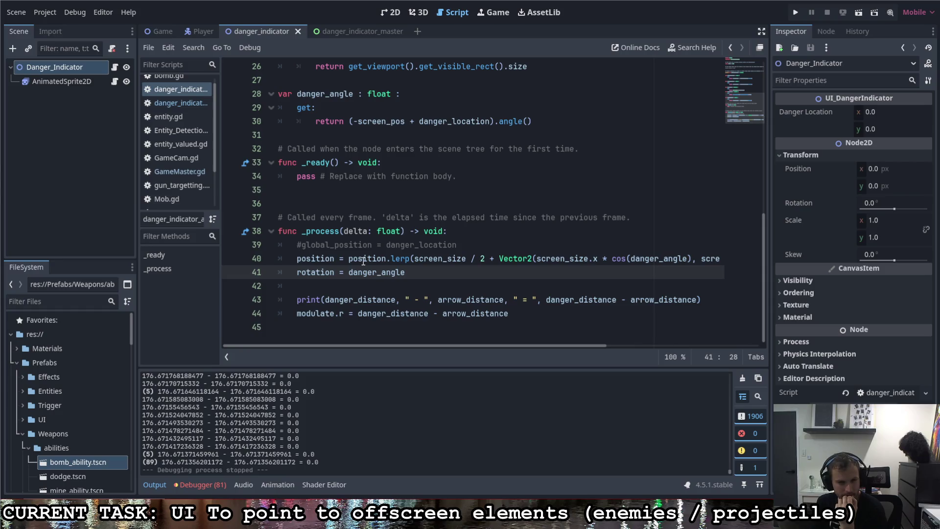
scroll(363, 261, up, 8)
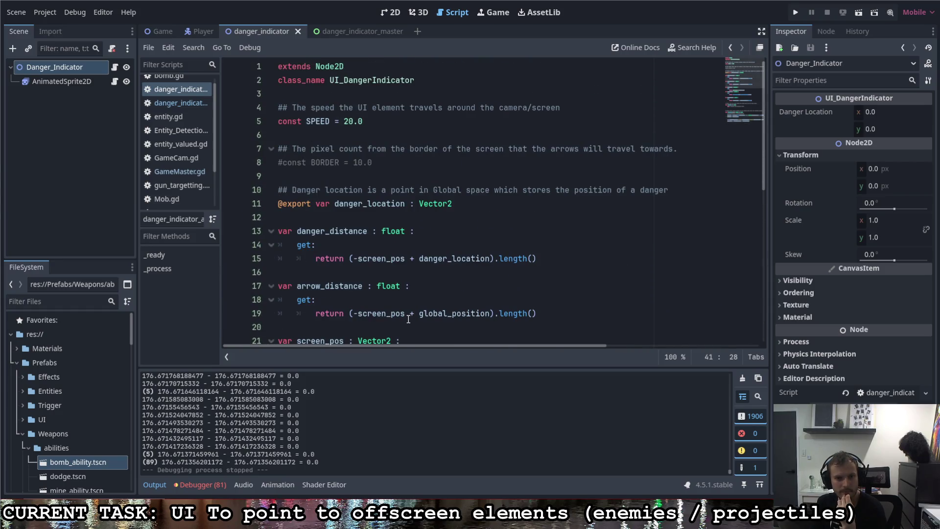
On line 19, replace '-screen_pos + global_position' with just 'position' and drop the surrounding parentheses.
drag(416, 313, 491, 313)
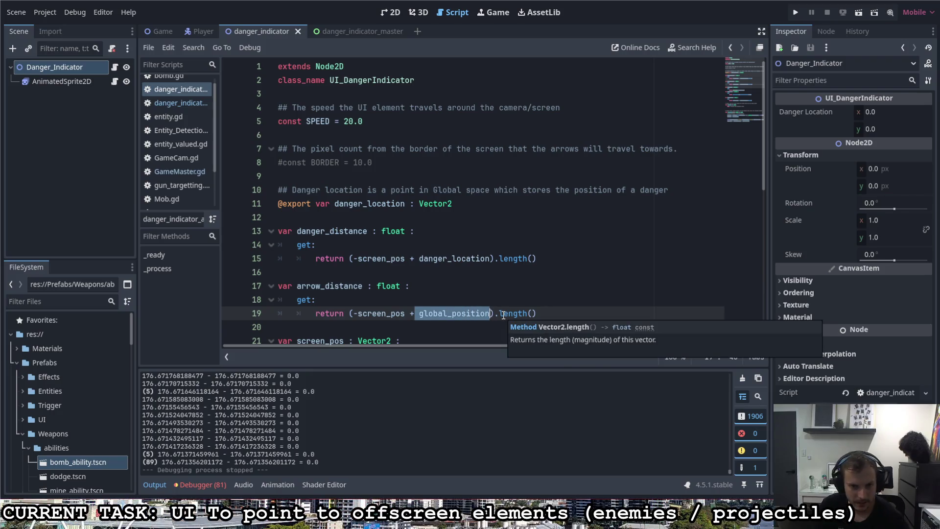
click(356, 313)
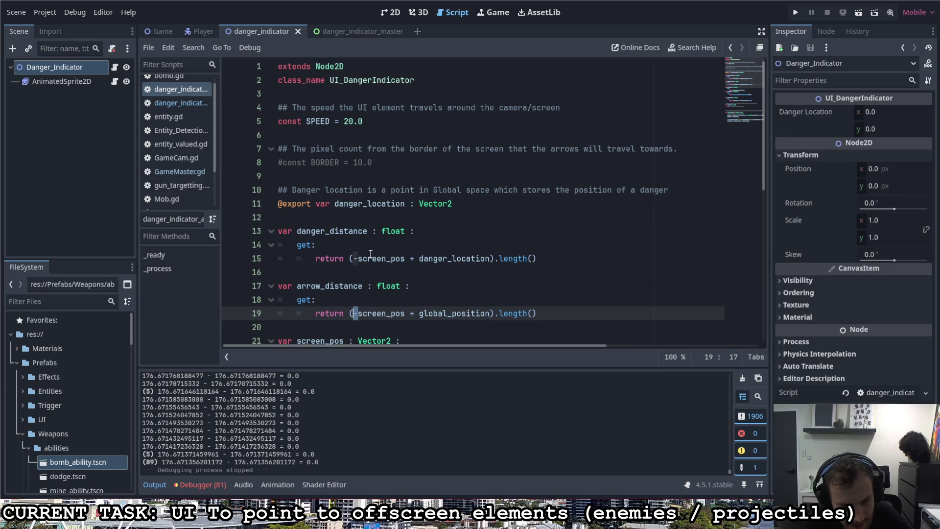
drag(490, 313, 466, 313)
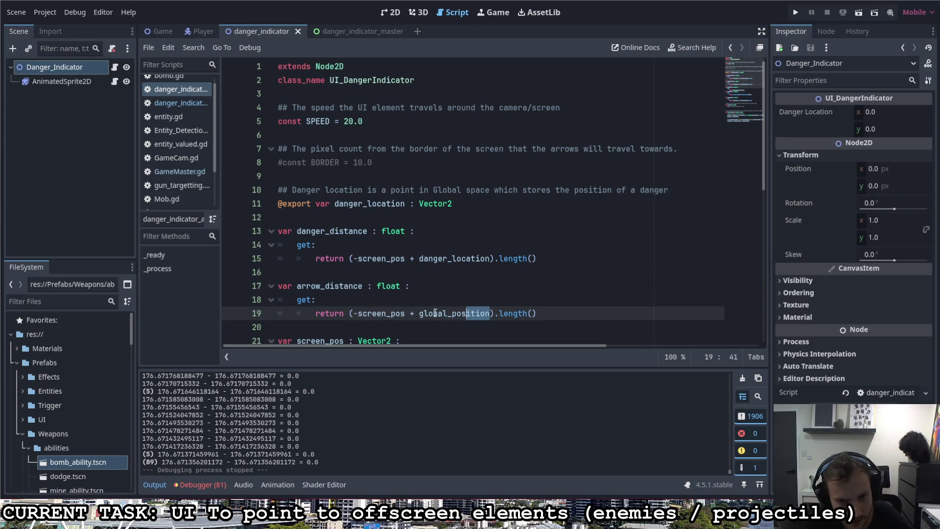
double_click(436, 313)
key(BackSpace)
text(posi)
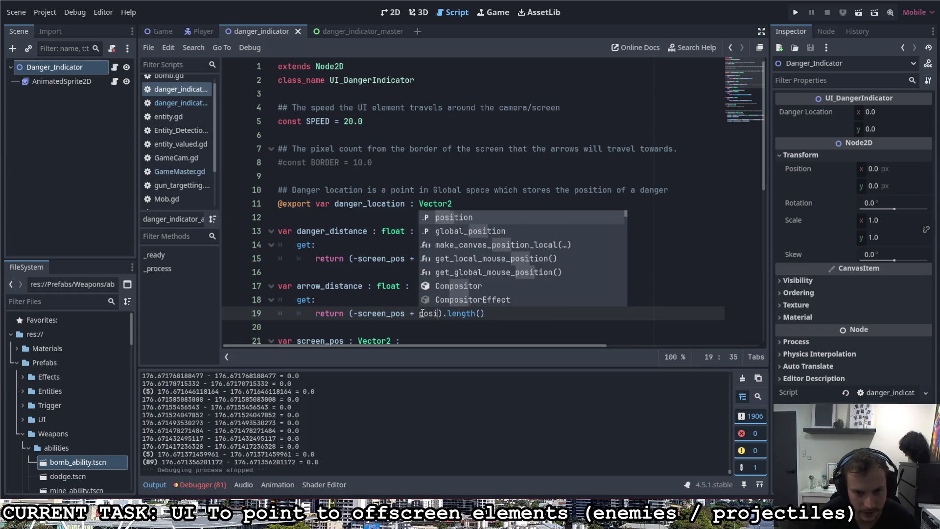
text(tion)
drag(418, 314, 352, 313)
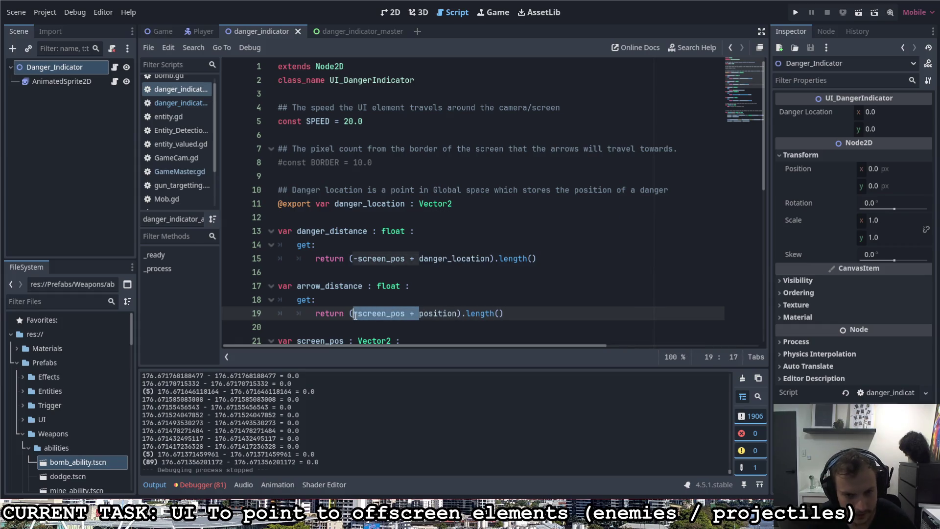
key(BackSpace)
click(390, 312)
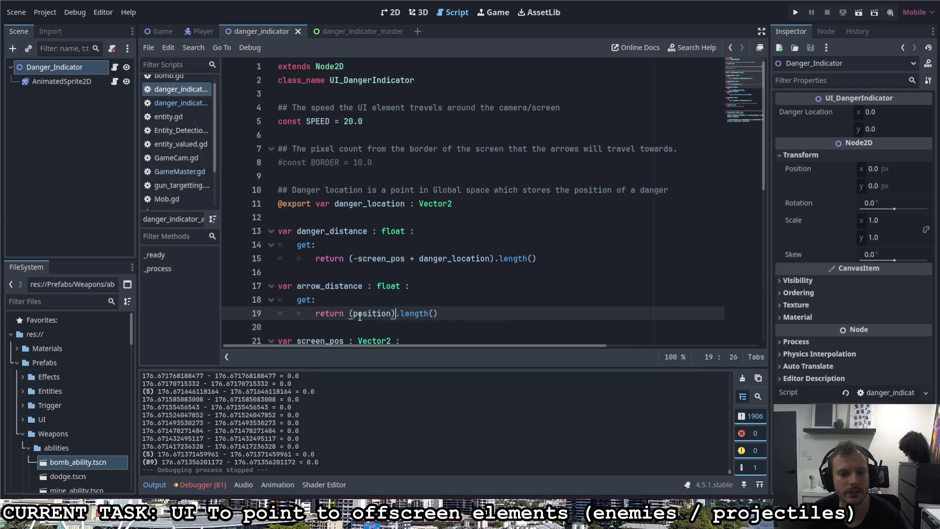
key(Delete)
key(ctrl+Left)
key(BackSpace)
click(453, 313)
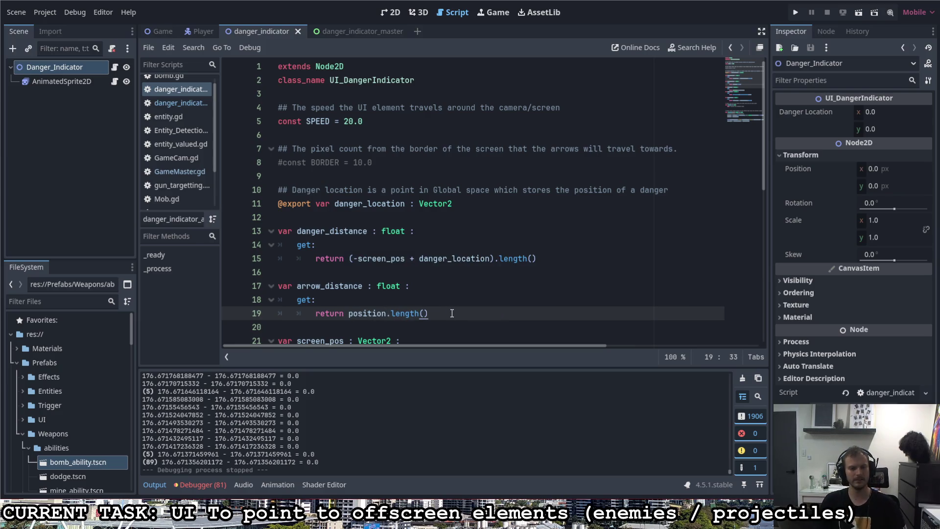
key(ctrl+Left)
key(ctrl+Left)
key(ctrl+Left)
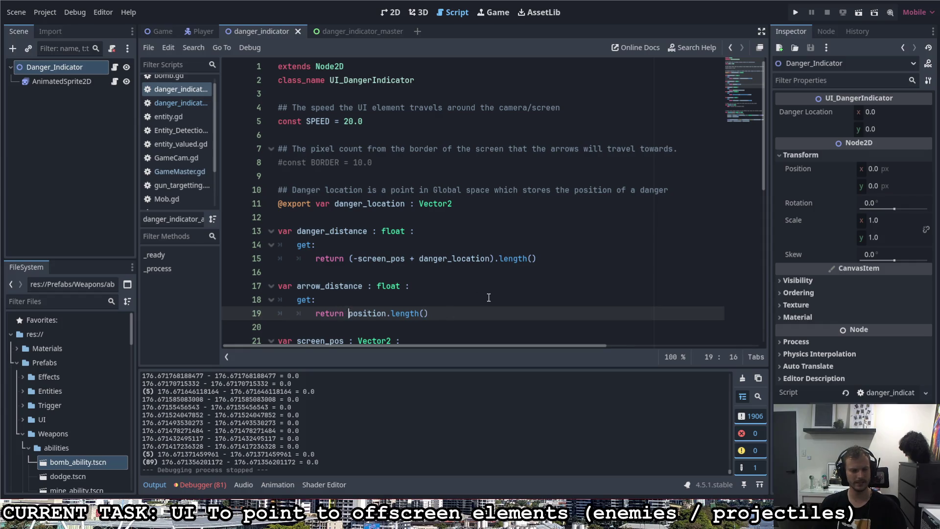
Prefix position with '-screen_size / 2 + ' and wrap the expression in parentheses before .length().
scroll(489, 304, down, 8)
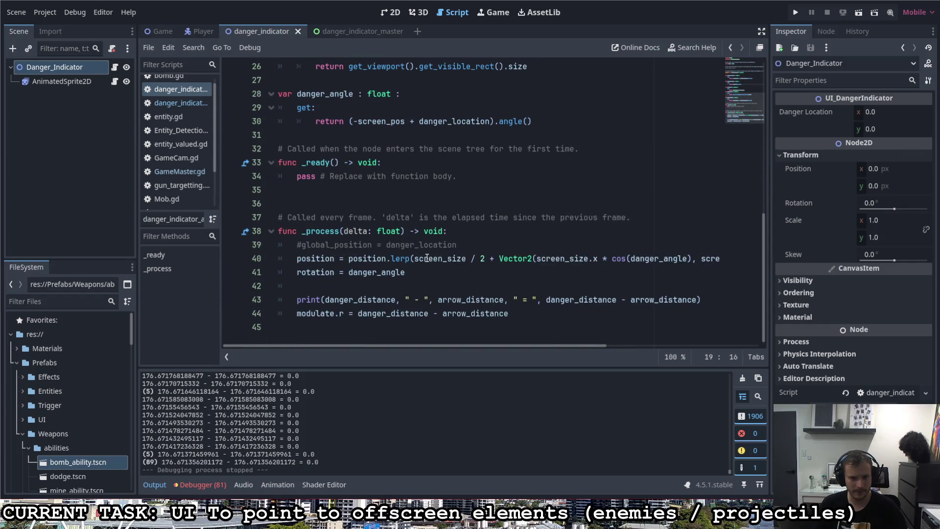
drag(414, 258, 491, 258)
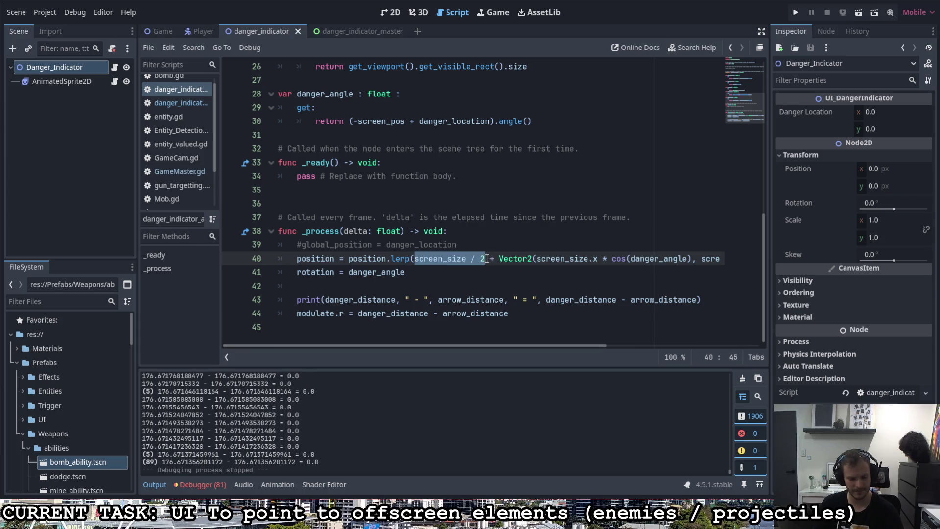
scroll(507, 265, up, 3)
scroll(508, 264, up, 5)
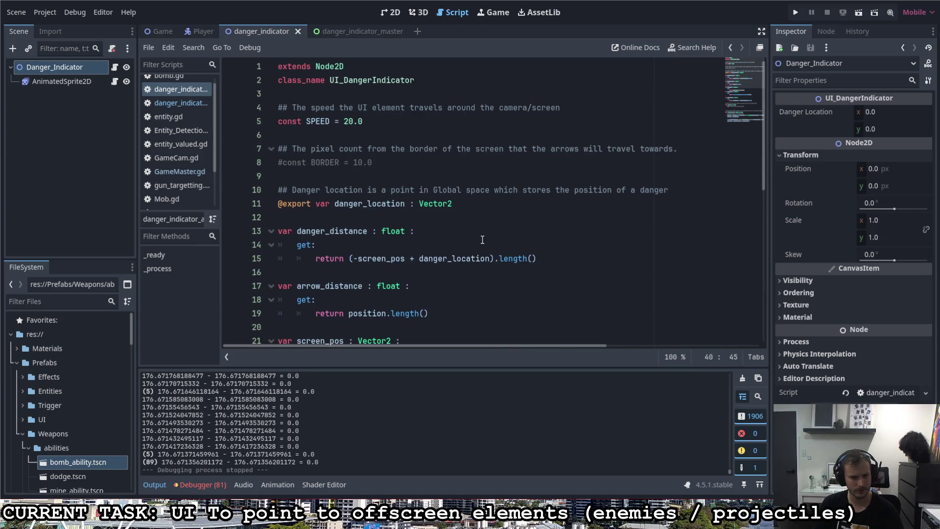
scroll(483, 239, down, 1)
click(349, 273)
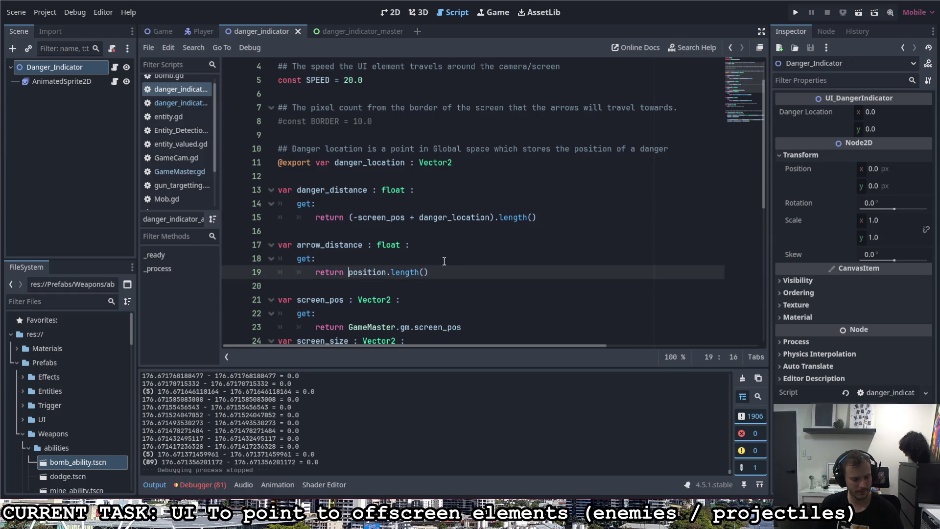
text(-screen_size / 2 +)
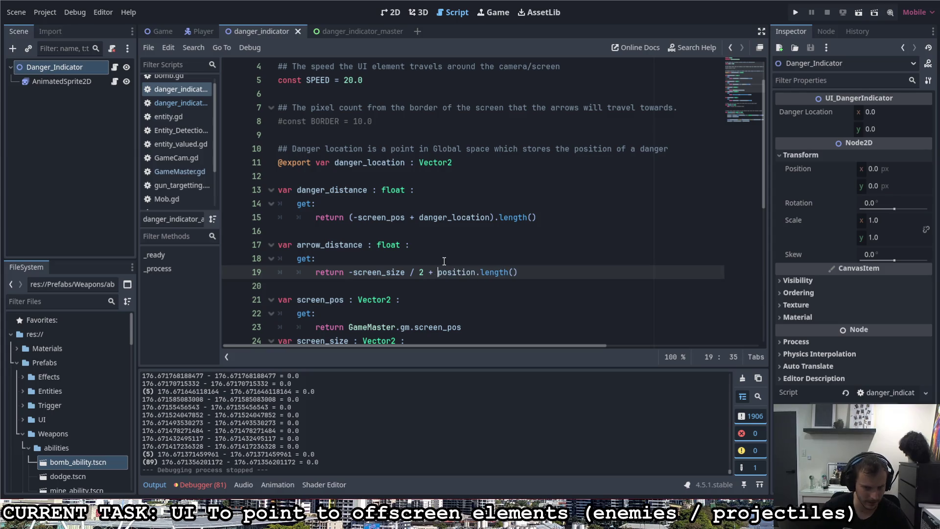
click(350, 273)
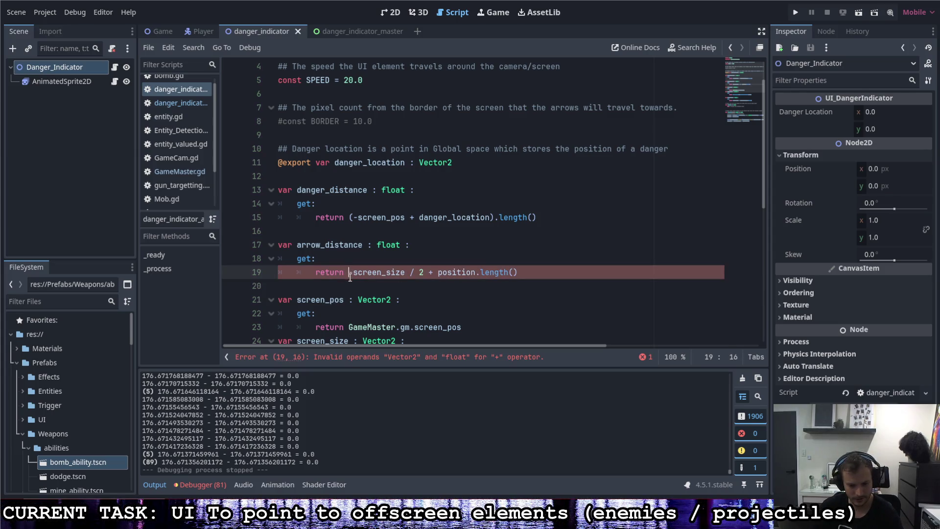
text(()
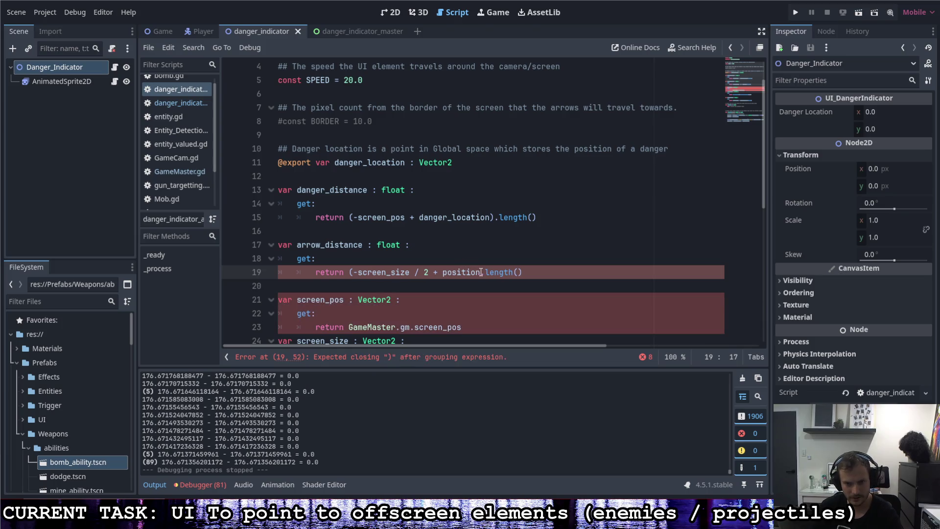
click(480, 272)
text())
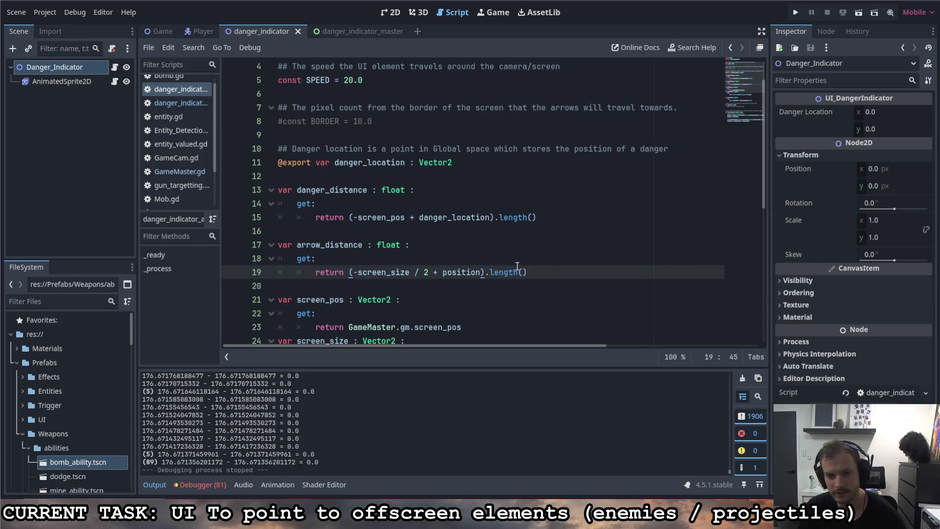
click(548, 271)
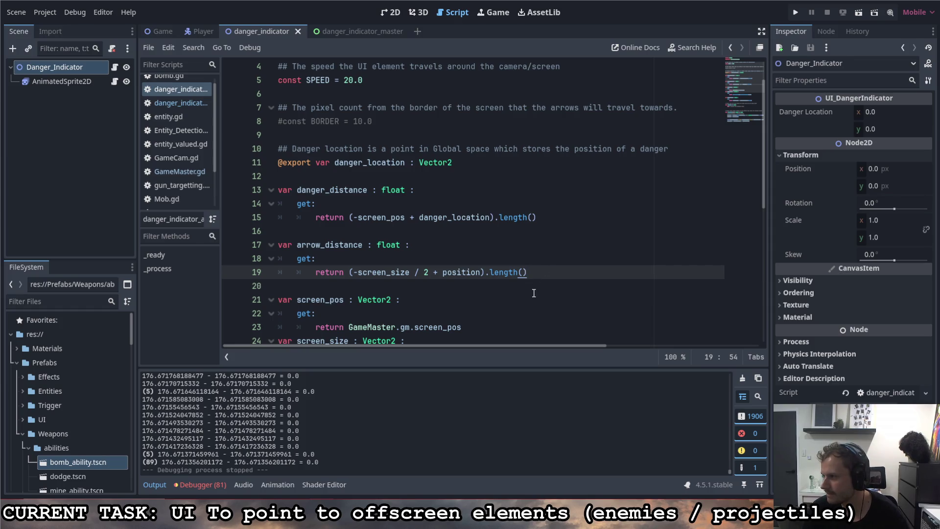
click(551, 218)
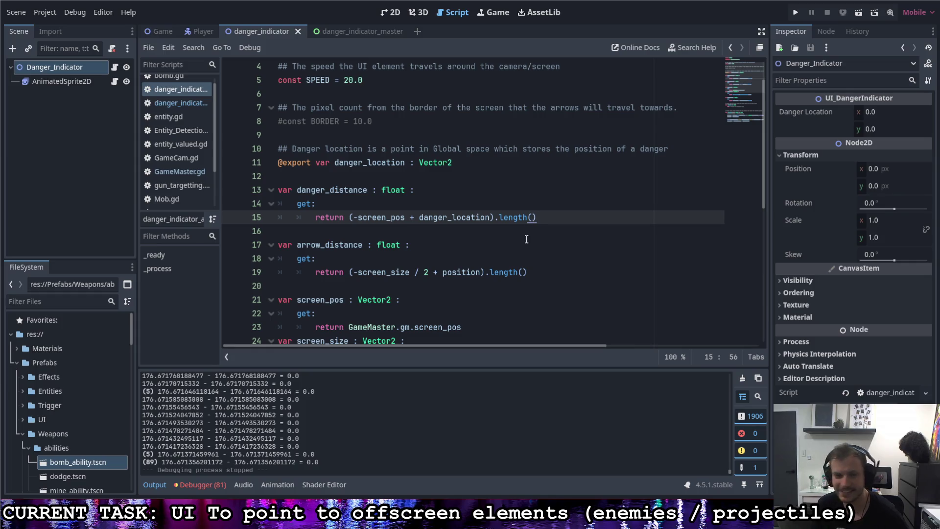
click(535, 273)
click(548, 215)
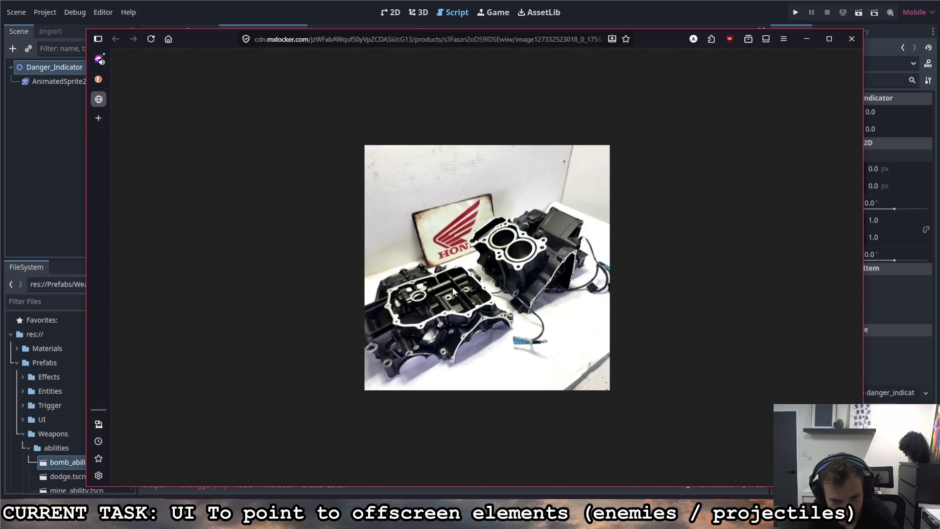
Leave the engine-parts photo and bring the Godot danger_indicator script back to the front.
key(alt+Tab)
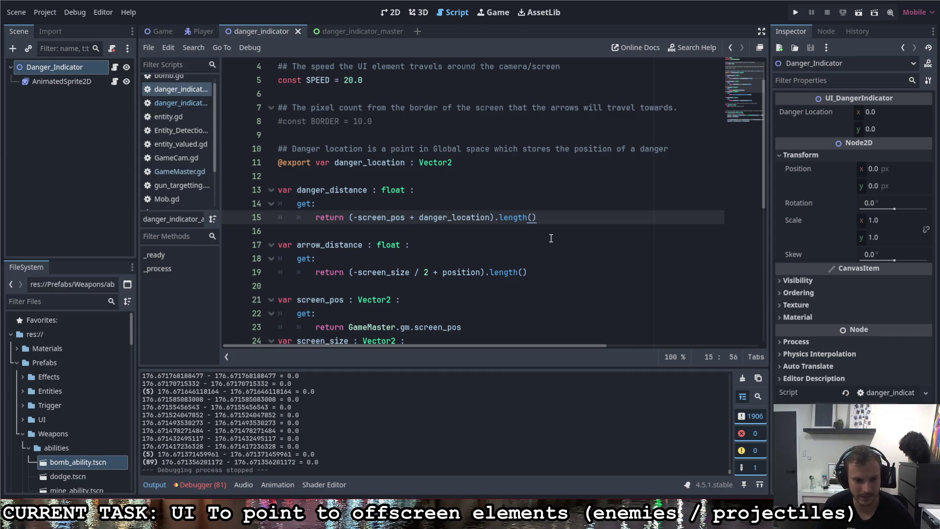
Run the project to test arrow_distance now measured from the screen centre.
click(529, 272)
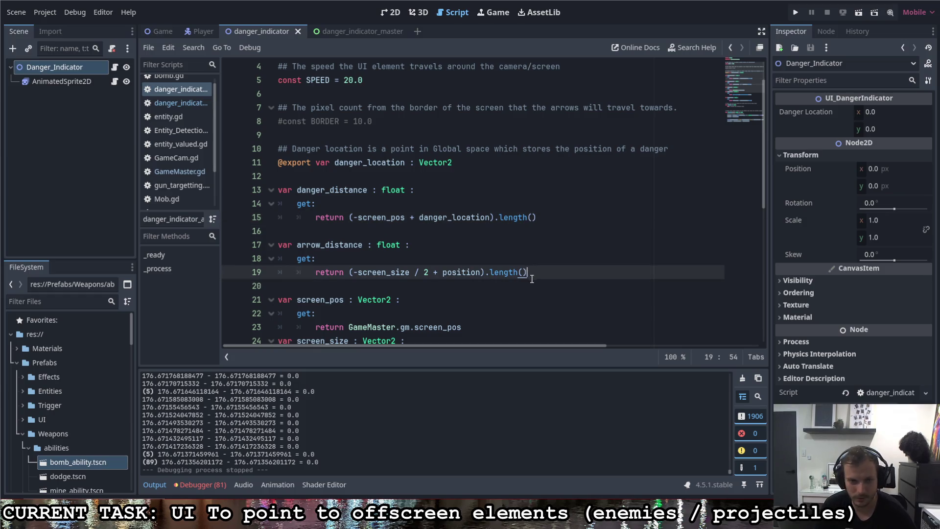
scroll(360, 208, down, 2)
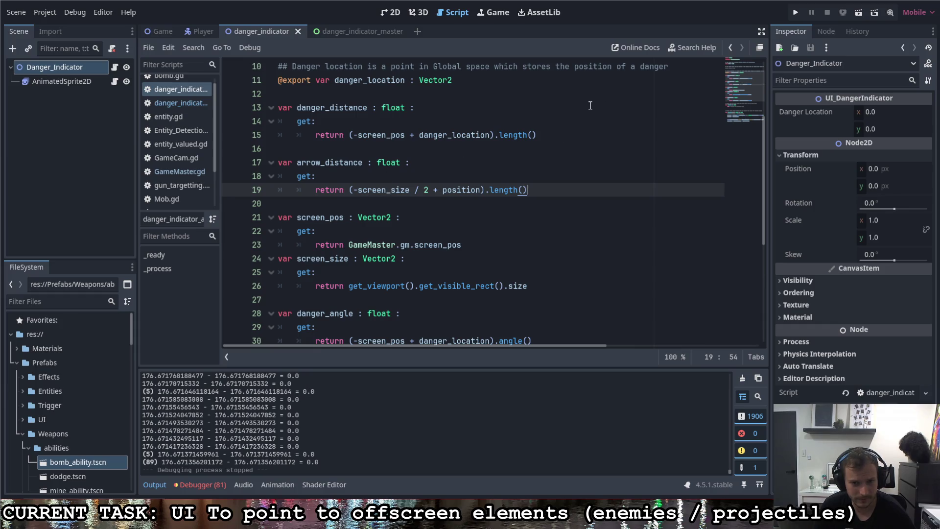
click(797, 14)
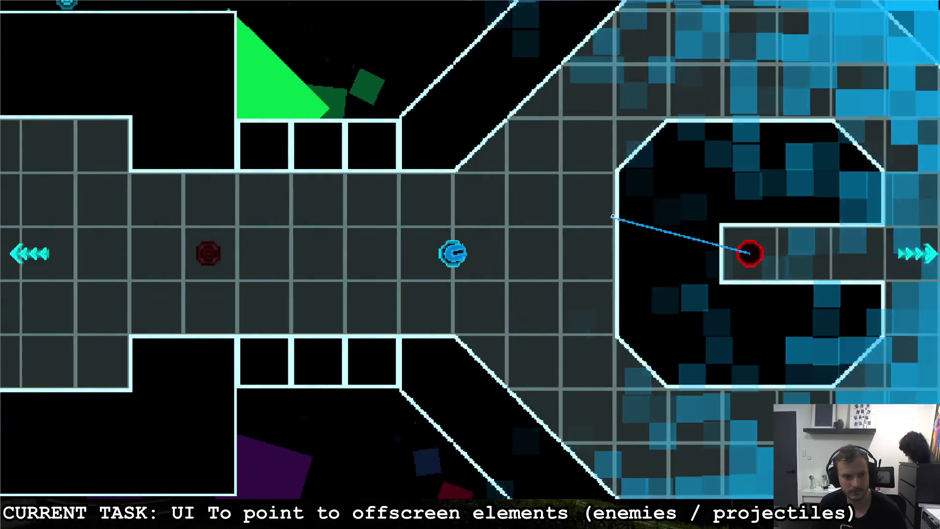
Fly the ship with WASD around the arena and grid, watching the indicator arrows.
key(d)
key(s)
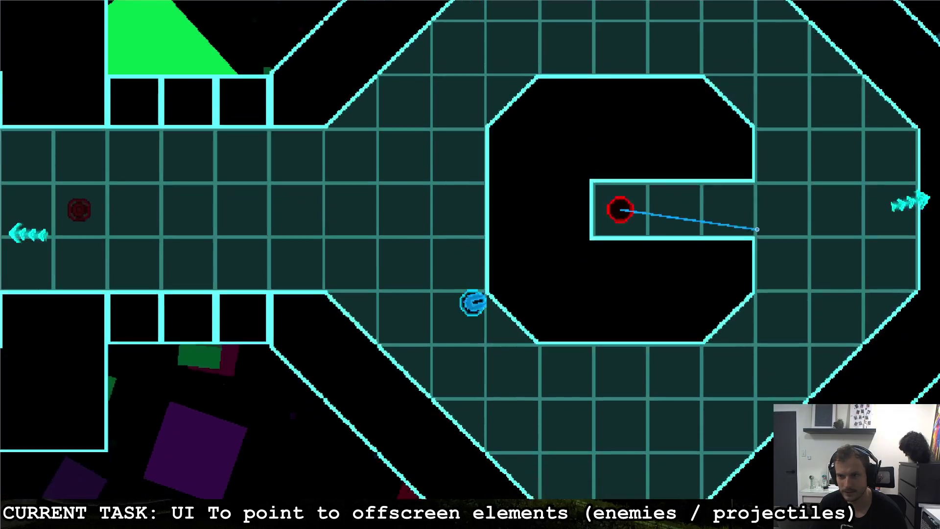
key(w)
key(a)
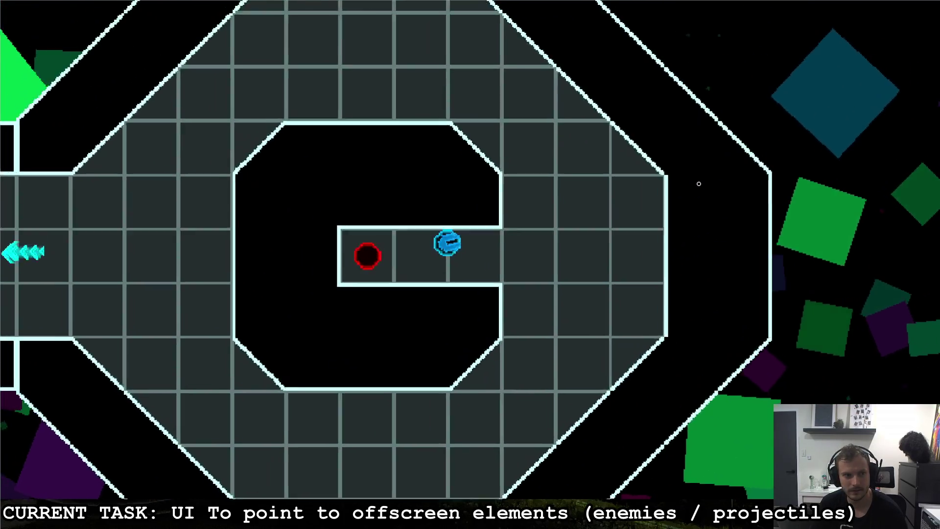
key(d)
key(s)
key(w)
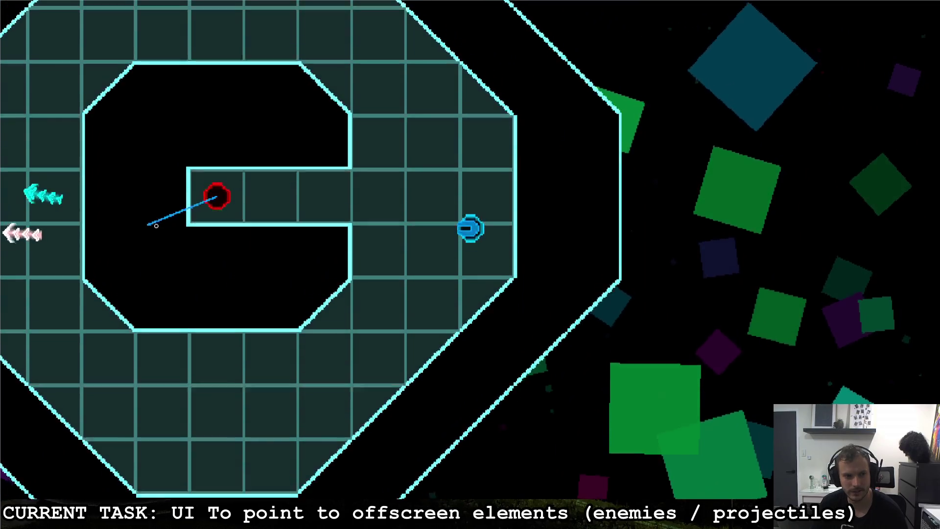
key(a)
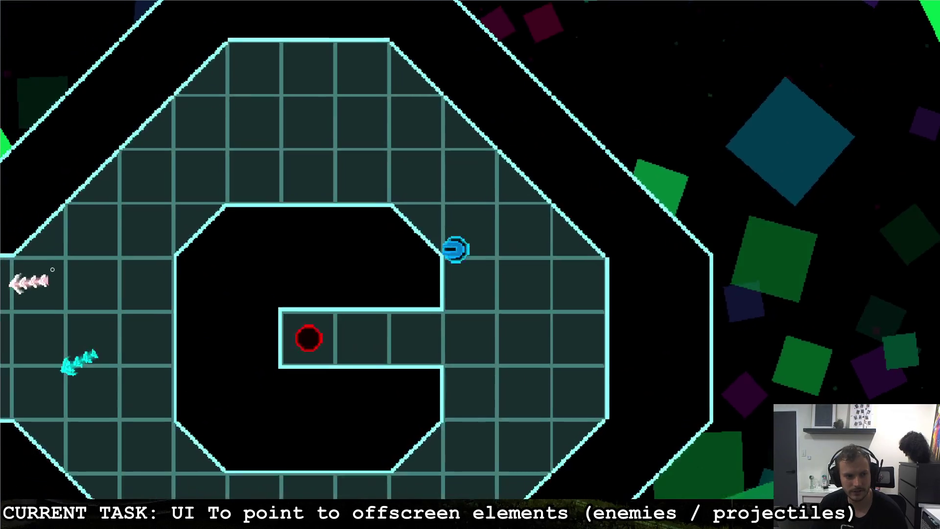
key(w)
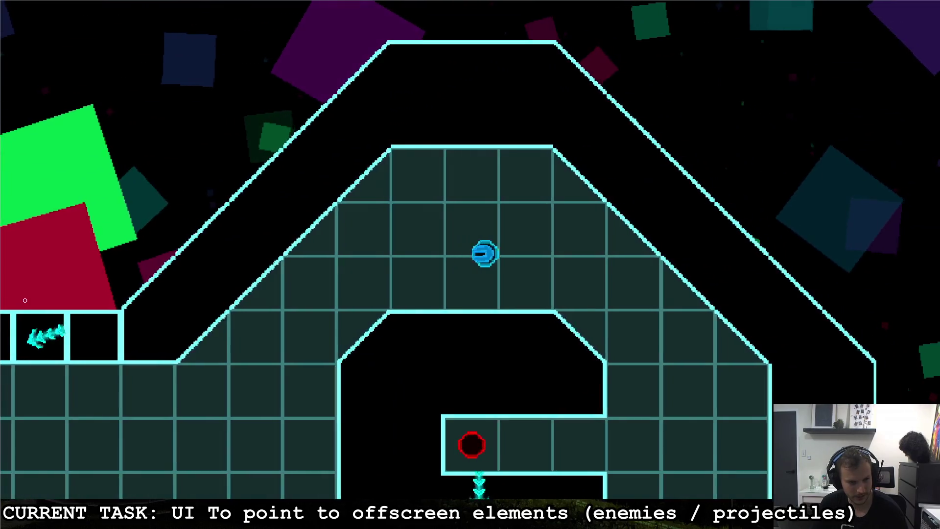
key(a)
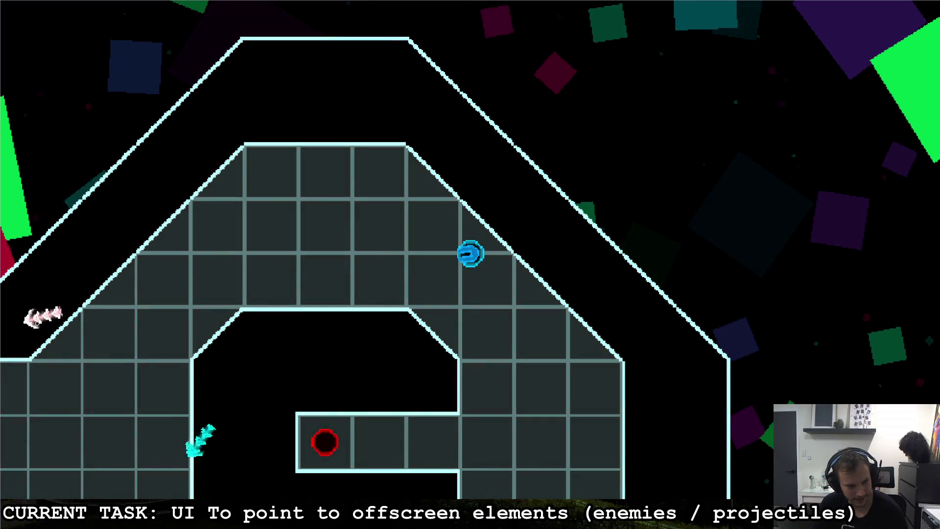
key(s)
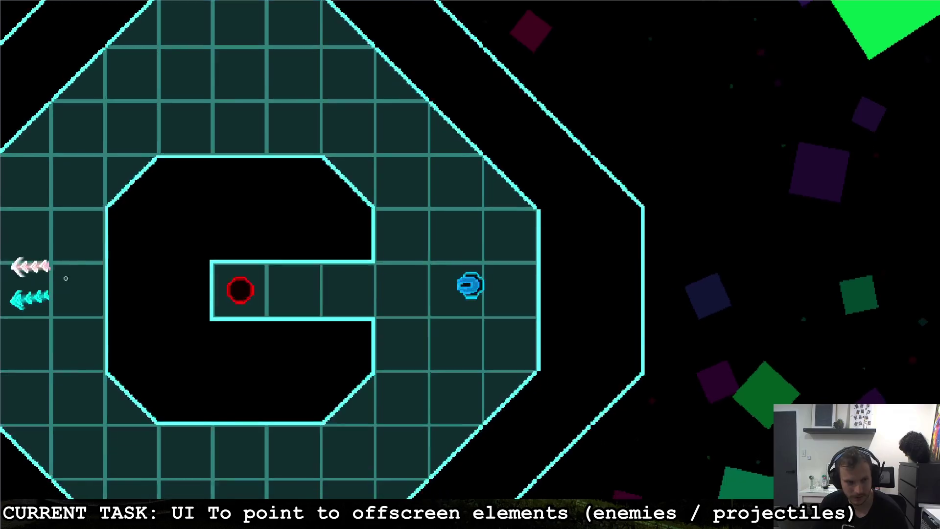
key(a)
key(s)
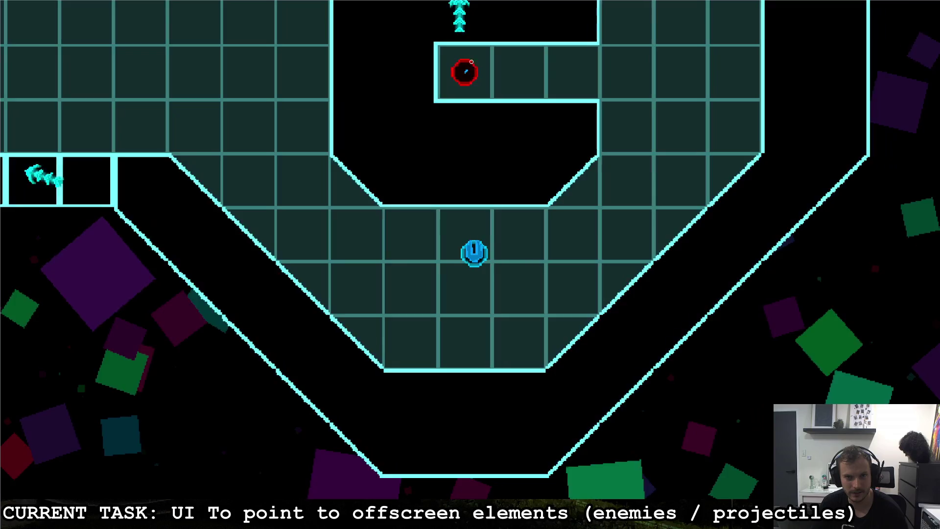
Fly left and right along the corridor so the red enemy leaves and reappears, then pause and return to the editor.
key(a)
key(w)
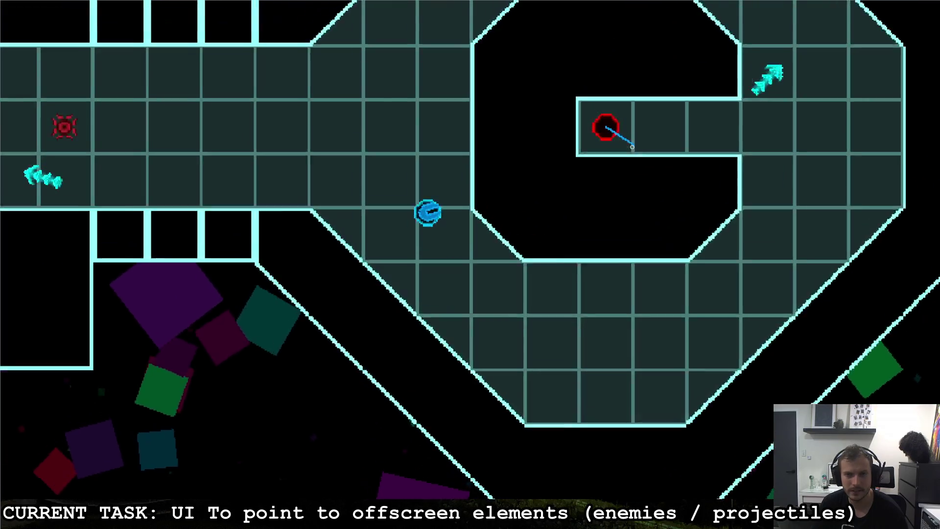
key(a)
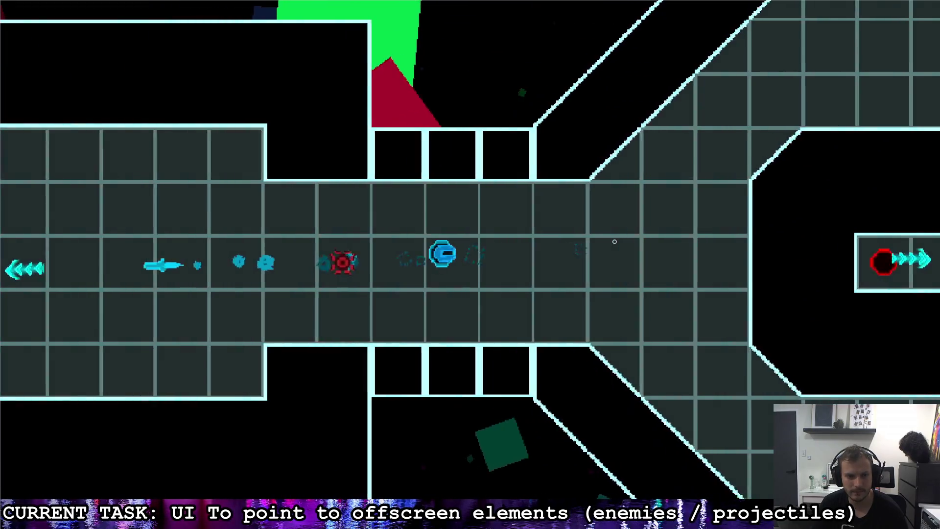
key(a)
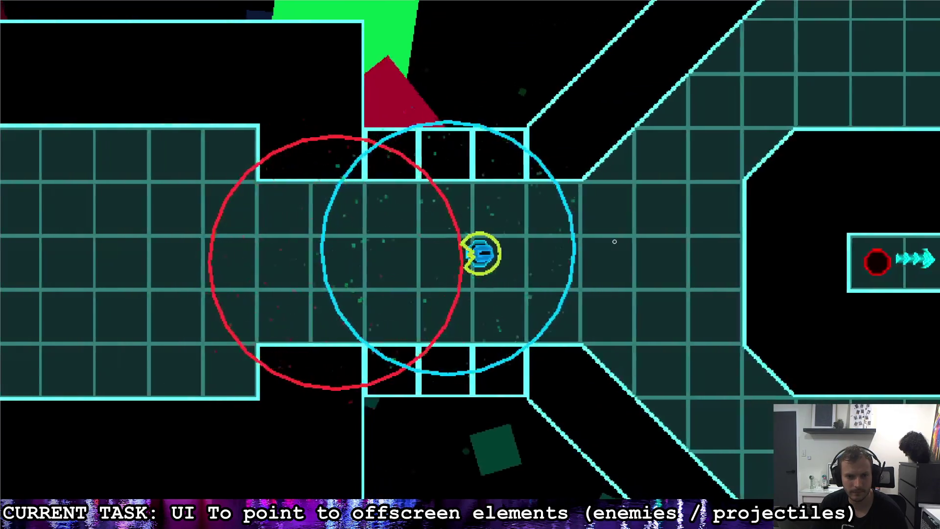
key(d)
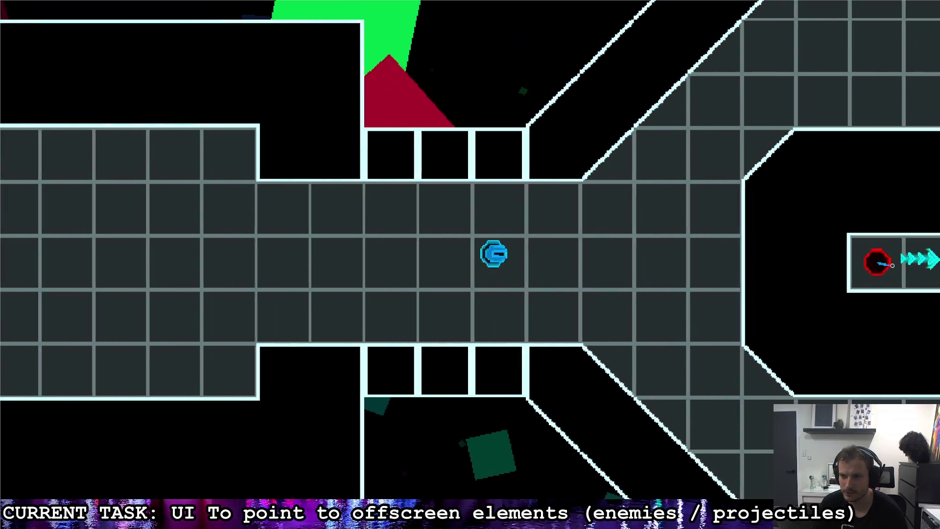
key(a)
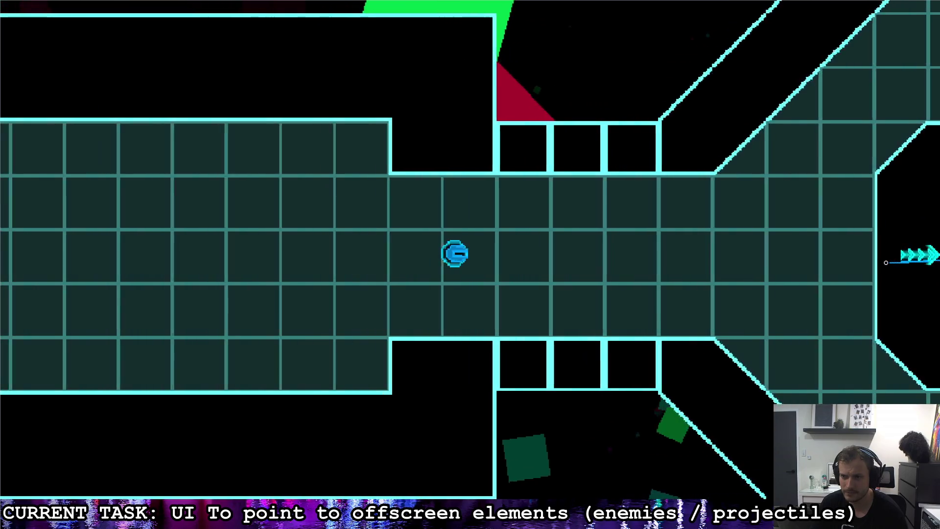
key(d)
key(a)
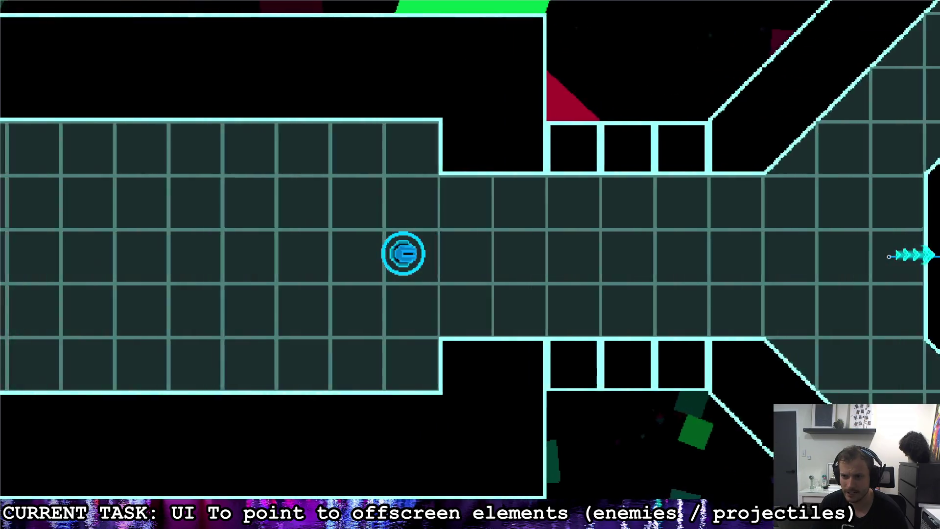
key(d)
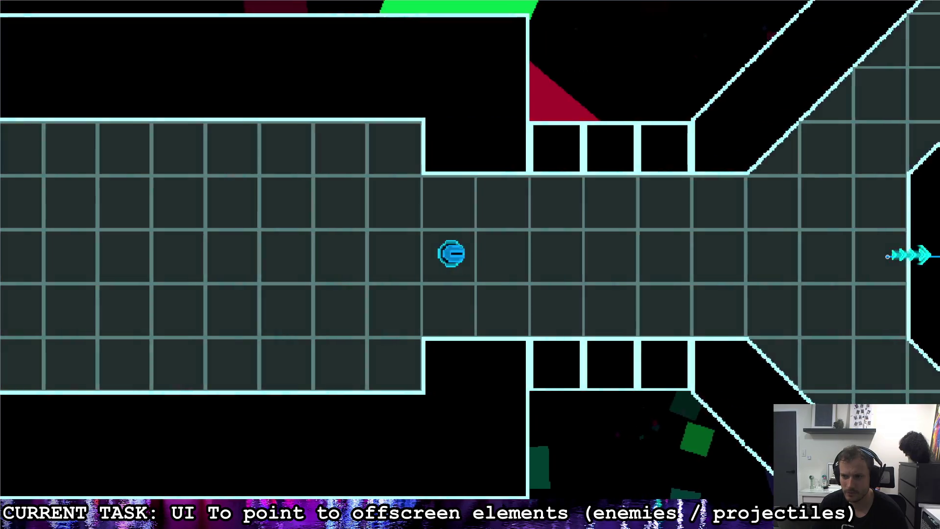
key(a)
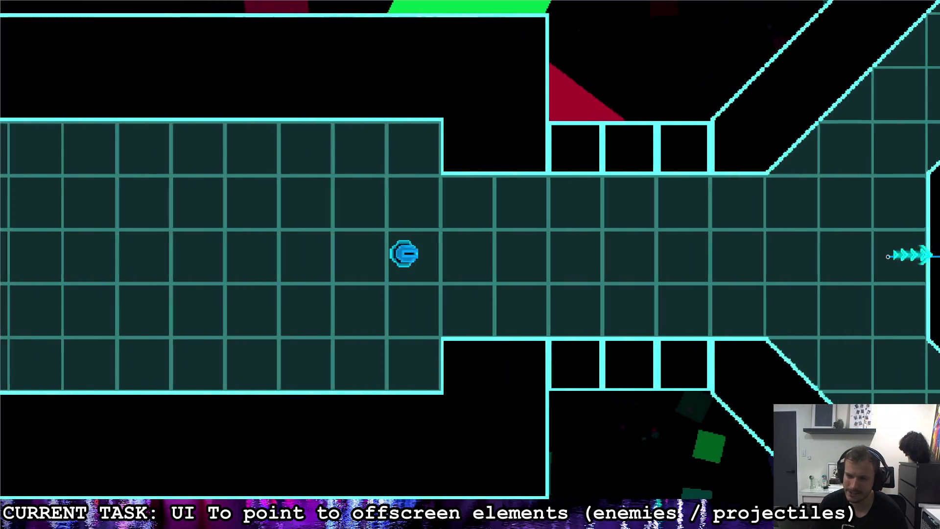
key(d)
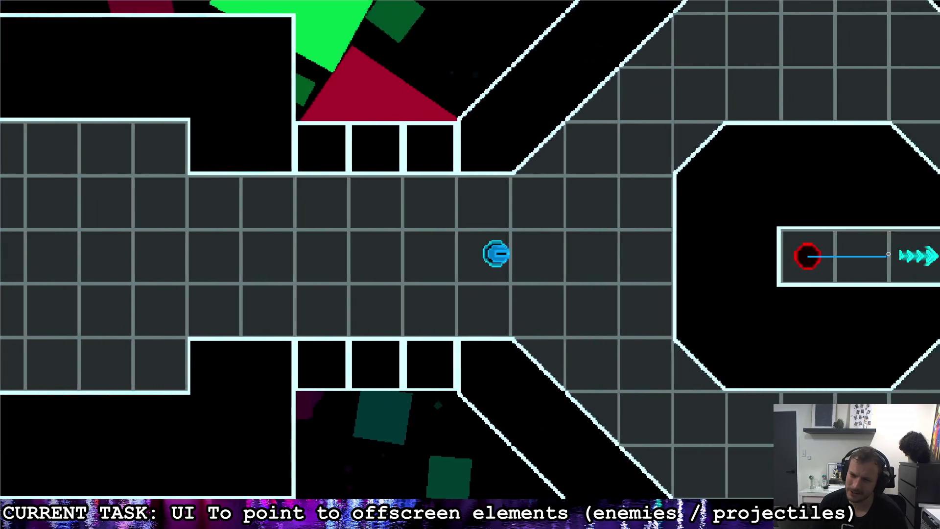
key(Escape)
key(alt+Tab)
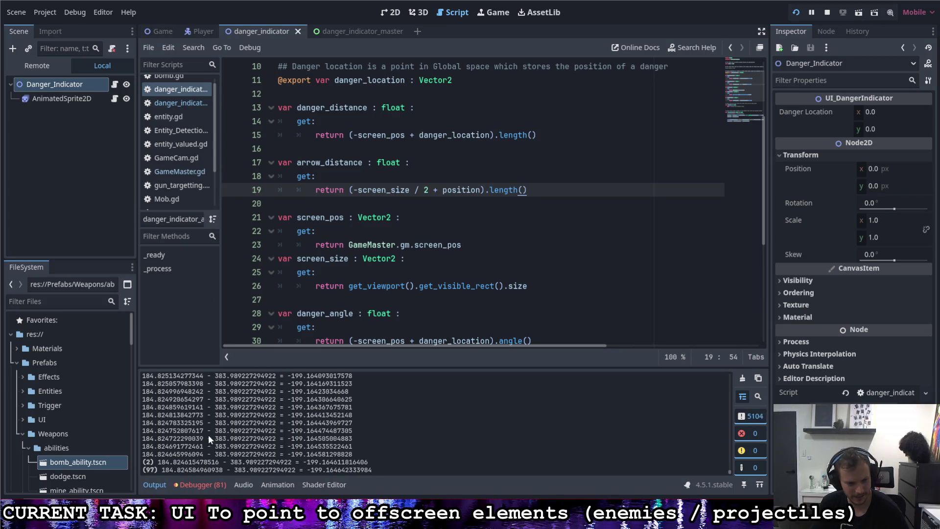
Stop the game, select the printed danger distance in Output, and open the Game scene's GameMaster.gd.
key(F8)
scroll(211, 431, up, 5)
scroll(210, 430, up, 3)
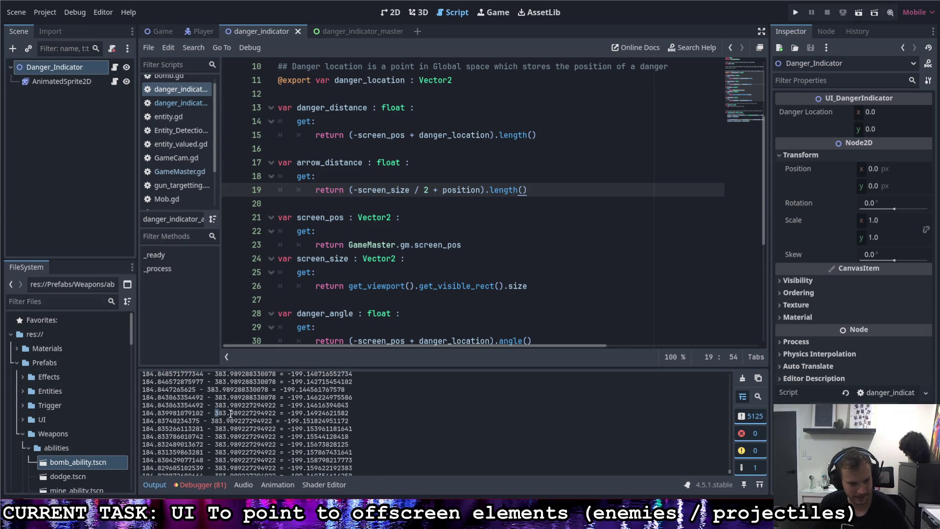
drag(214, 413, 276, 414)
drag(203, 412, 142, 412)
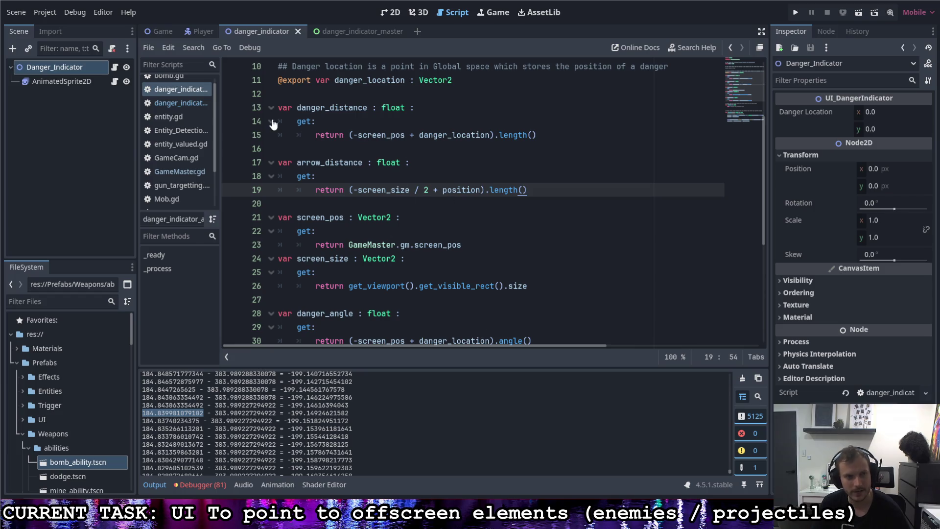
click(163, 31)
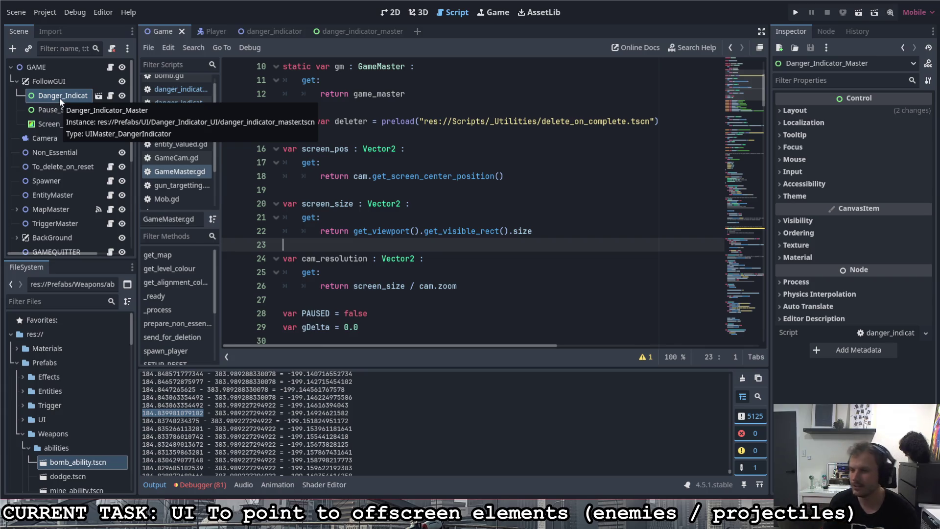
Review GameMaster.gd's screen_size getter, stop the debugger, and return to the danger_indicator scene.
click(541, 232)
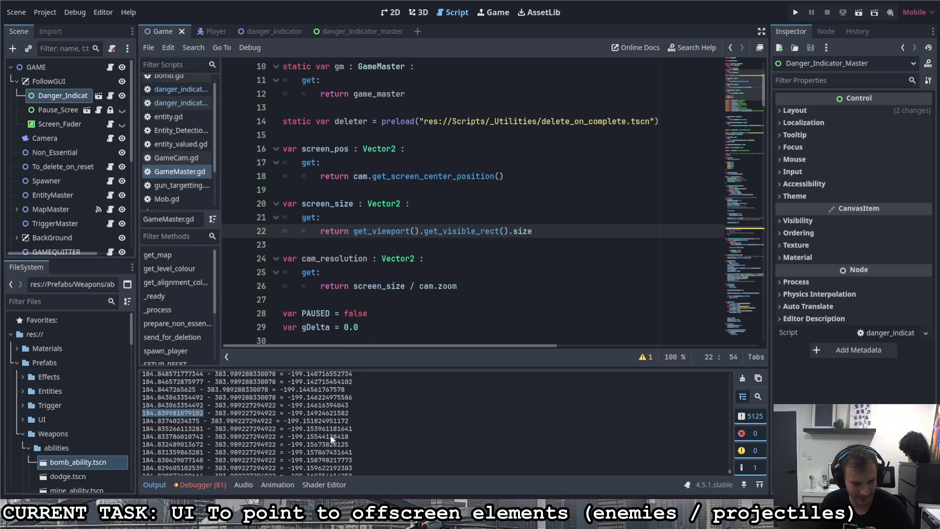
key(F8)
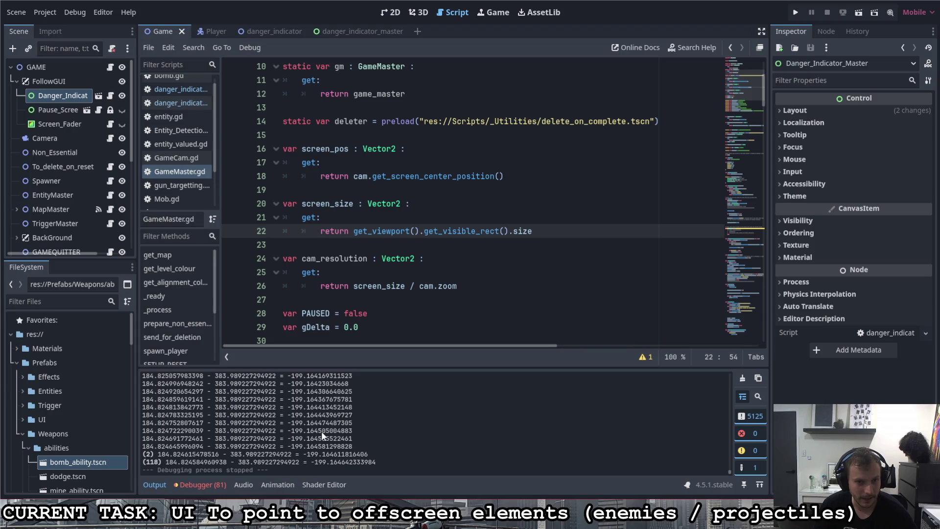
scroll(376, 319, down, 4)
scroll(376, 319, down, 20)
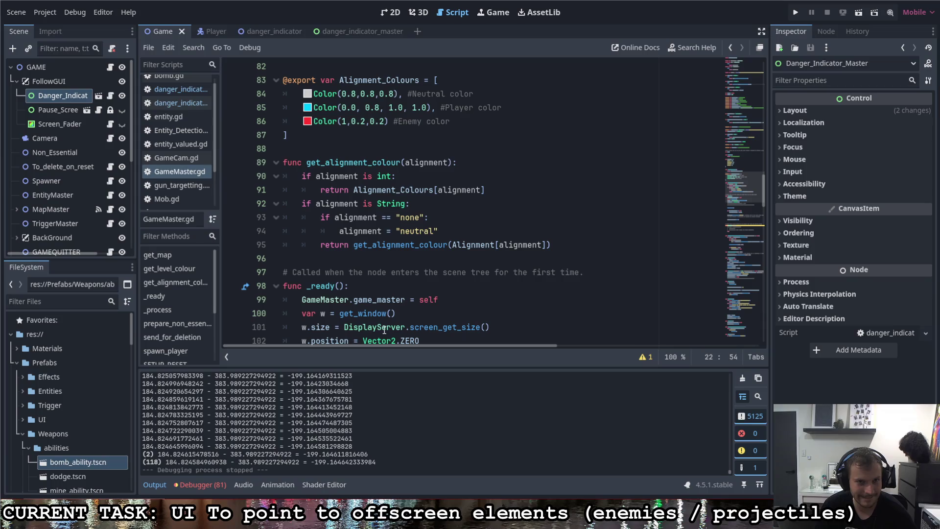
click(261, 31)
scroll(396, 211, up, 1)
scroll(409, 210, down, 1)
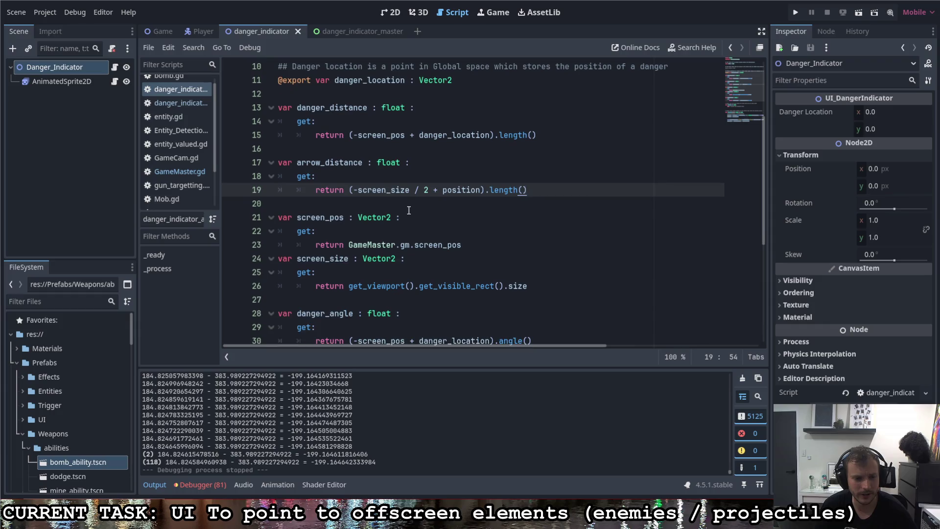
scroll(335, 336, down, 5)
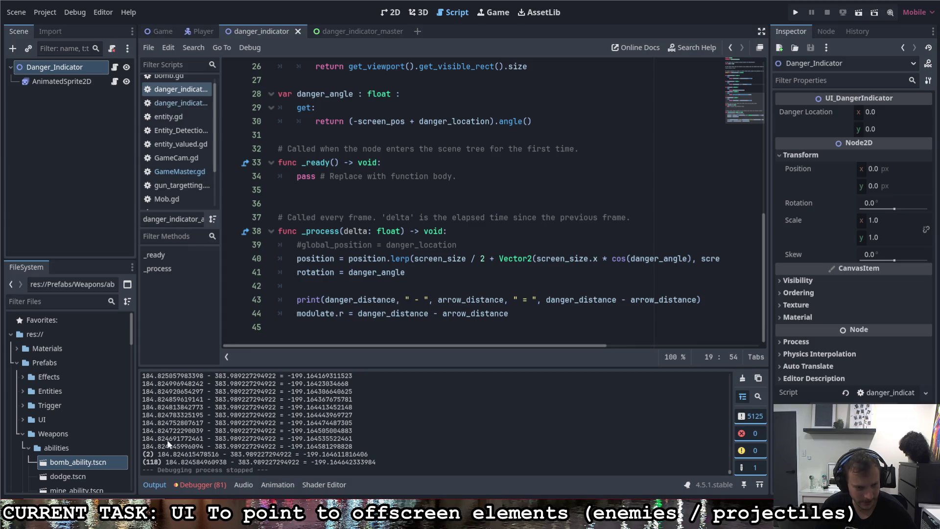
scroll(239, 445, up, 10)
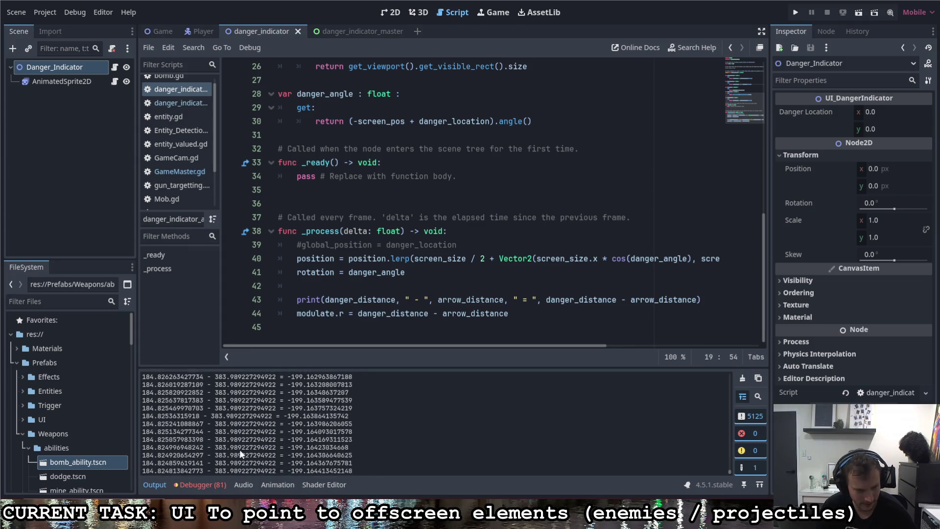
scroll(240, 439, up, 10)
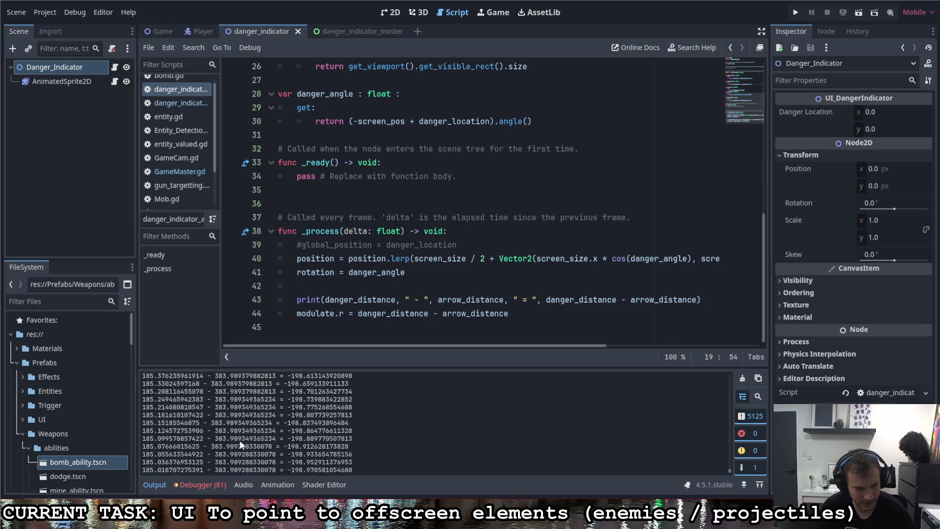
scroll(243, 427, up, 7)
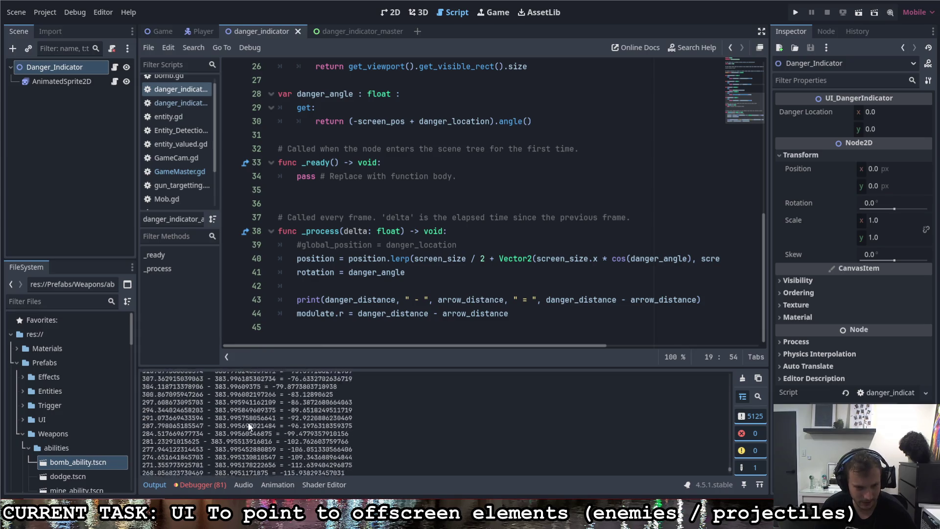
drag(729, 465, 730, 424)
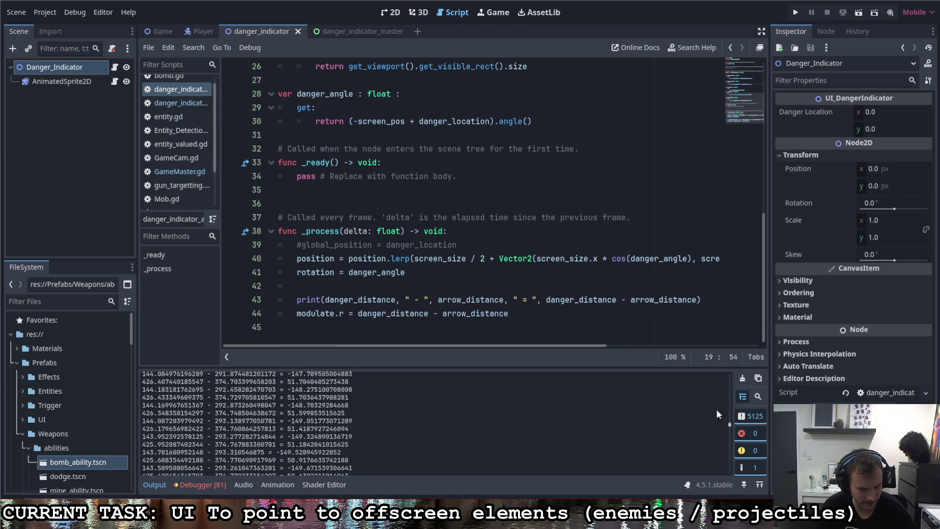
click(512, 313)
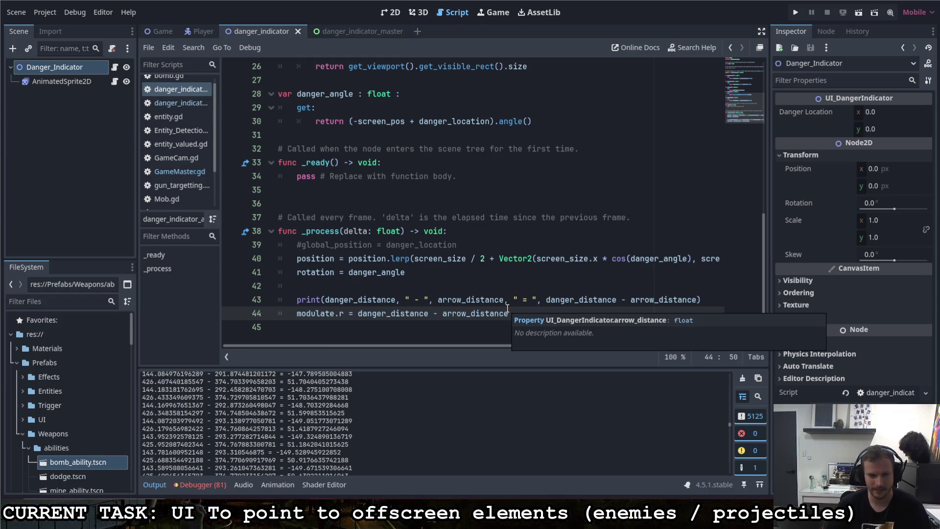
Divide the bracketed distance difference on line 44 by 10, save the script, and run the game.
click(359, 311)
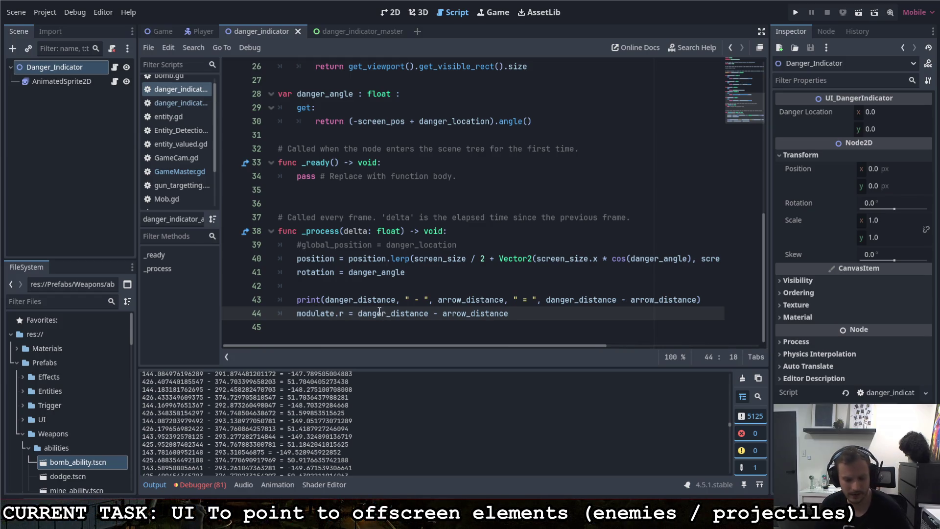
text(()
click(552, 318)
text())
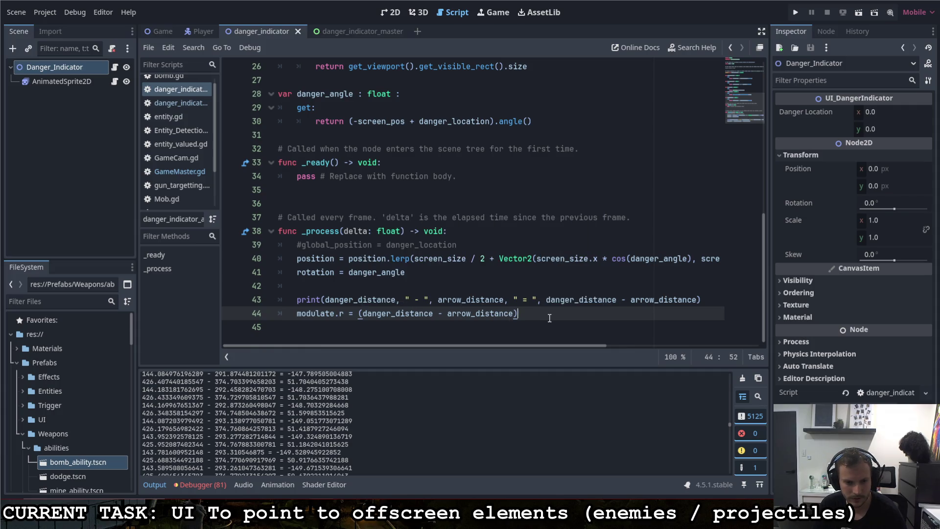
text(/10)
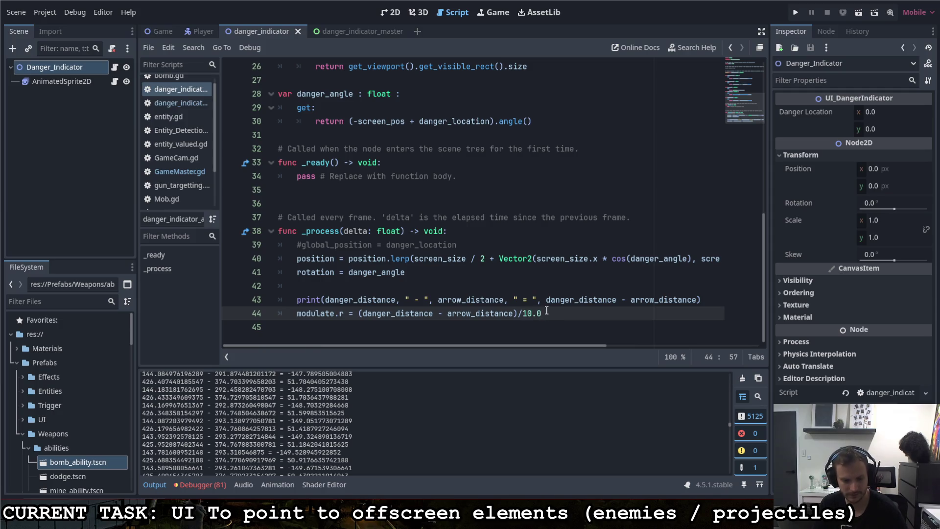
key(ctrl+s)
click(801, 16)
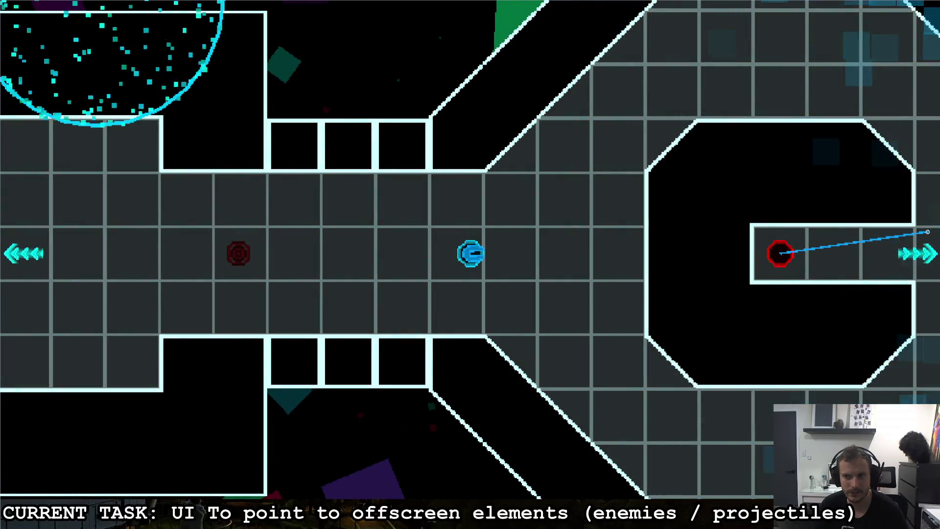
Fly the ship left and right, shoot the red enemy, and steer toward the walled enemy.
key(a)
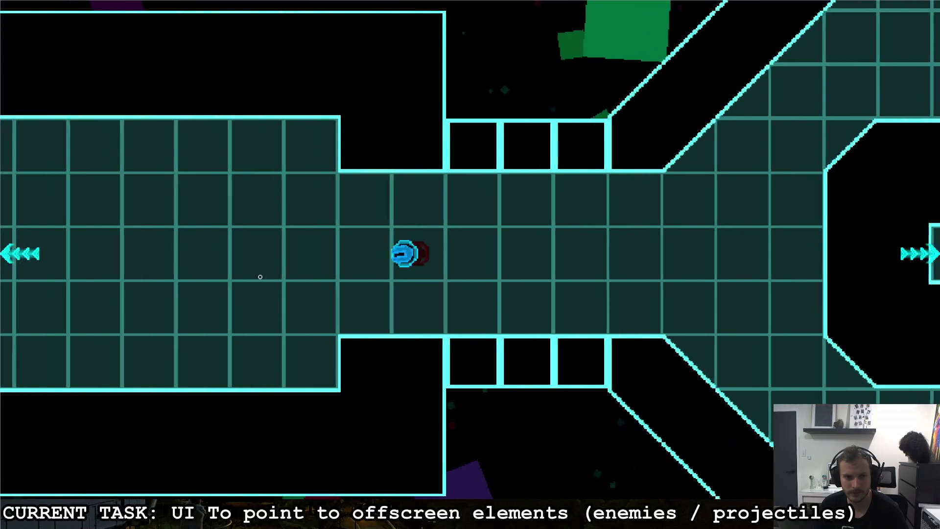
key(a)
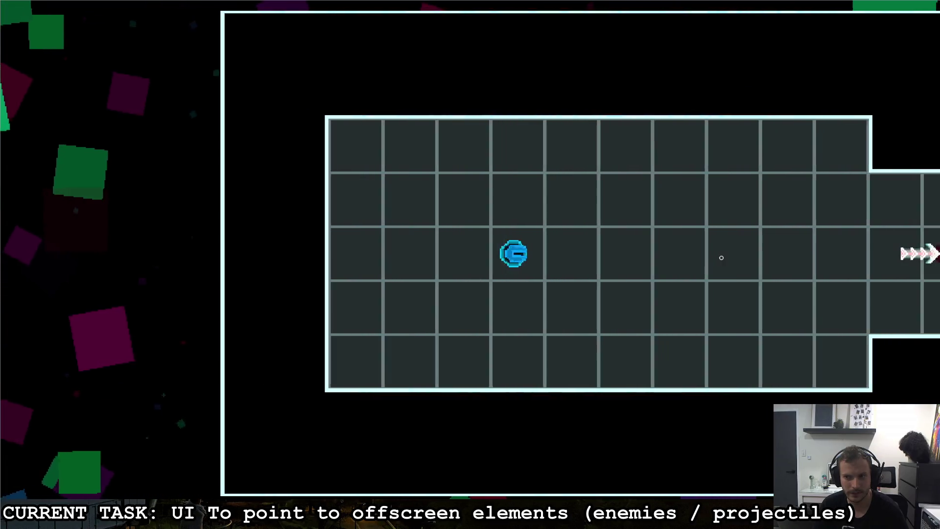
key(d)
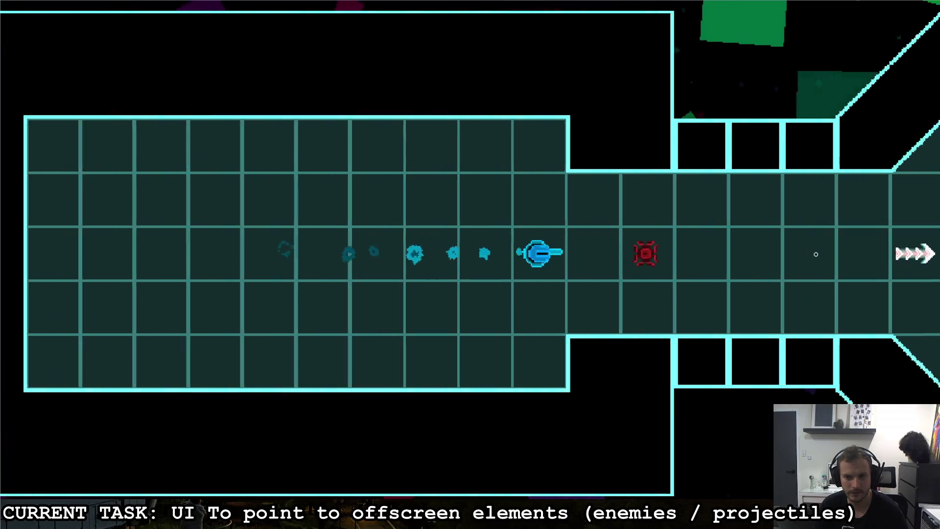
key(d)
click(815, 255)
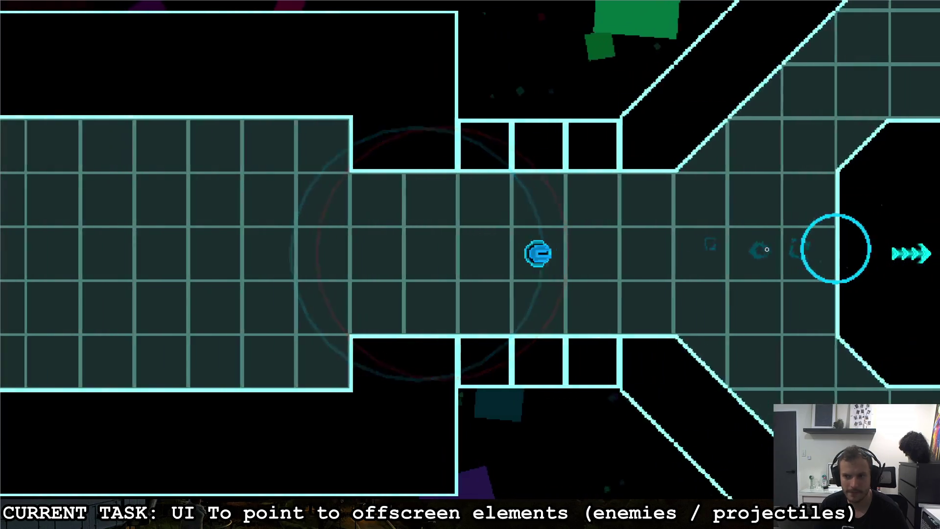
key(d)
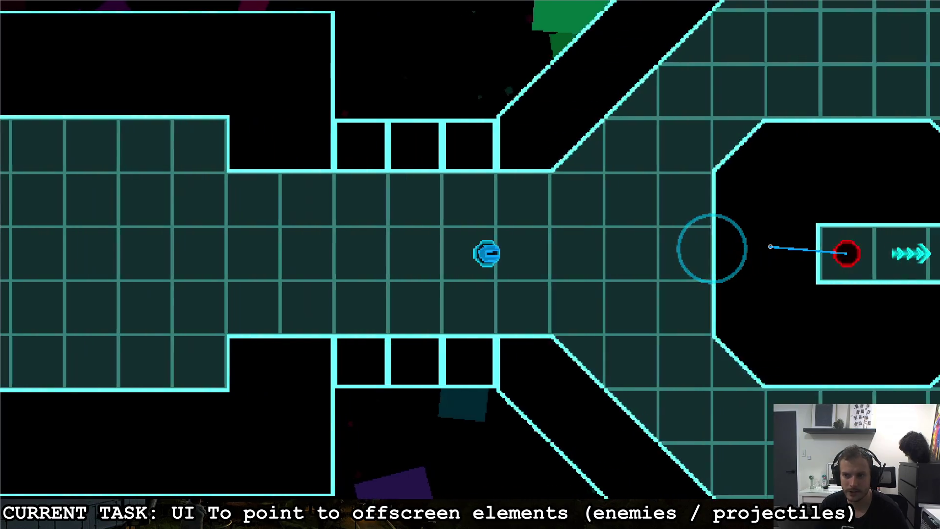
key(s)
key(w)
key(a)
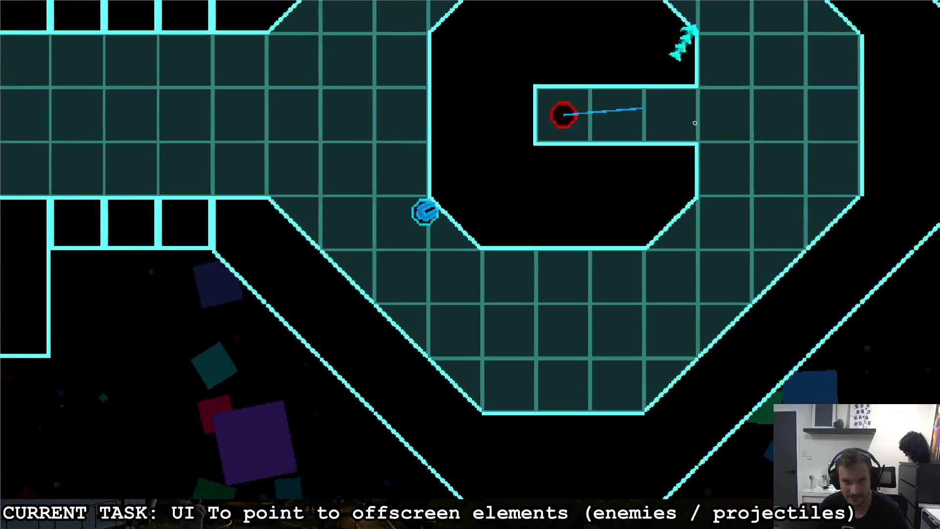
Move along the corridor so the enemy goes offscreen to check the arrow, then pause and quit.
key(a)
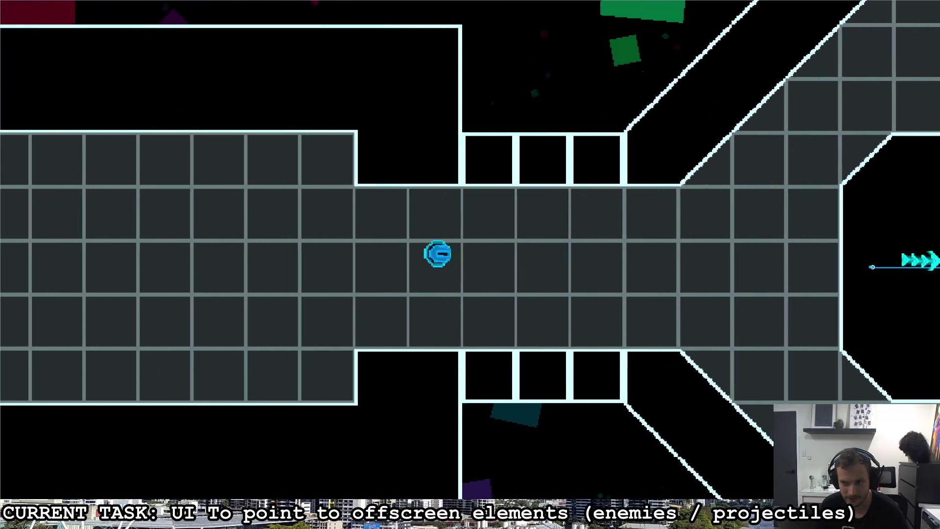
key(a)
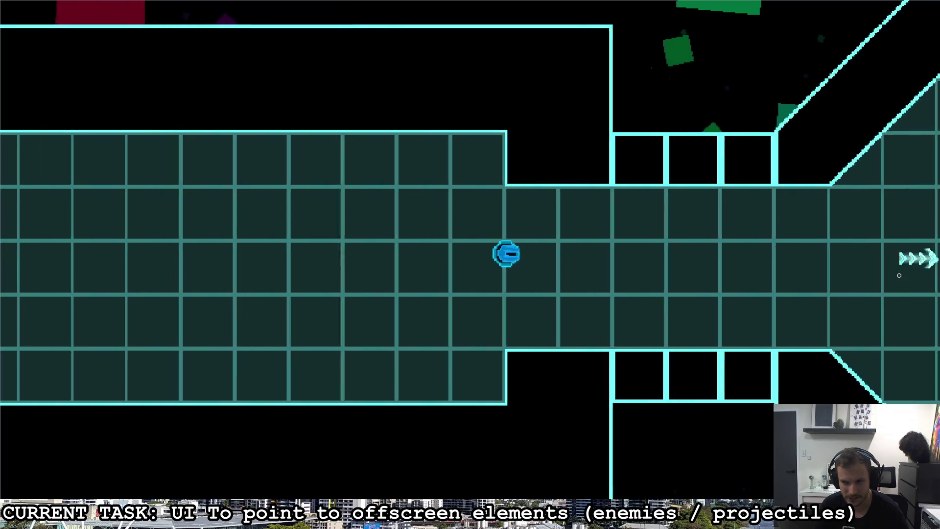
key(d)
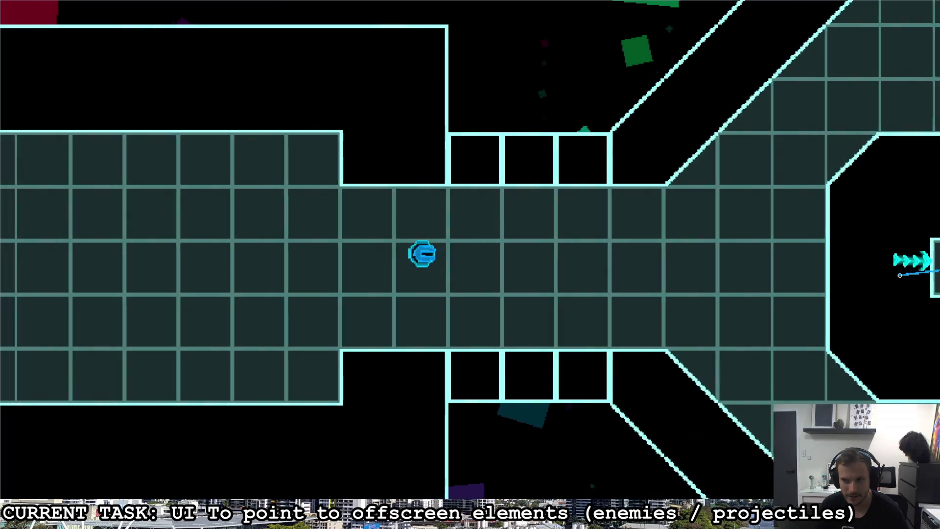
key(a)
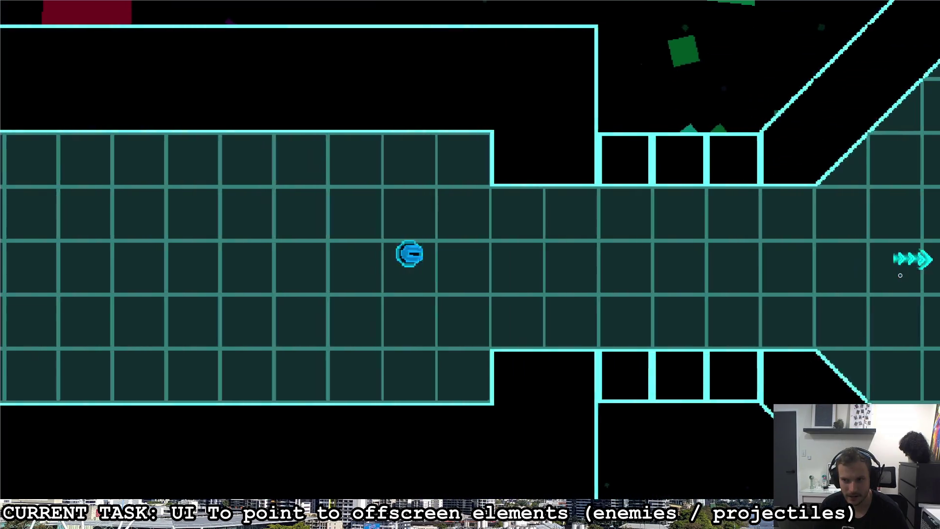
key(d)
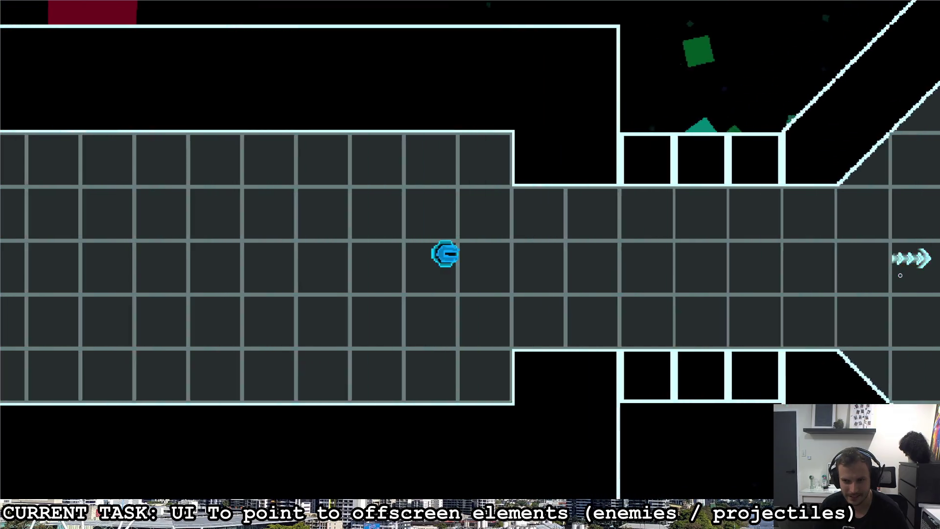
key(Escape)
key(F8)
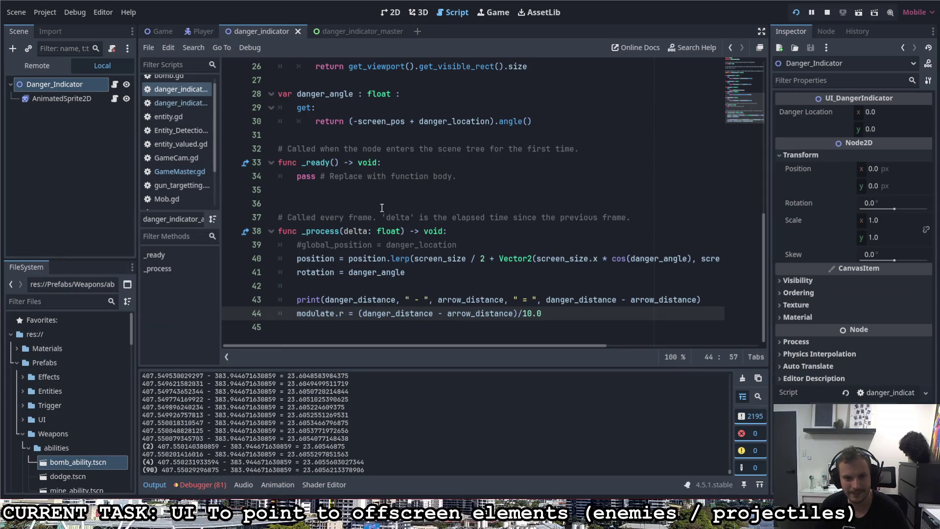
Add a GameMaster.gm.cam.zoom term after length() on line 19, then remove it again.
scroll(382, 207, up, 6)
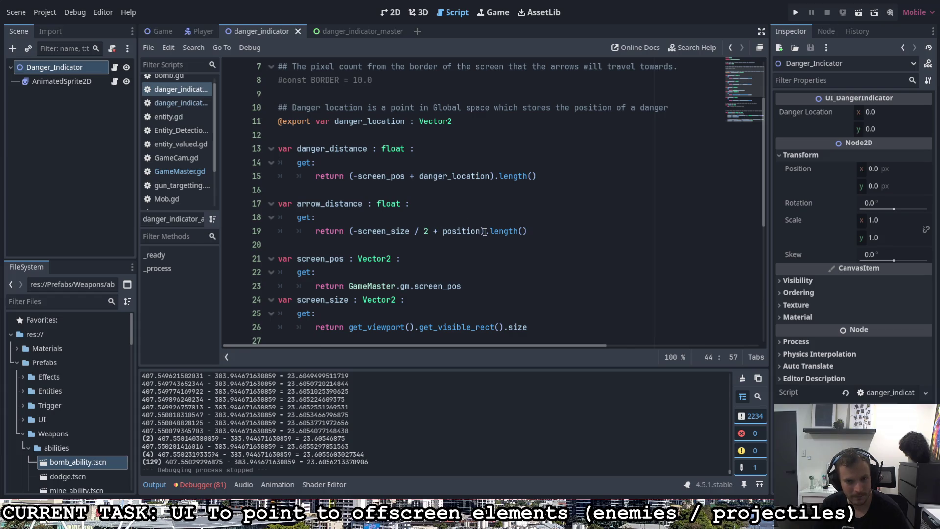
click(539, 231)
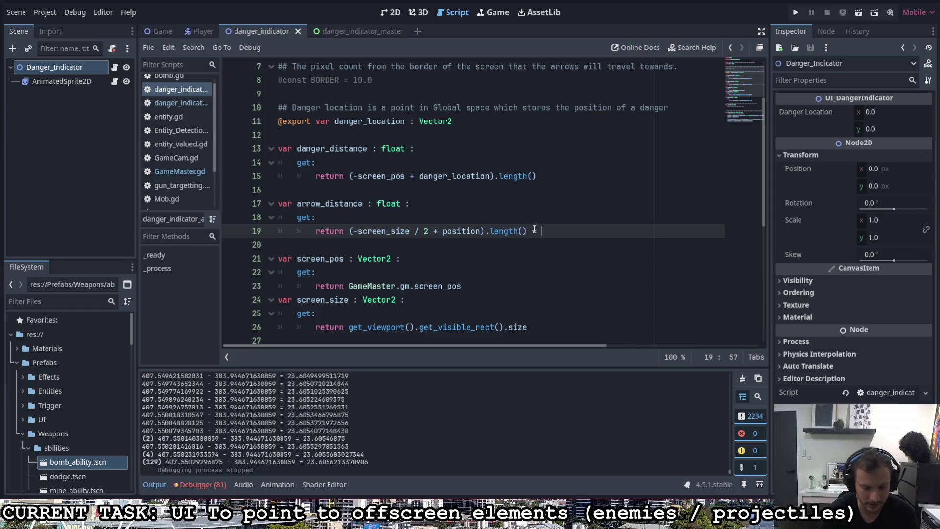
text(gm)
key(BackSpace)
key(BackSpace)
text(Game)
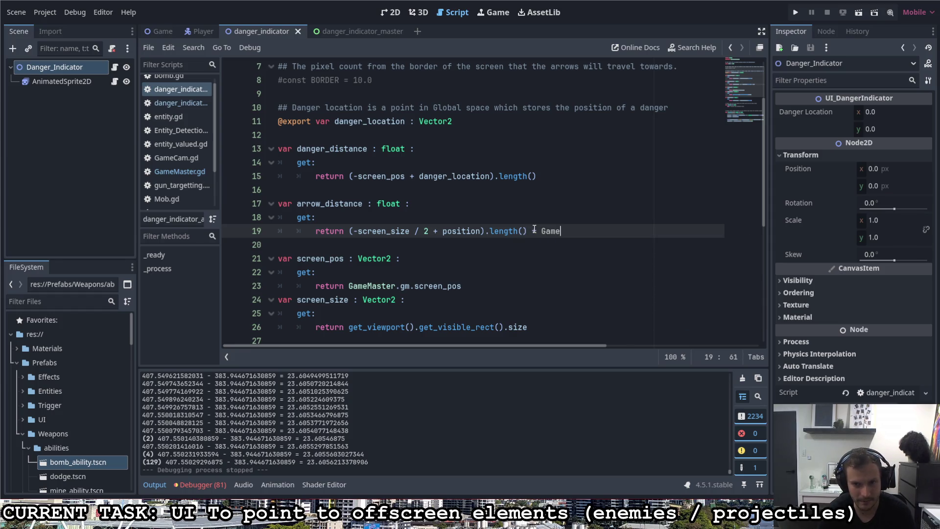
text(Master.)
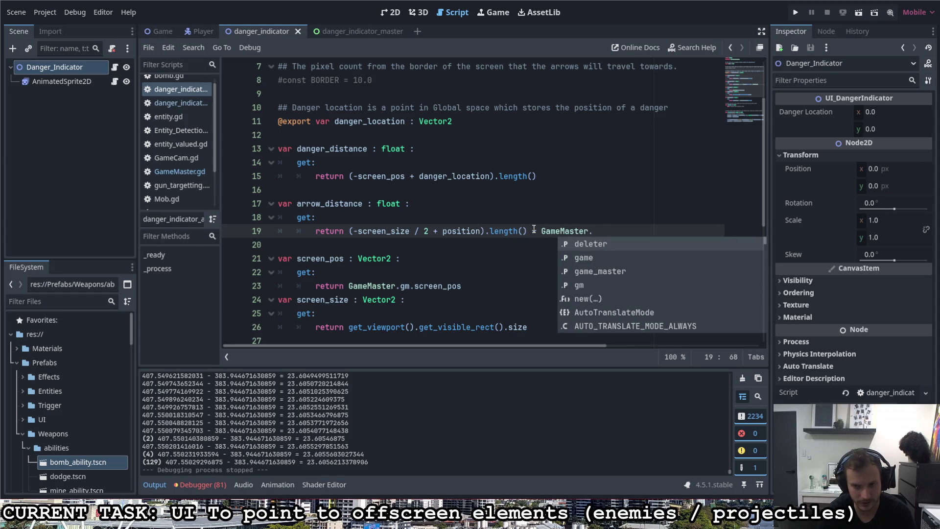
text(gm.)
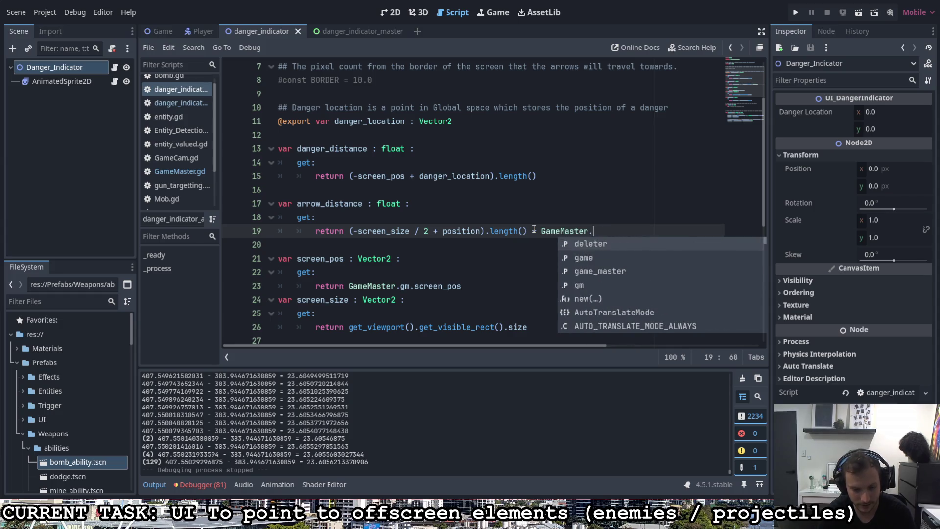
text(cam)
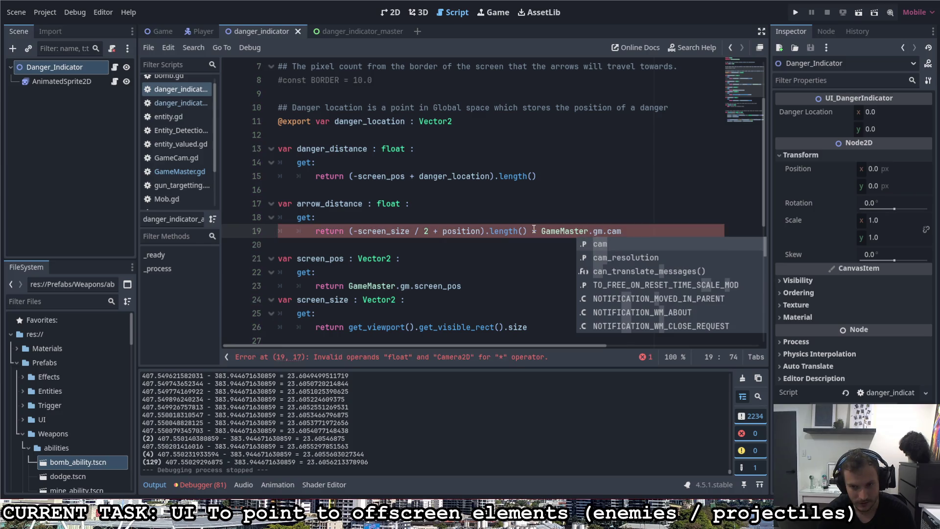
text(.zoon)
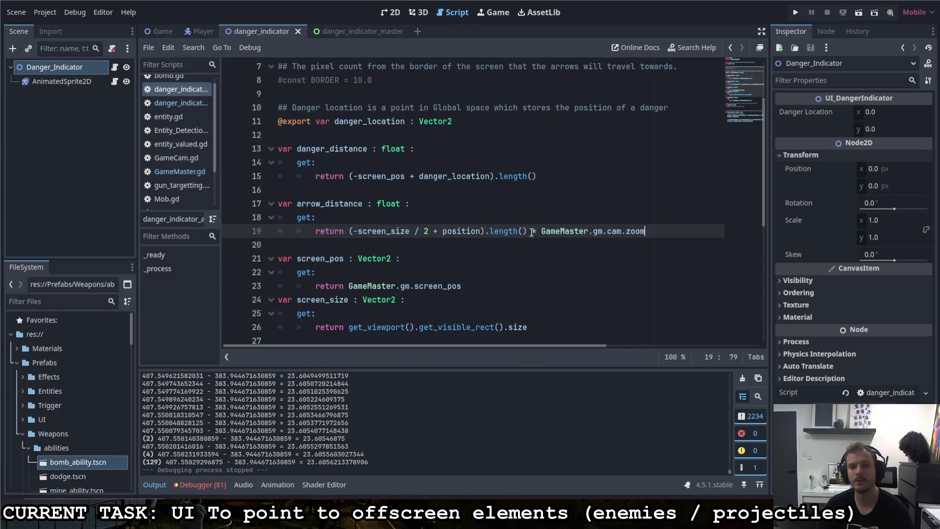
click(532, 232)
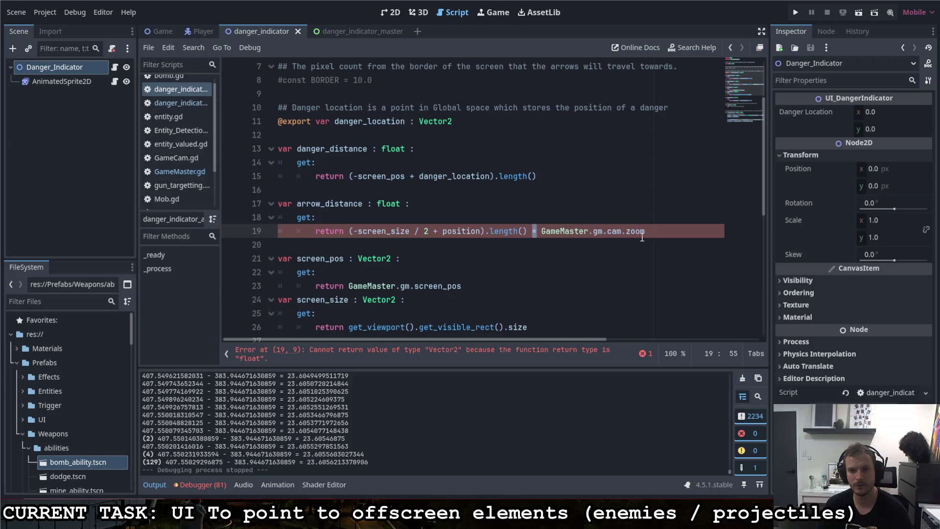
drag(569, 241, 541, 234)
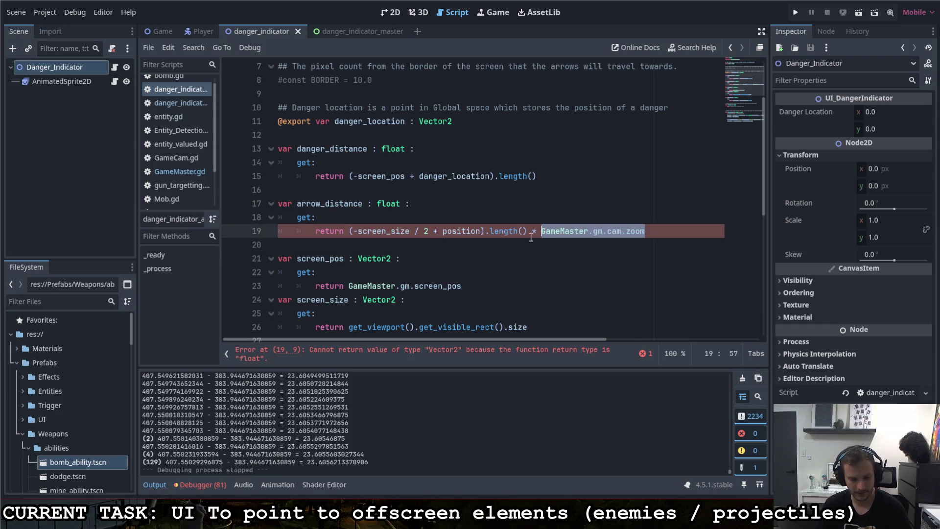
key(BackSpace)
key(BackSpace)
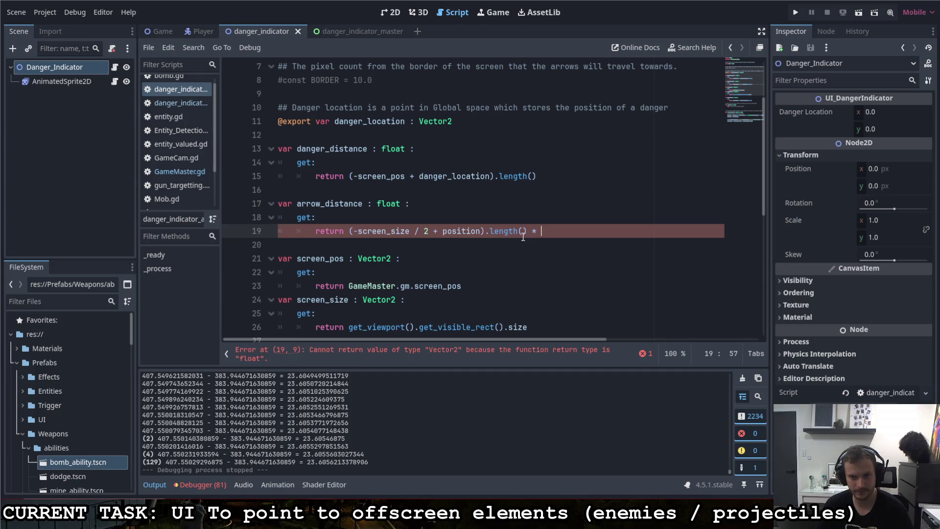
Fix the parentheses, divide length() by GameMaster.gm.cam.zoom.x, and run the game with F5.
click(485, 232)
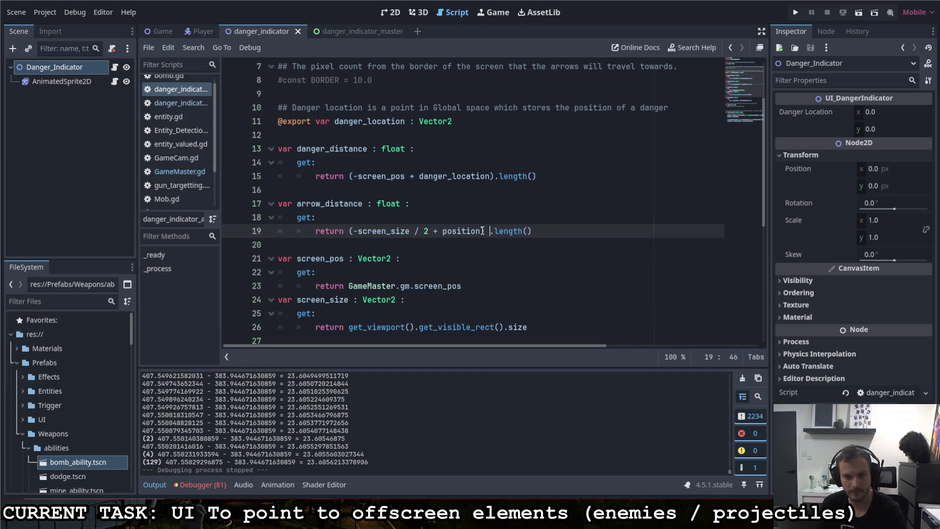
text()()
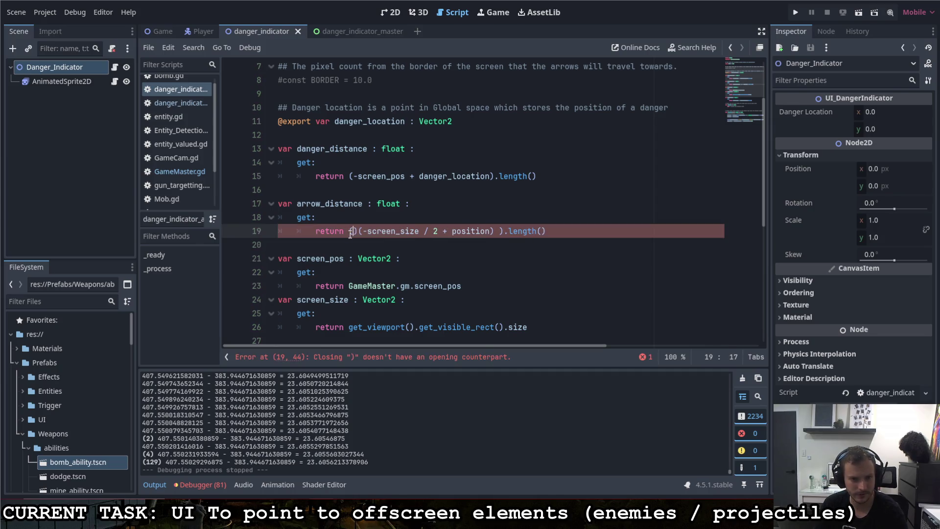
key(Delete)
click(495, 231)
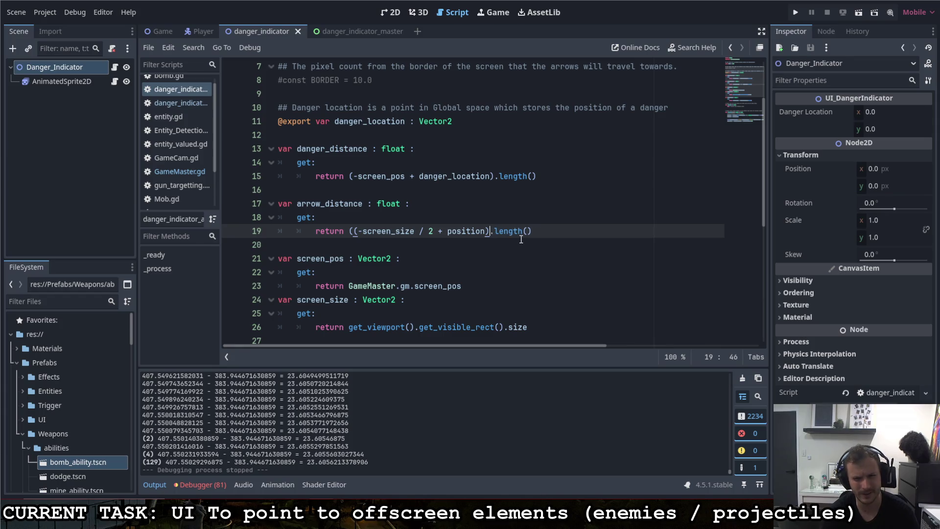
click(355, 233)
key(BackSpace)
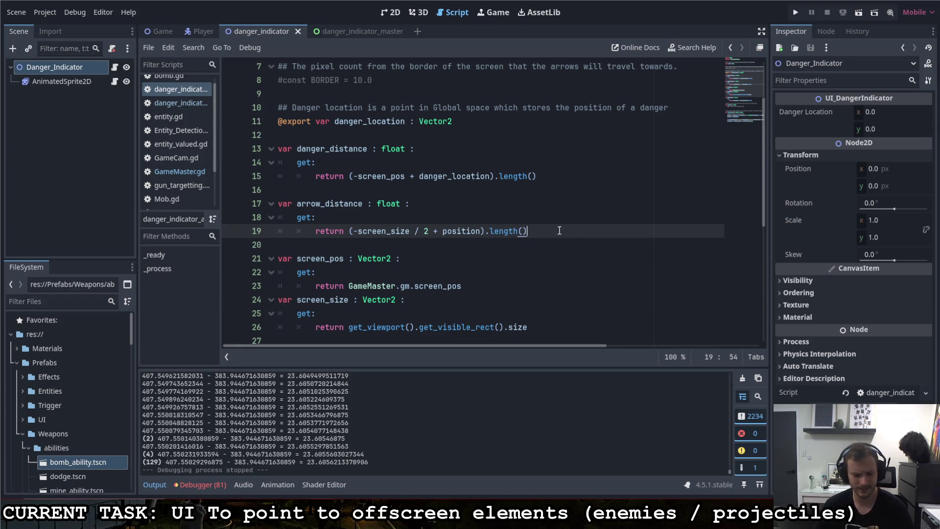
text(GameMaster.gm.cam.zoom)
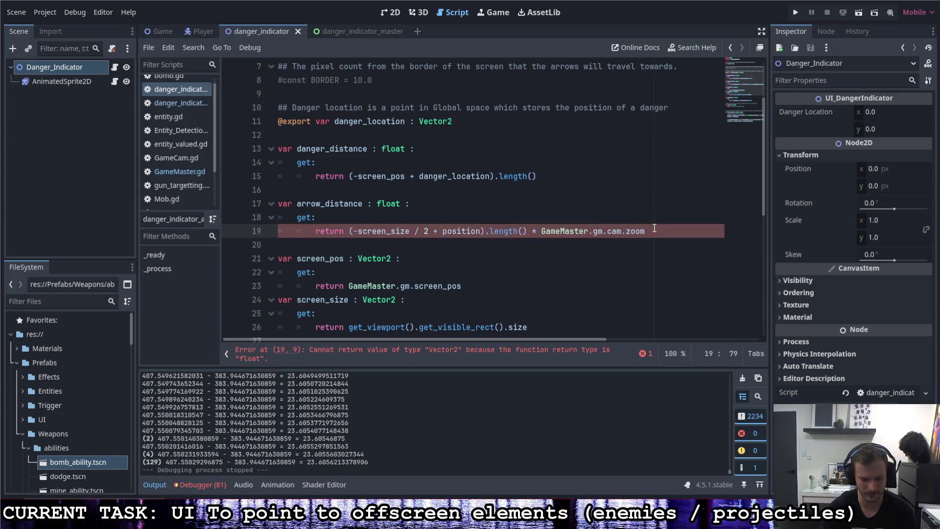
click(622, 218)
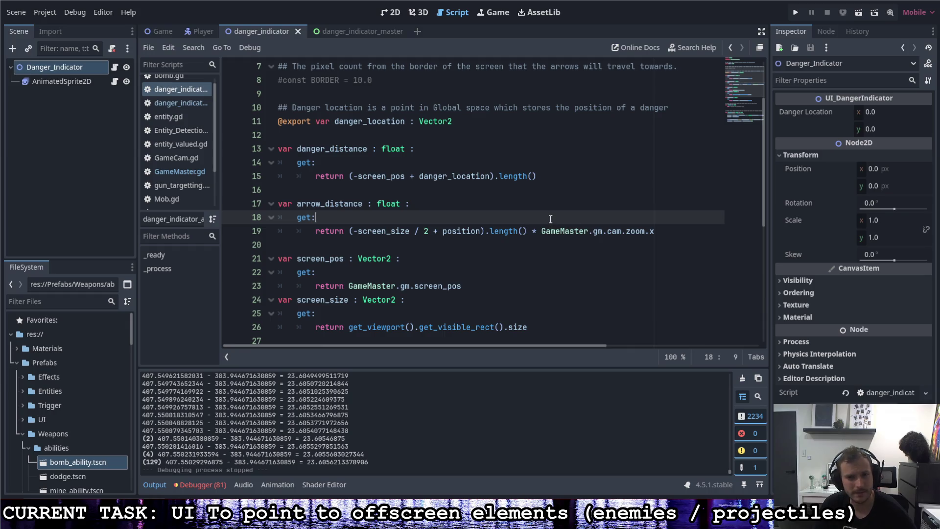
double_click(538, 232)
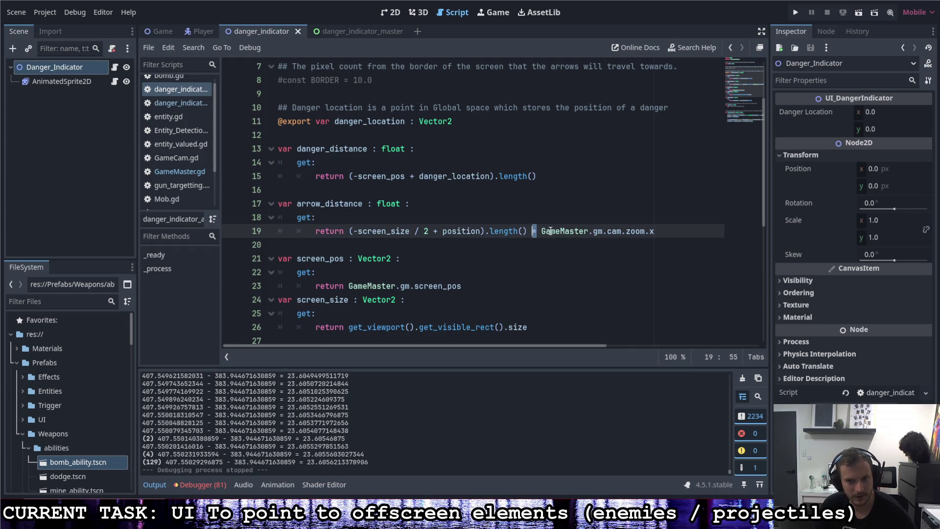
text(/)
click(594, 218)
key(F5)
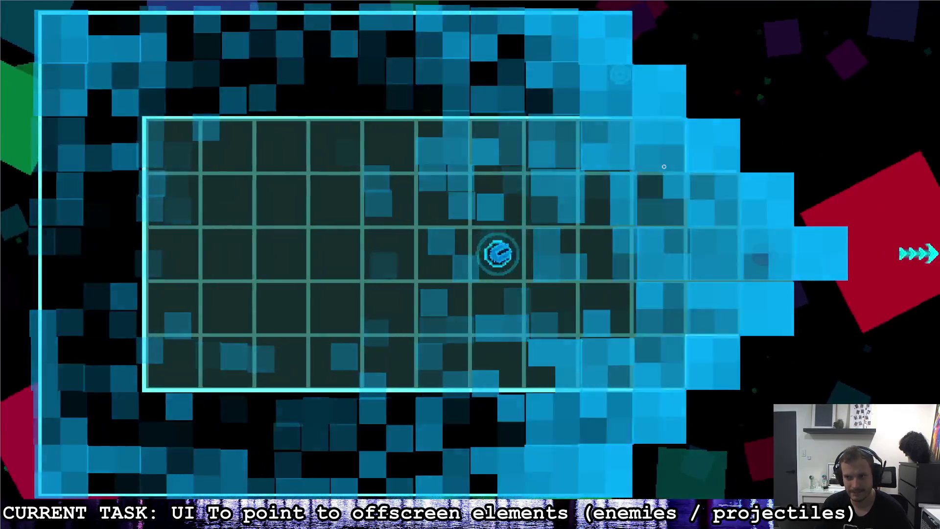
Fly the ship right along the corridor and shoot at the red enemy.
key(d)
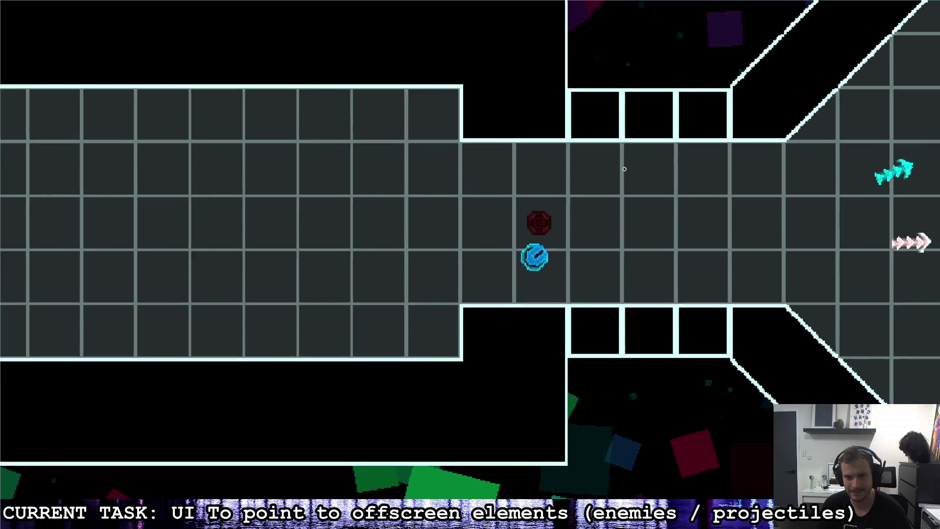
key(d)
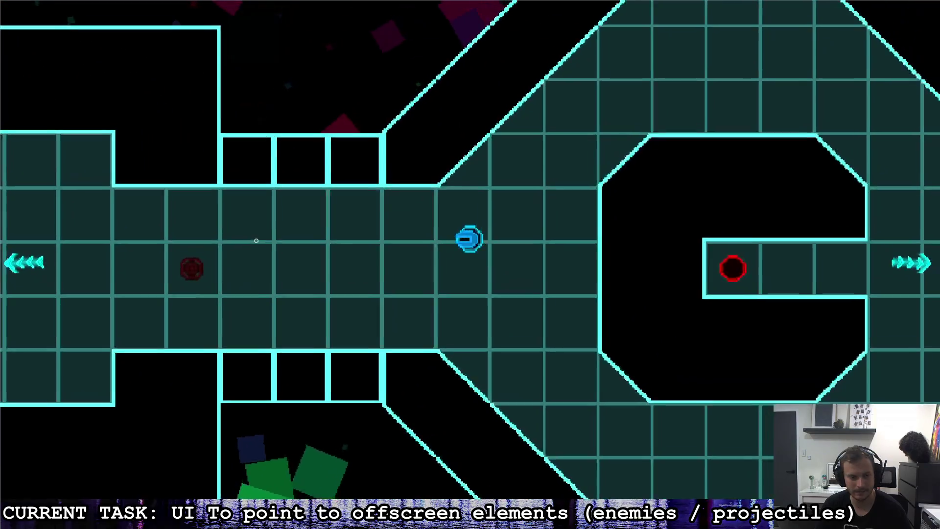
key(a)
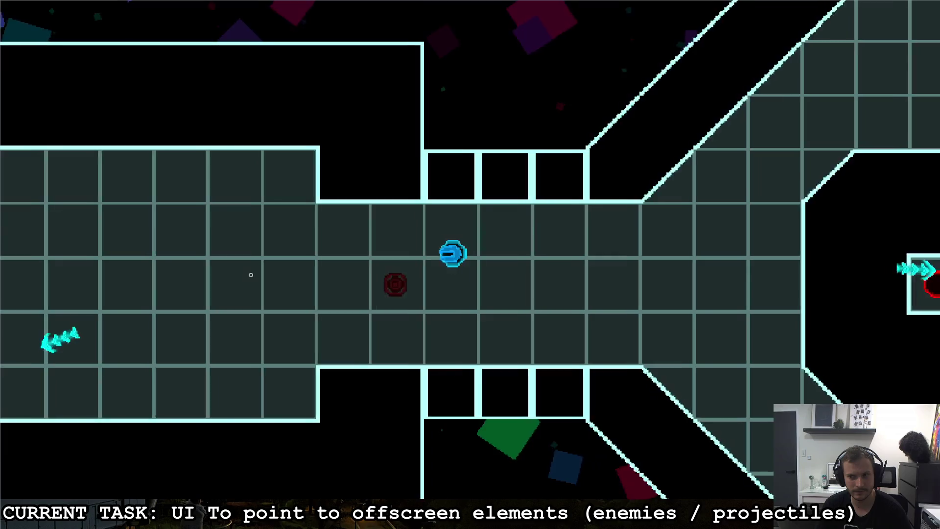
key(d)
click(184, 301)
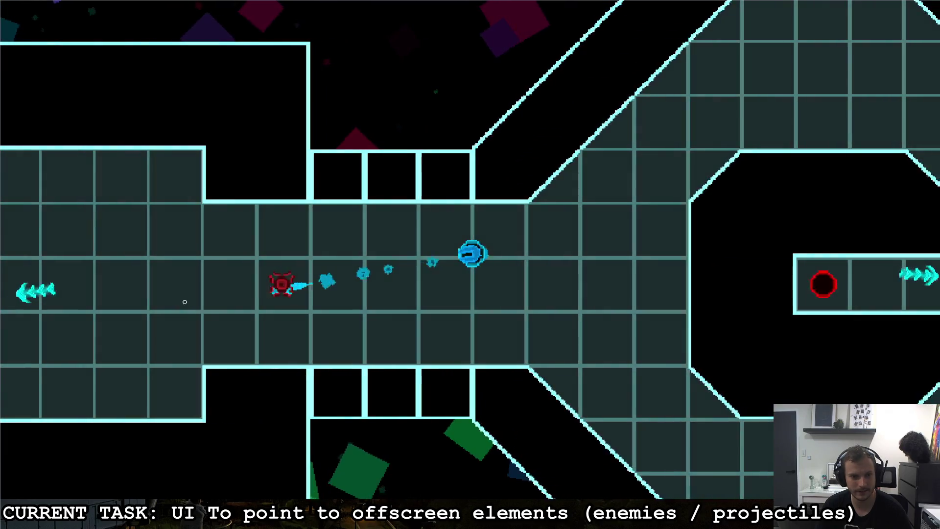
key(a)
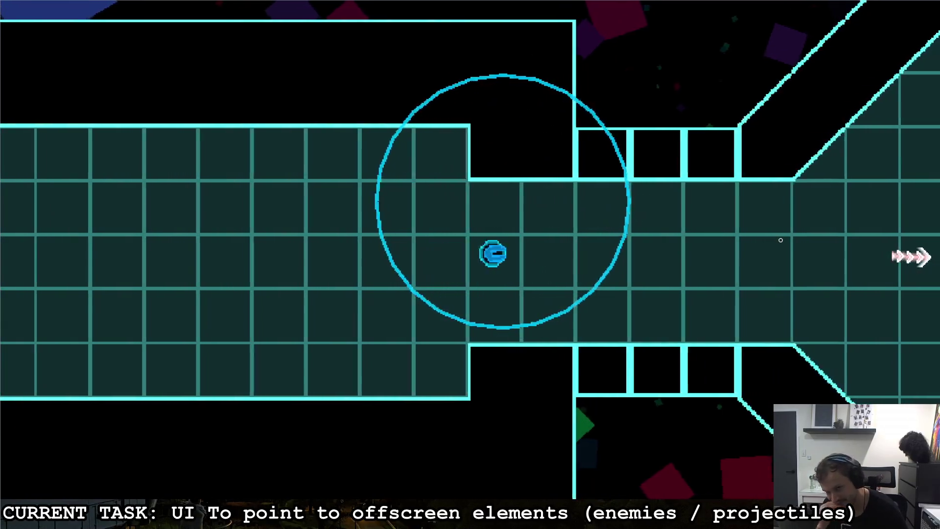
key(d)
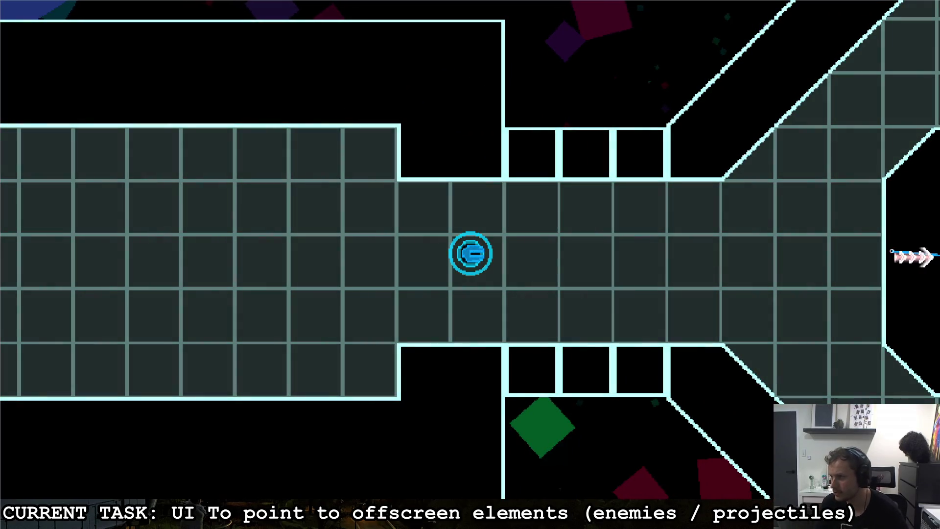
key(d)
key(s)
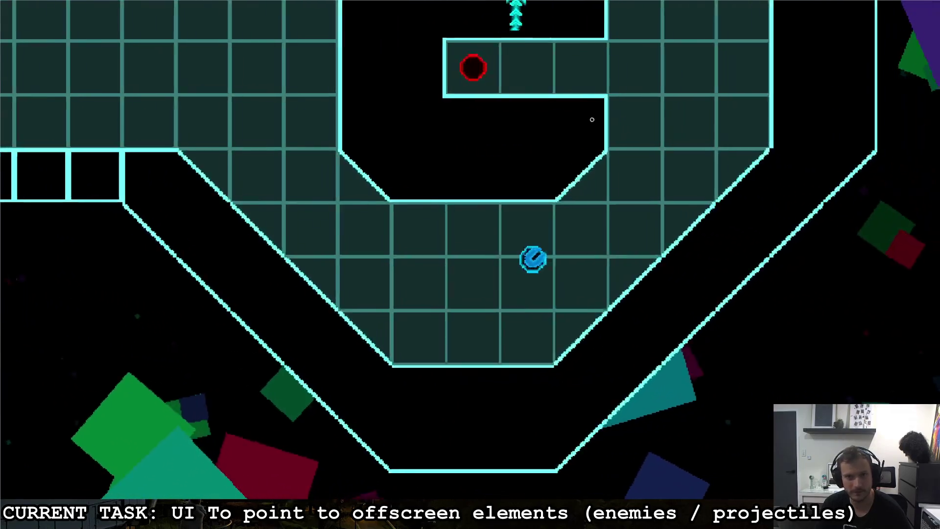
key(w)
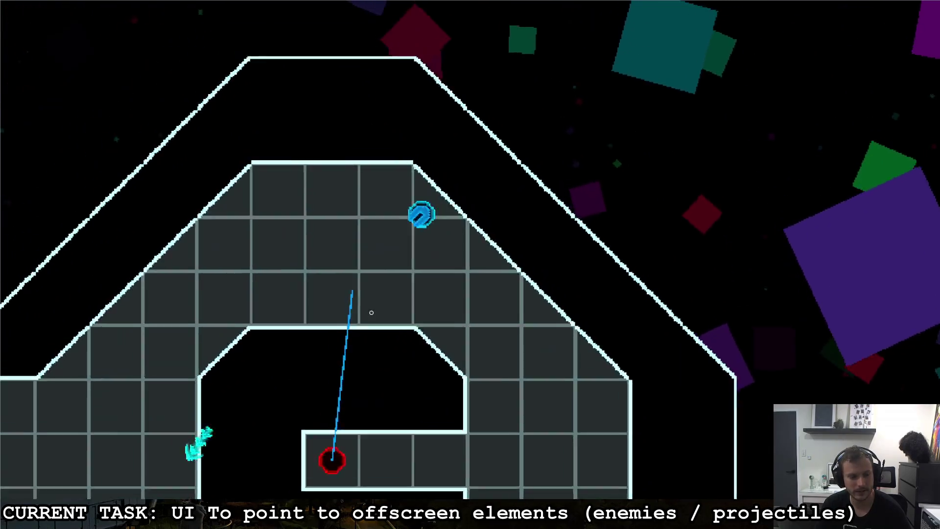
Move back and forth so the enemy goes offscreen, watching the danger arrow change.
key(a)
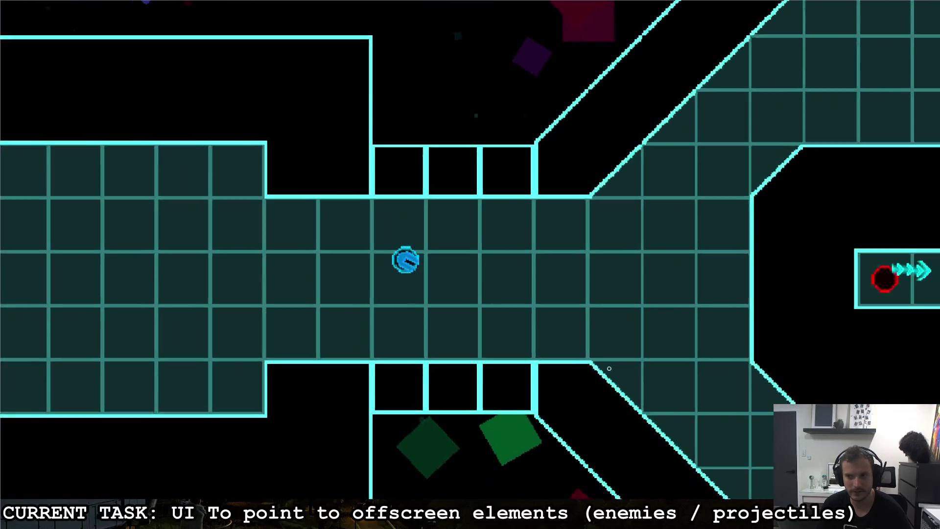
key(a)
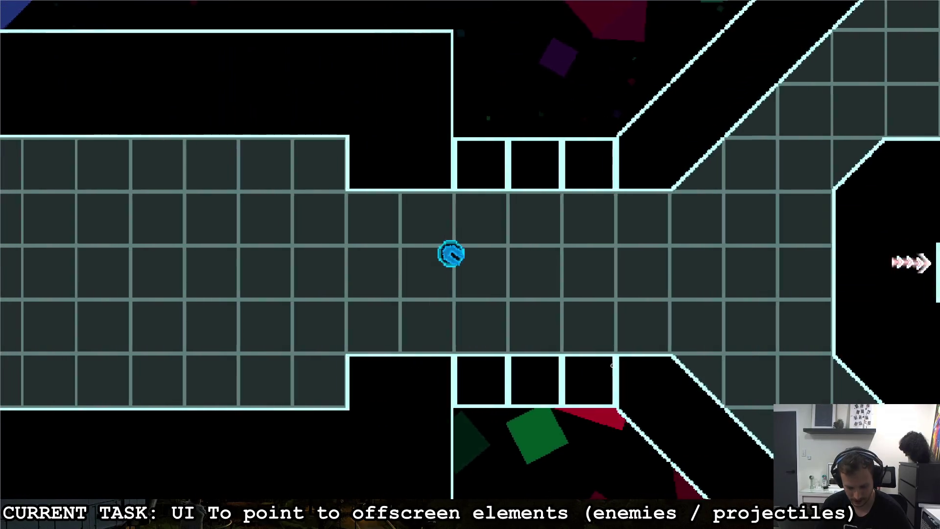
key(d)
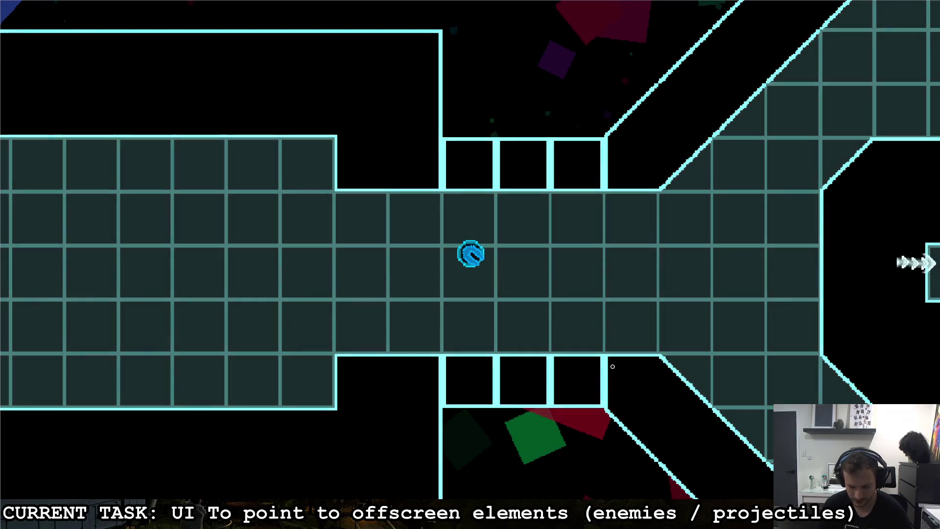
key(d)
key(a)
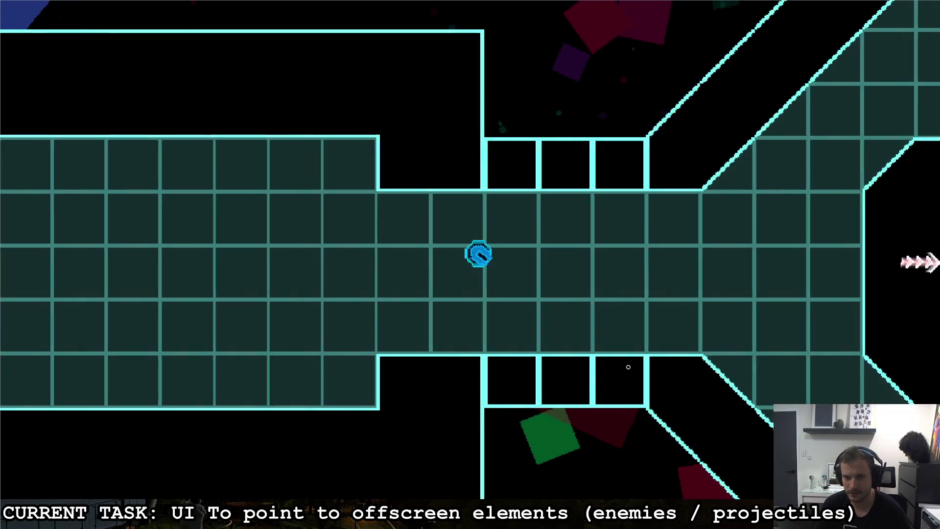
key(d)
key(a)
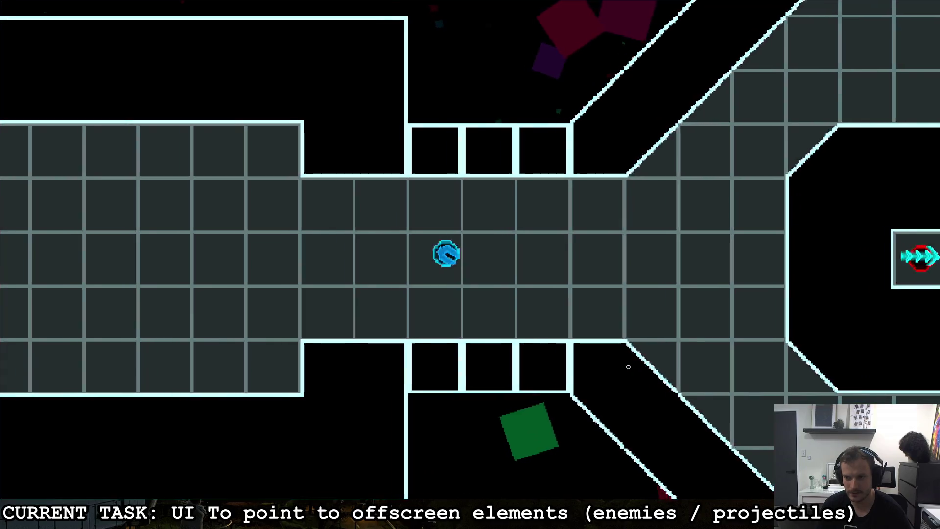
key(d)
key(a)
key(w)
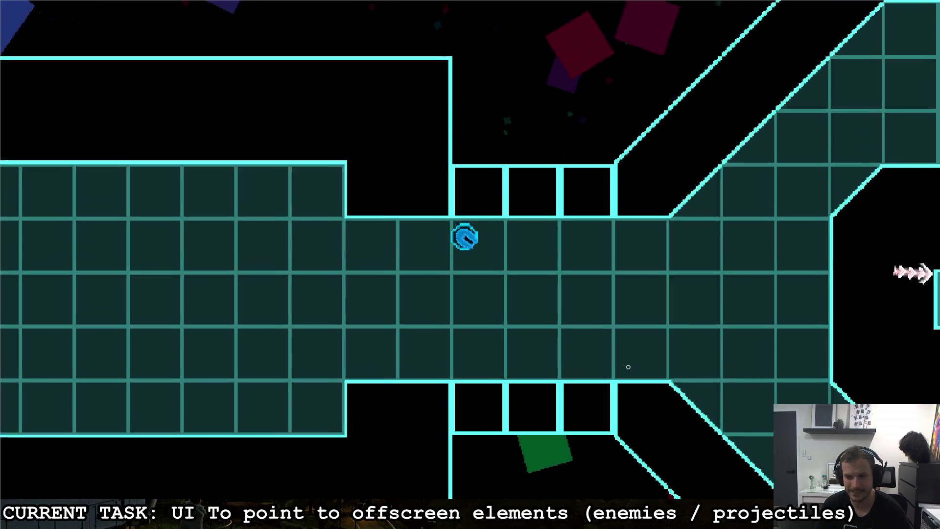
key(d)
key(a)
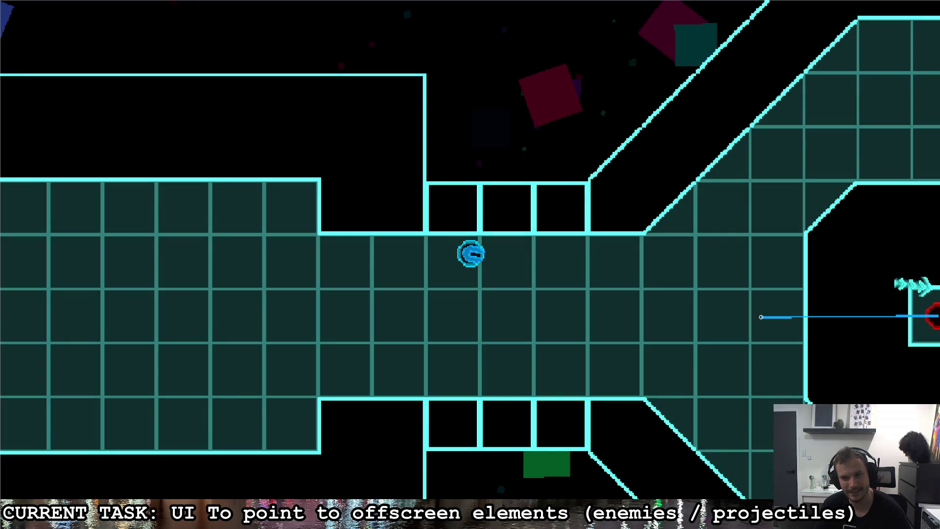
Circle the ship around the enemy's ring and the inner C wall.
key(d)
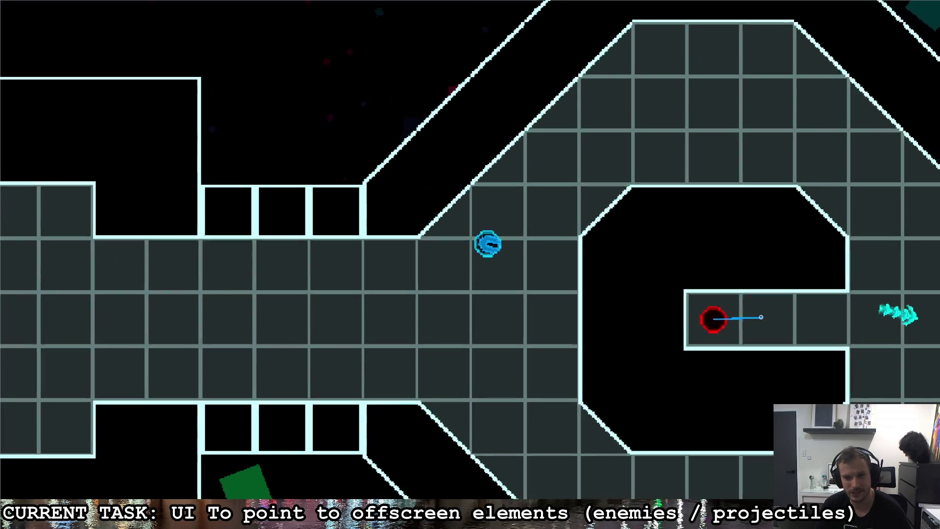
key(w)
key(a)
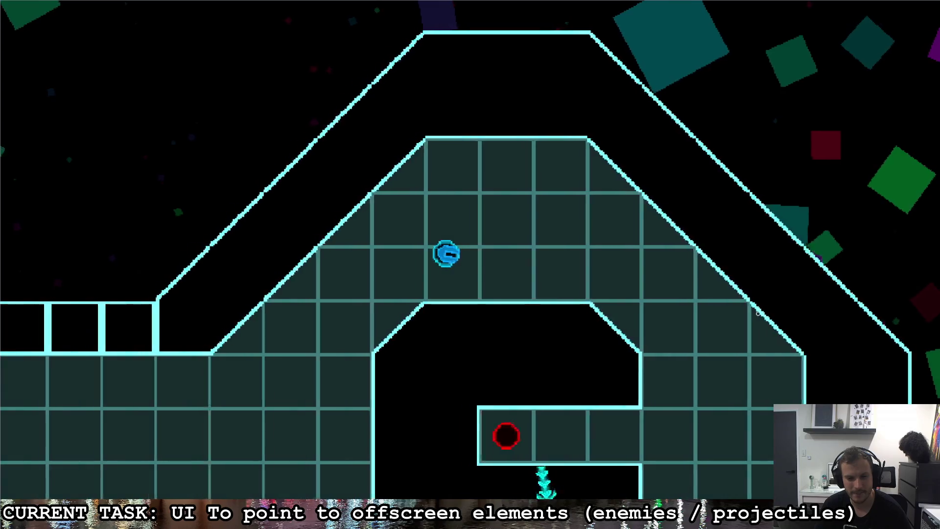
key(d)
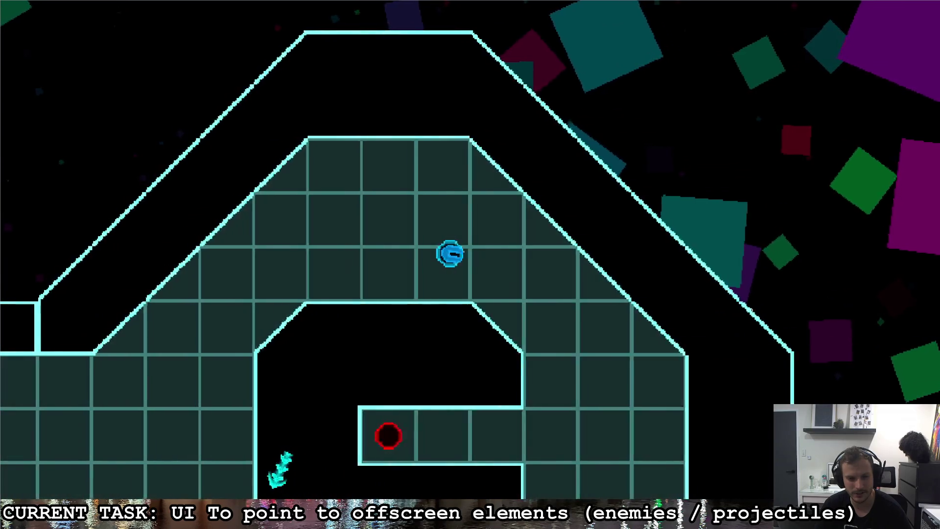
key(d)
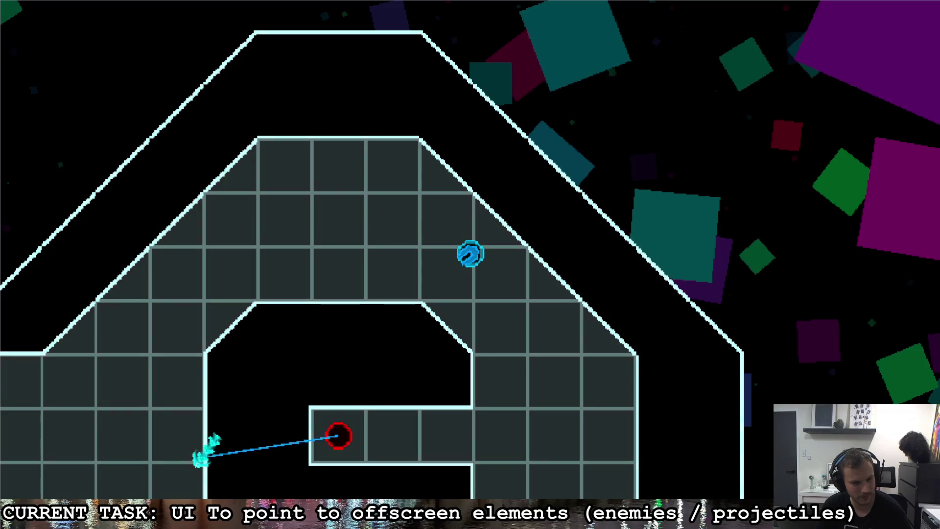
key(s)
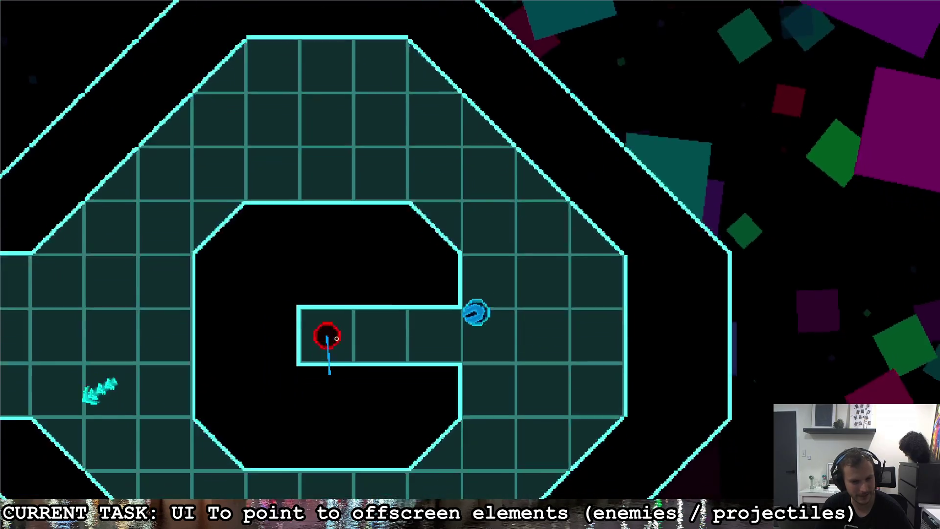
key(s)
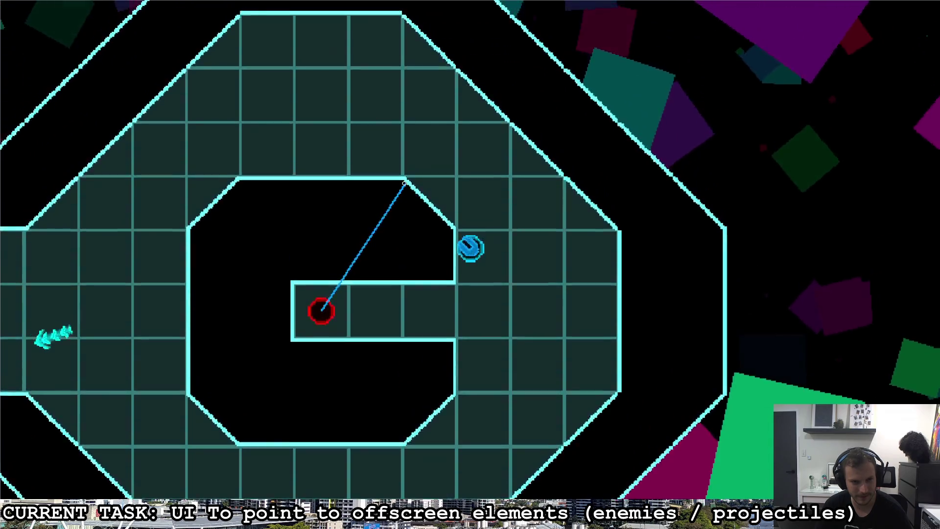
key(w)
key(a)
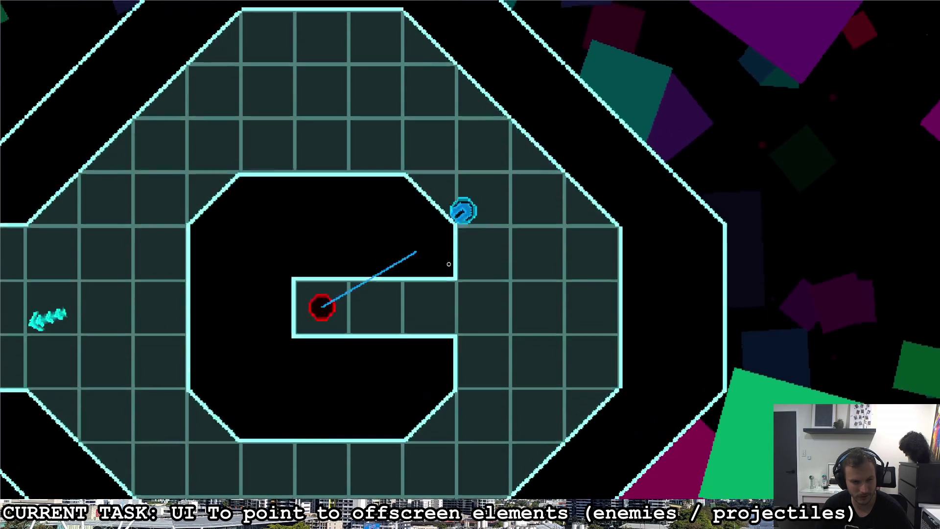
key(a)
key(s)
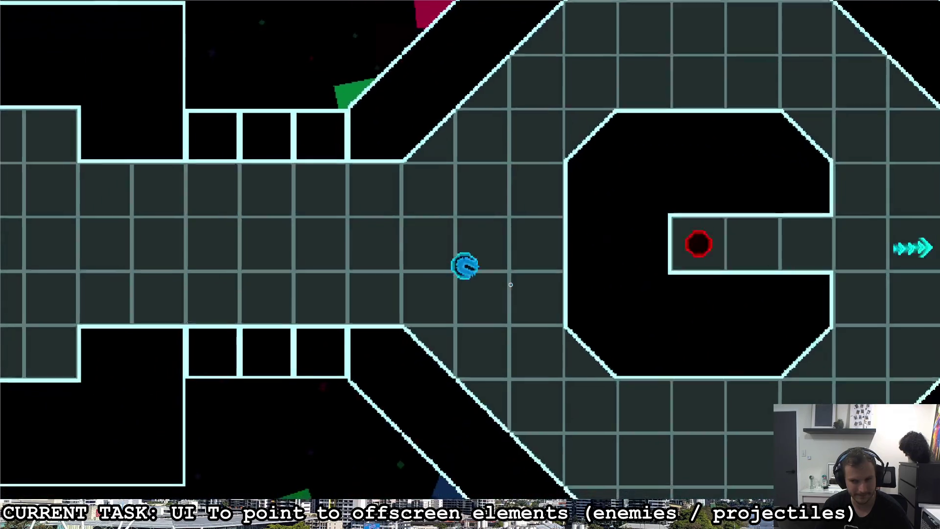
Fly along the corridor away from the red enemy, then pause and quit to the editor.
key(a)
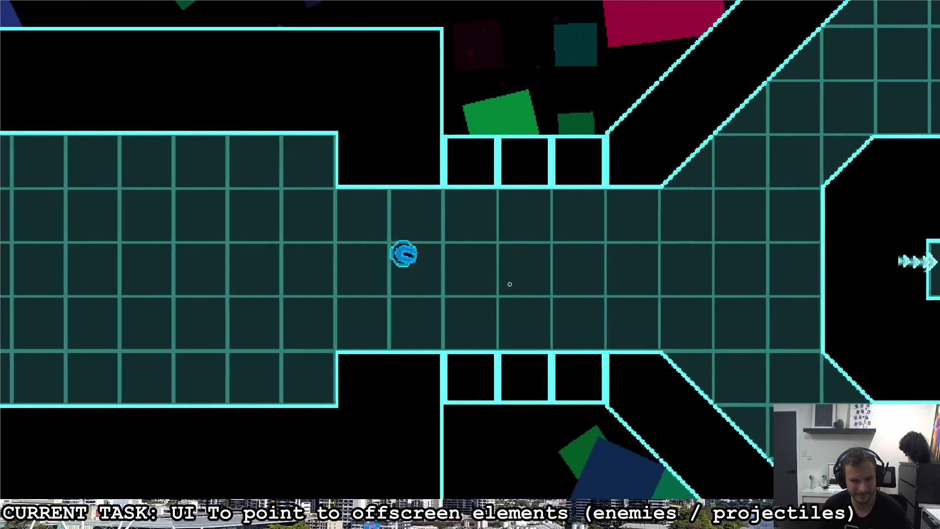
key(d)
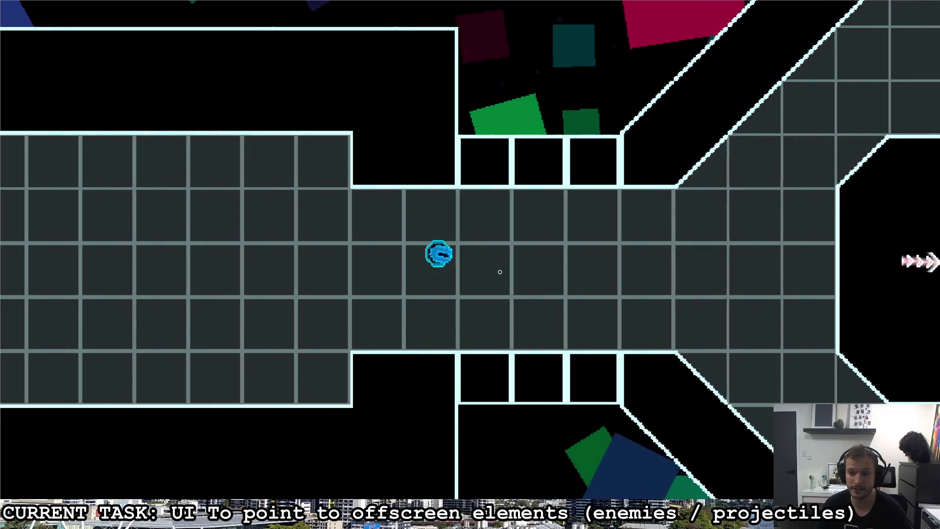
key(a)
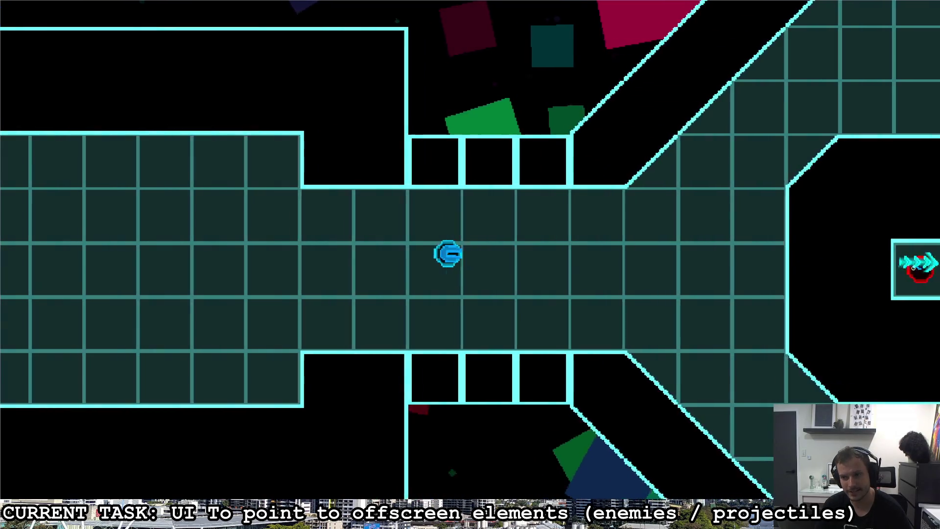
key(d)
key(Escape)
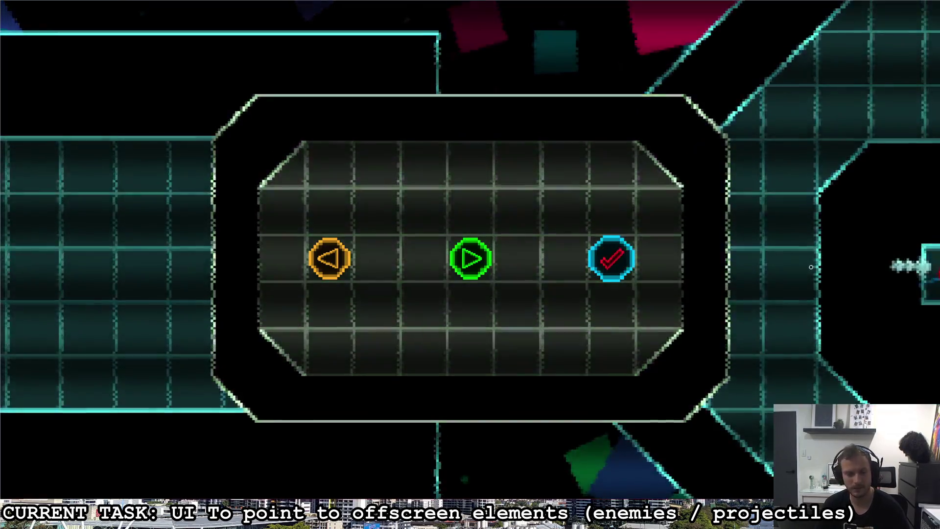
click(611, 253)
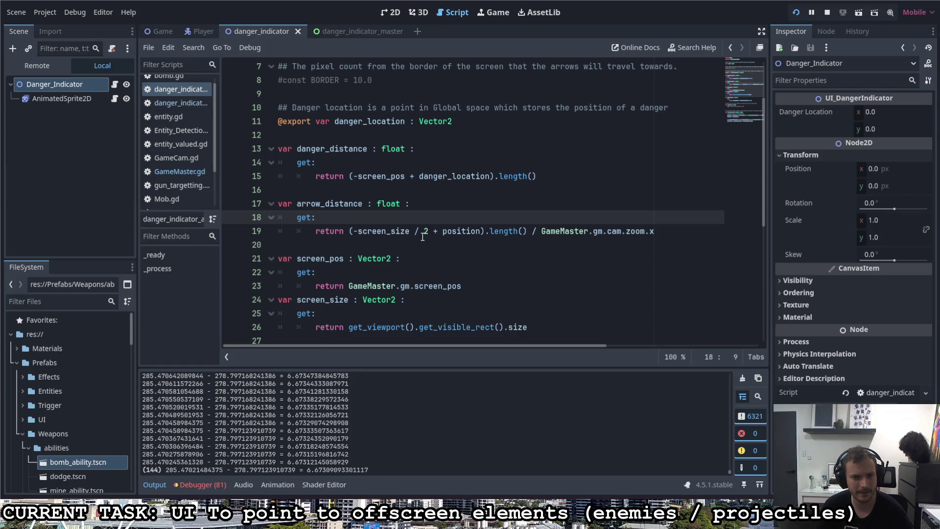
Go to the arrow's modulate alpha line in danger_indicator.gd and run the project with F5.
scroll(423, 236, up, 1)
scroll(423, 235, down, 3)
click(533, 314)
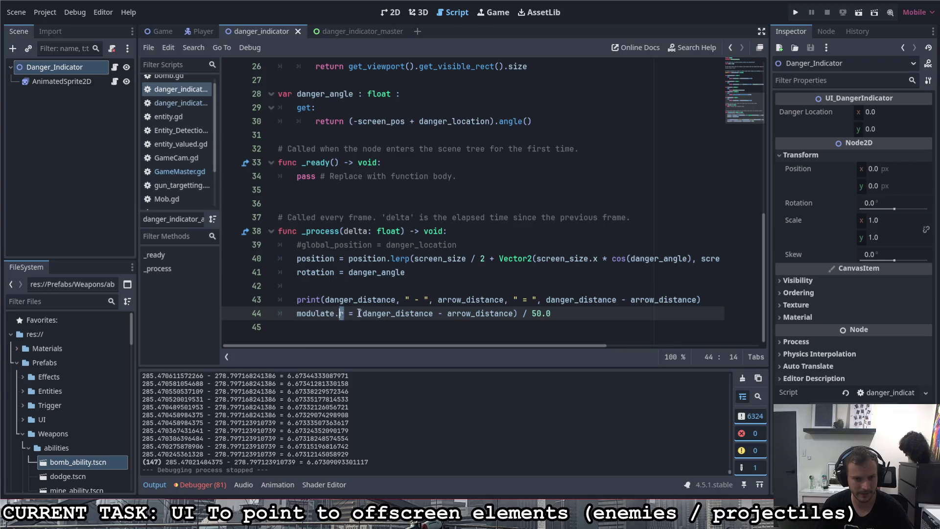
key(F5)
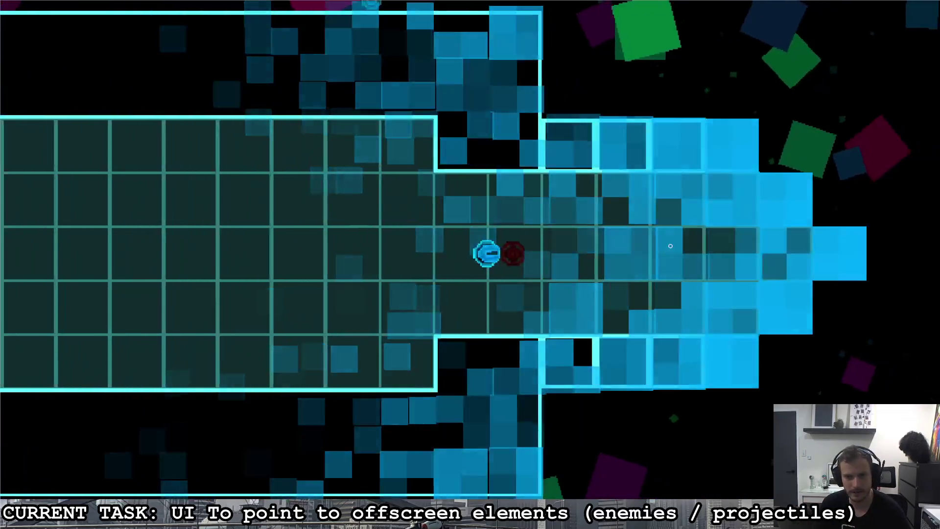
Move the ship right and left so the enemy leaves and re-enters view, then stop with F8.
key(d)
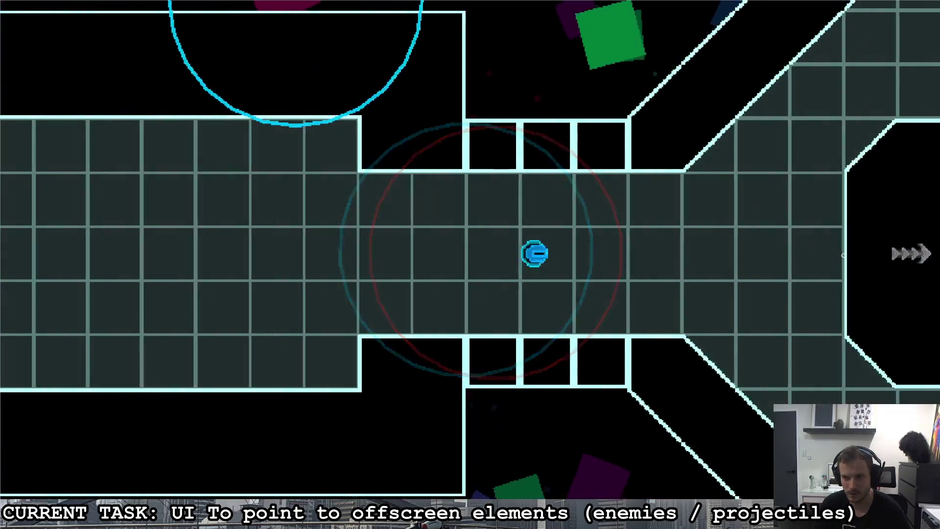
key(d)
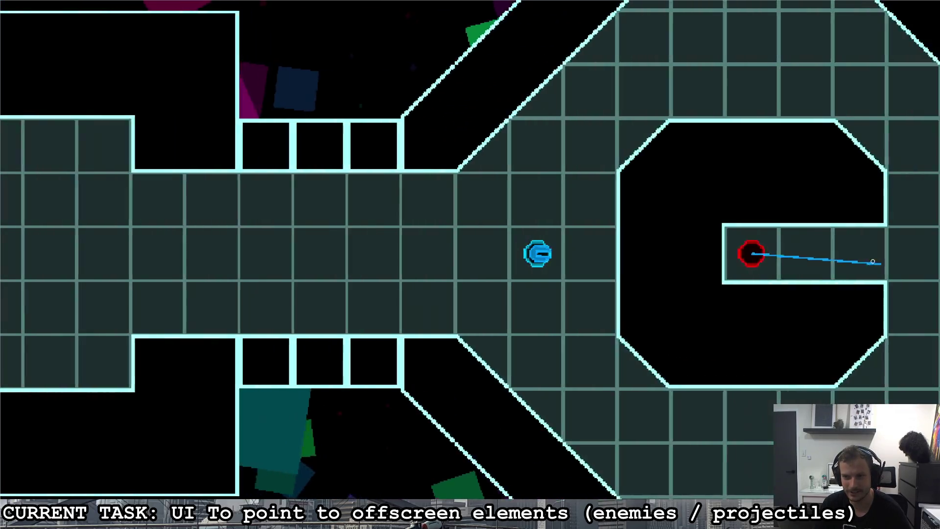
key(a)
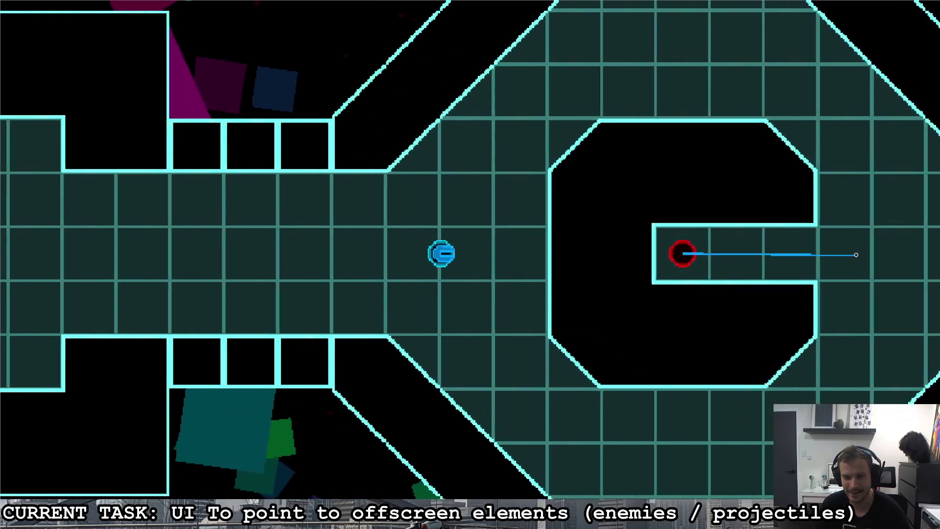
key(d)
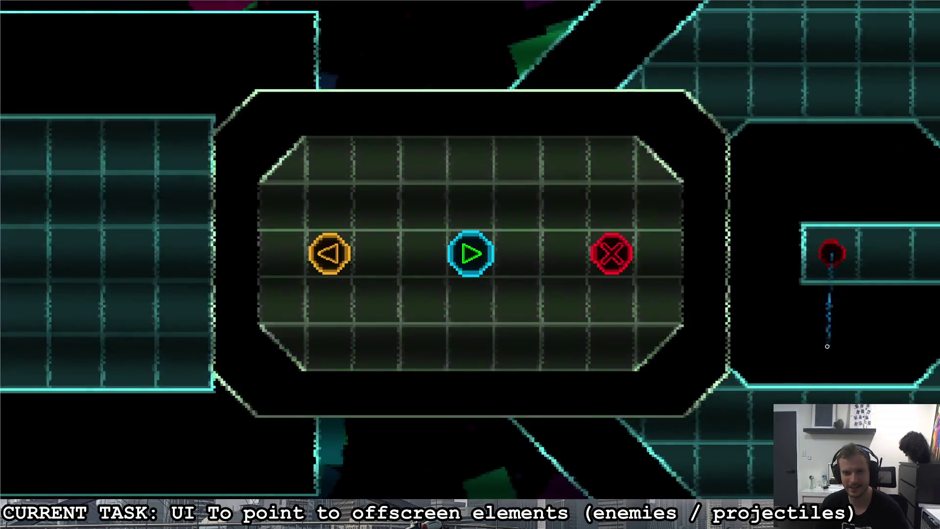
key(F8)
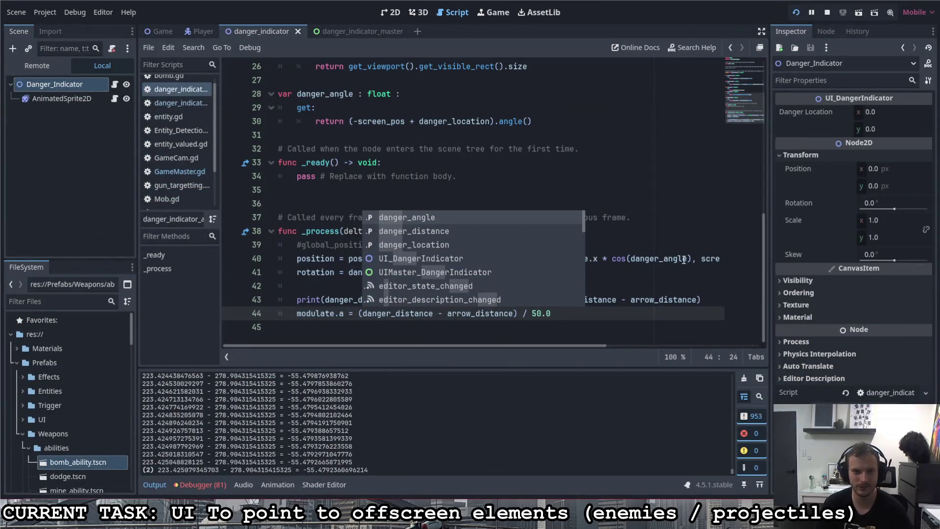
Give the Danger_Indicator node a strong red Visibility Modulate colour and relaunch the game.
click(85, 89)
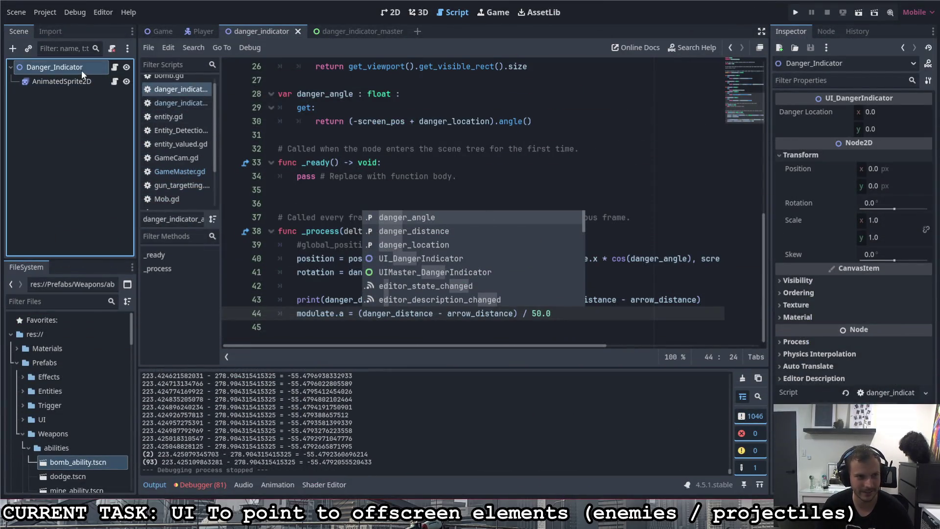
click(81, 68)
key(Escape)
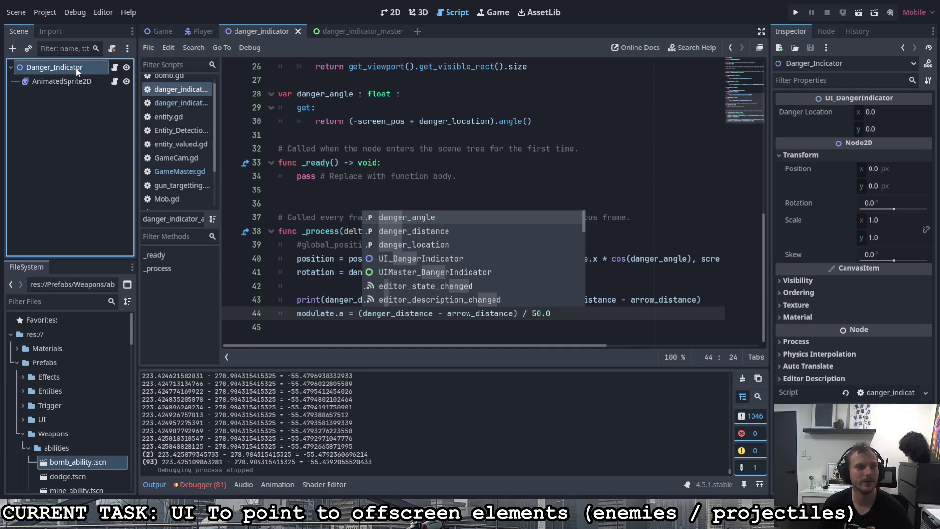
click(798, 281)
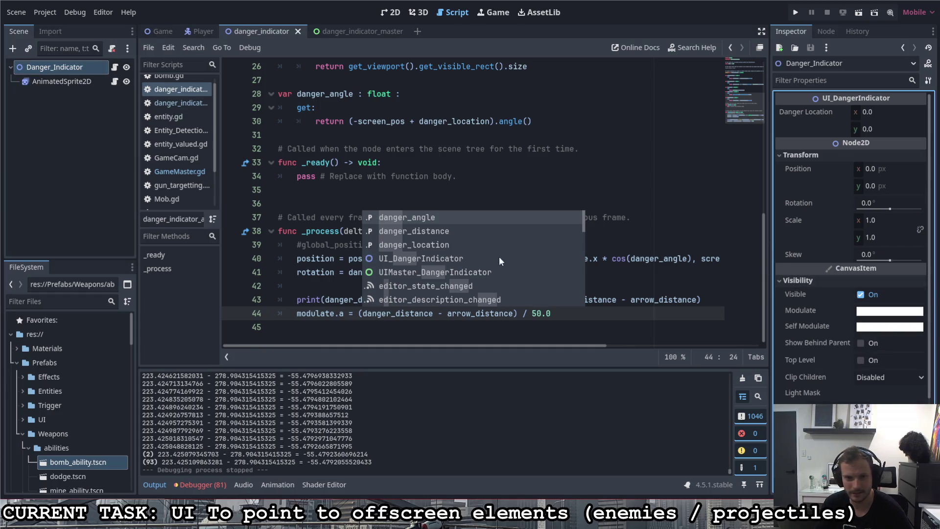
click(417, 205)
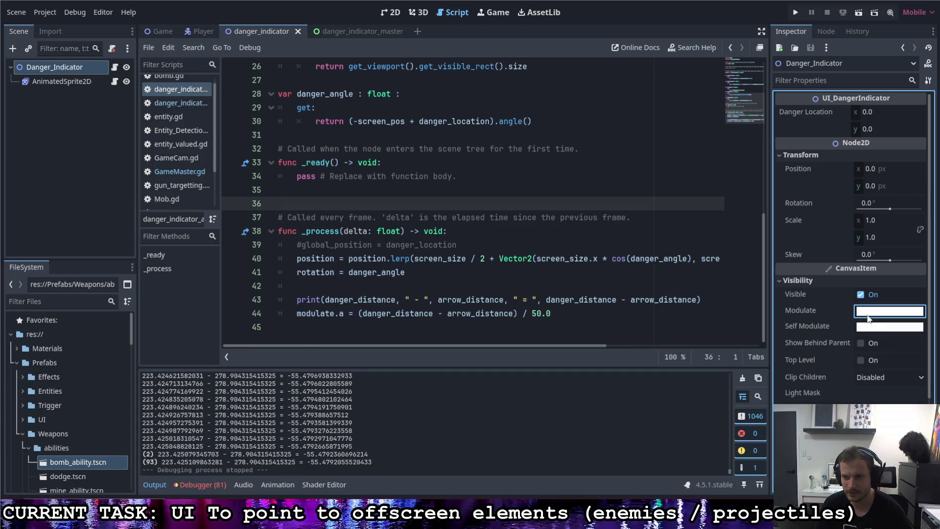
click(873, 315)
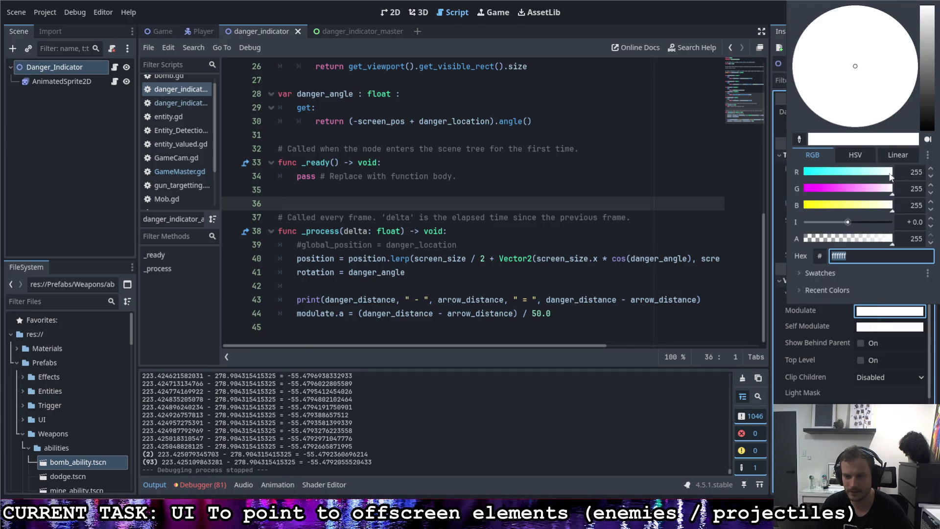
mouse_move(891, 190)
mouse_down()
mouse_move(803, 192)
mouse_move(804, 206)
mouse_move(818, 189)
mouse_move(819, 204)
mouse_up()
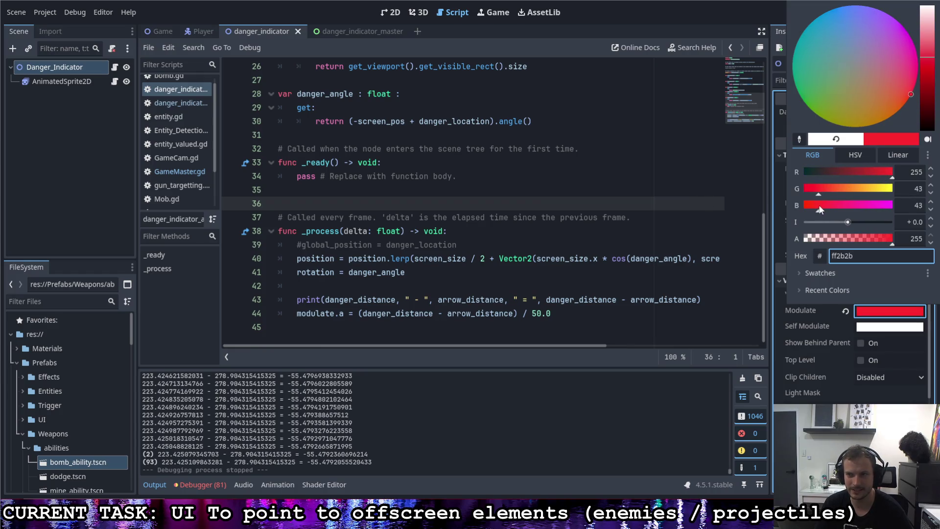
mouse_move(921, 45)
mouse_down()
mouse_move(928, 39)
mouse_move(931, 62)
mouse_up()
key(Escape)
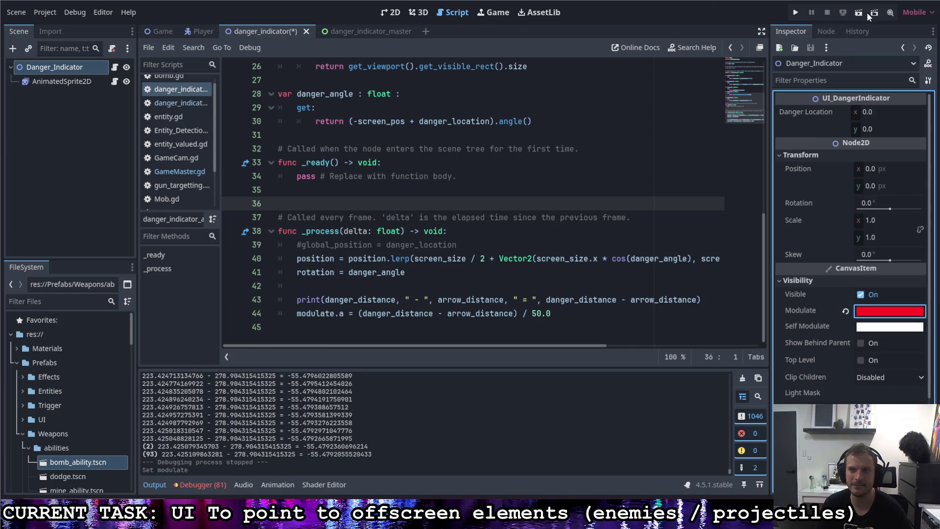
key(F5)
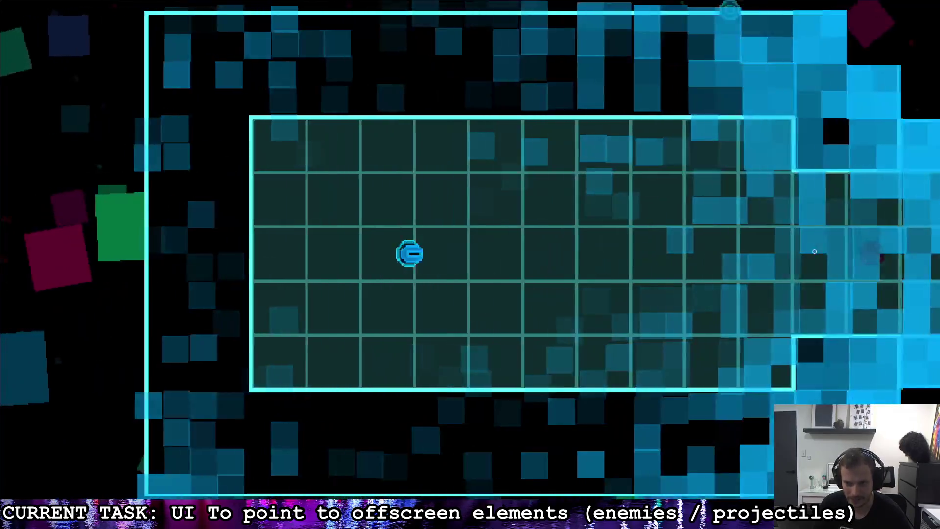
Fly the ship right, down into the diagonal area, and back through the junction.
key(d)
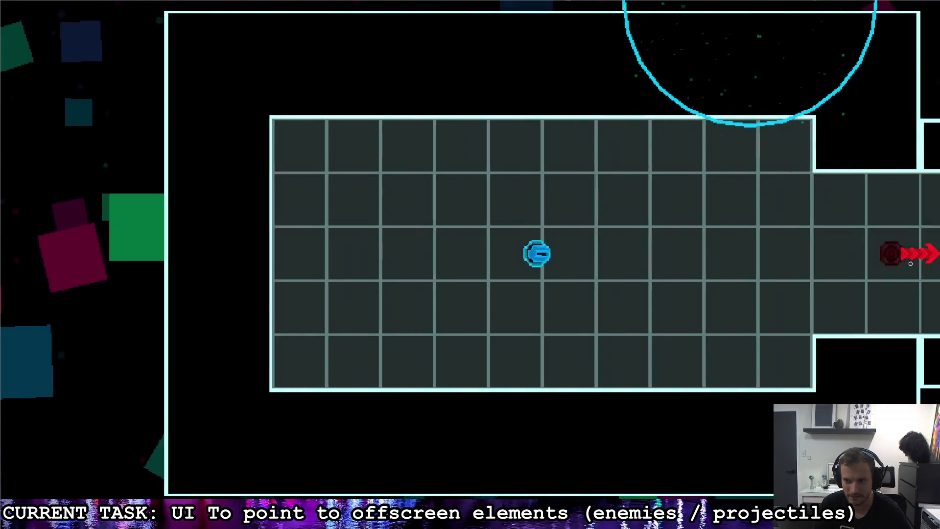
key(d)
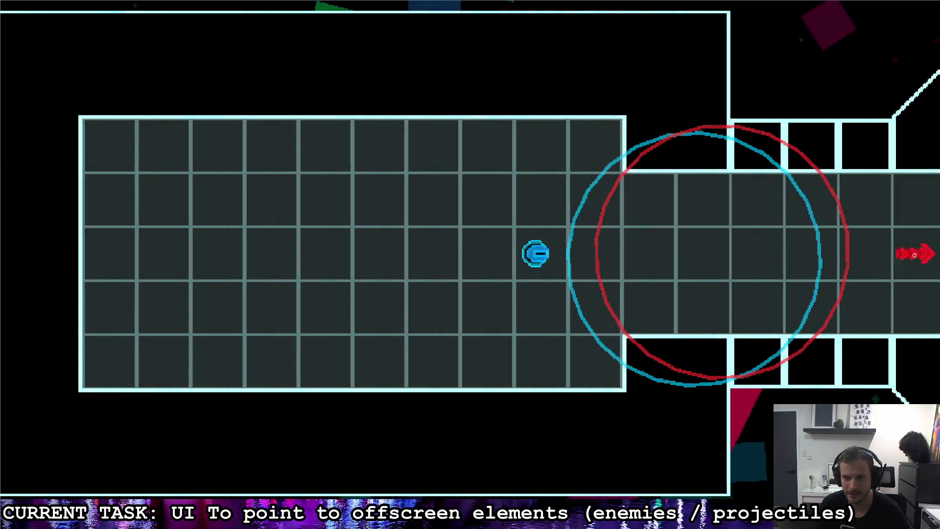
key(d)
key(s)
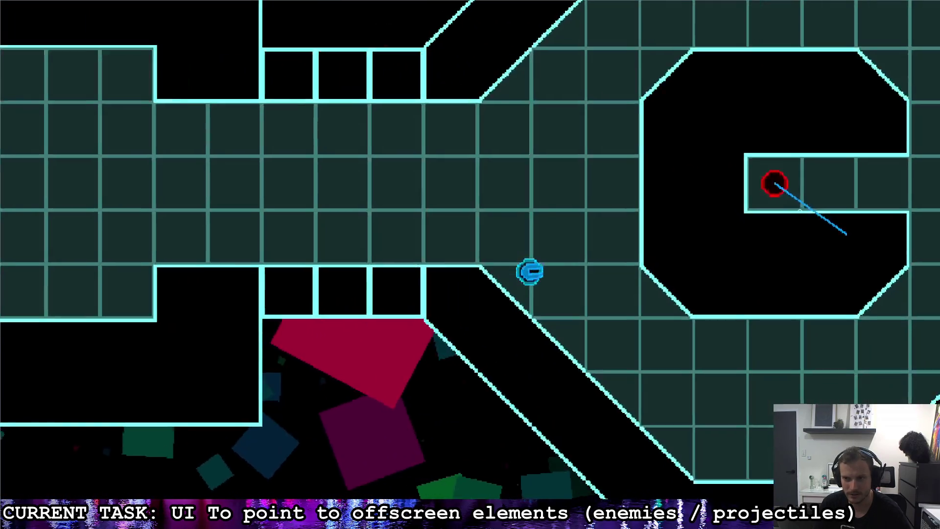
key(a)
key(w)
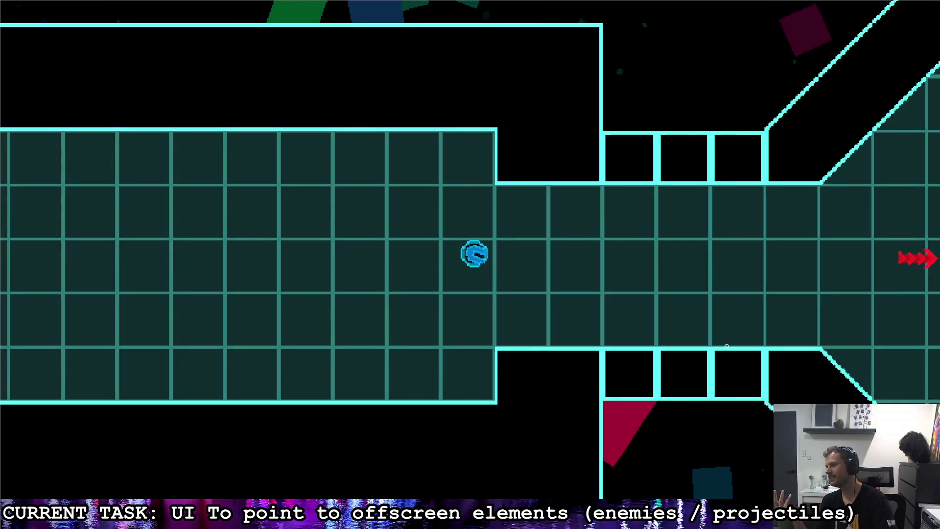
key(d)
key(a)
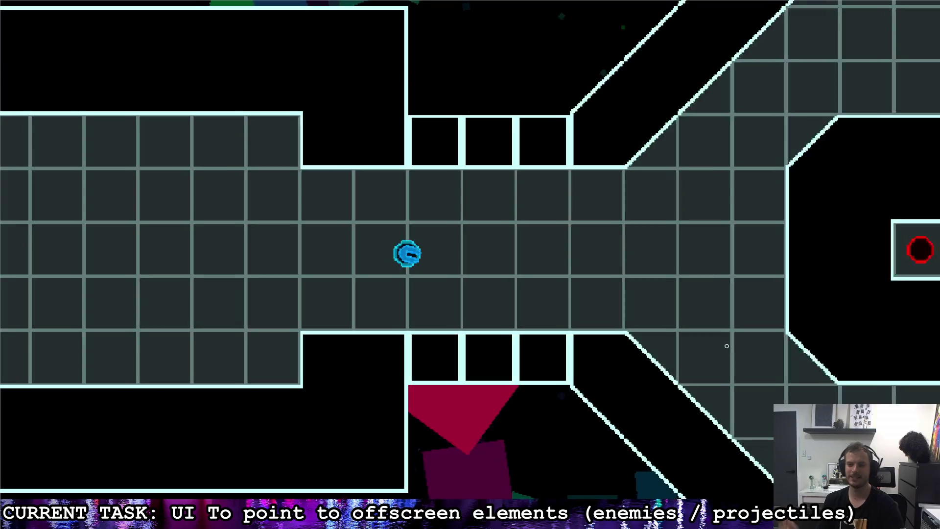
key(d)
key(s)
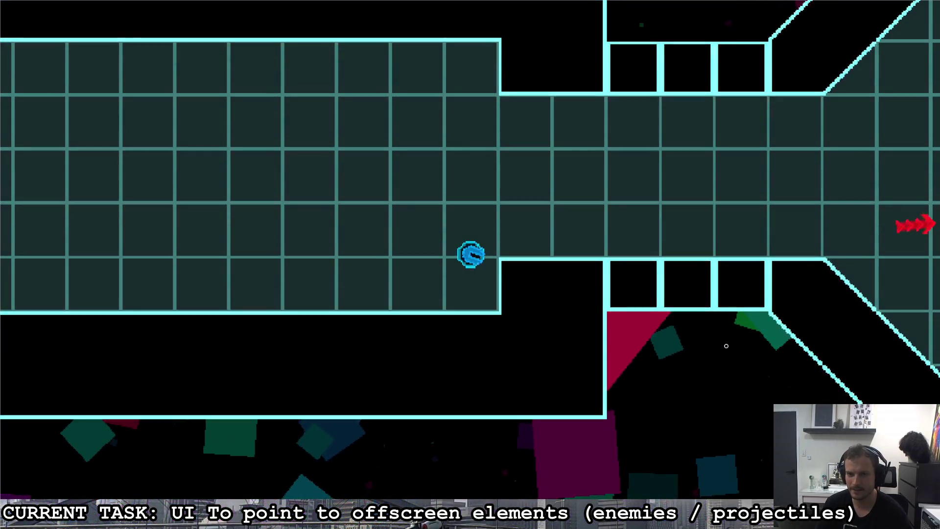
Nudge the ship right and back along the corridor to watch the arrow fade.
key(d)
key(a)
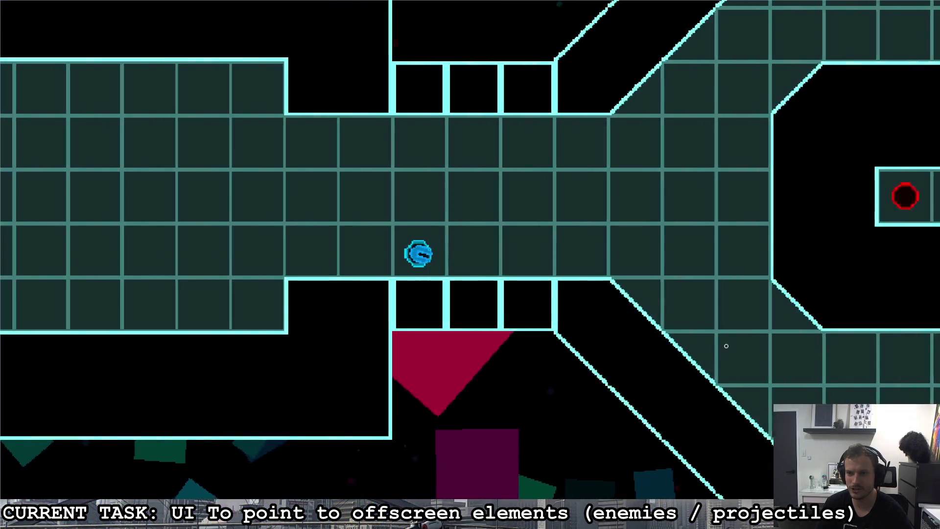
key(d)
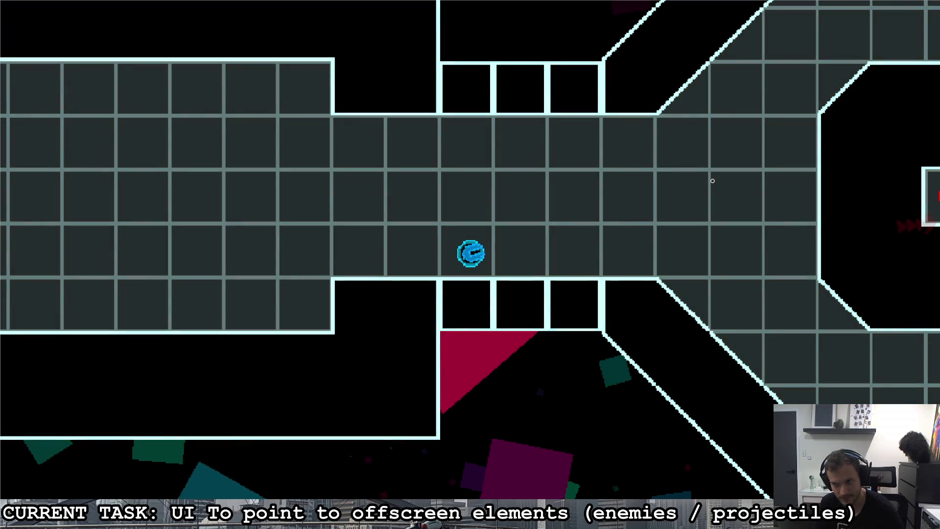
key(d)
key(d)
key(a)
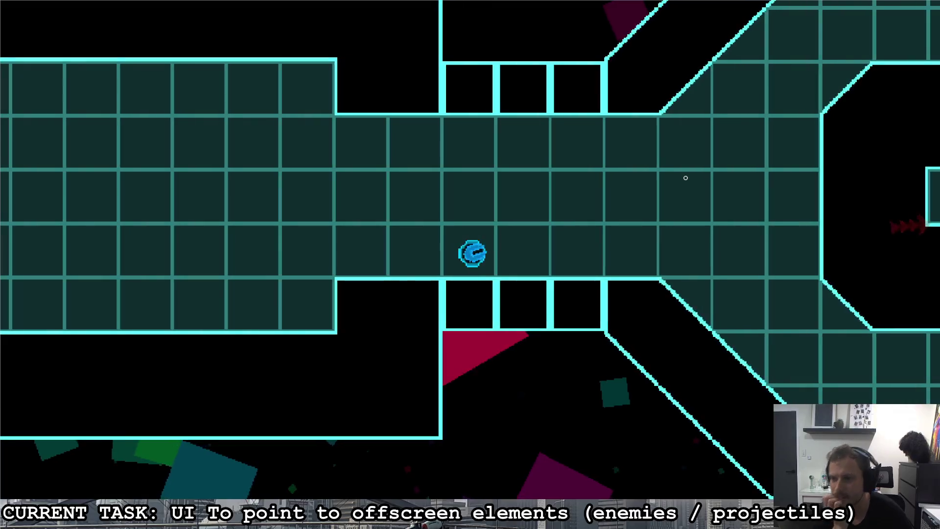
key(d)
key(a)
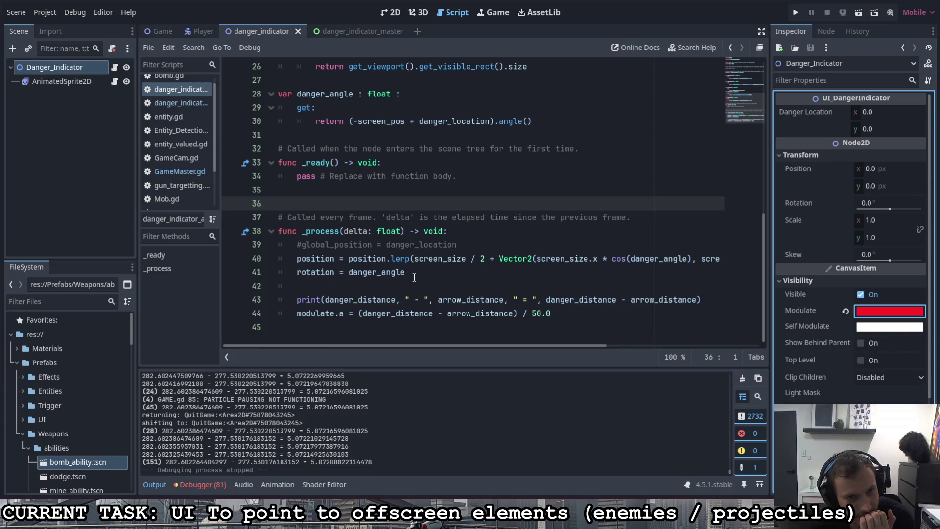
scroll(436, 290, up, 6)
scroll(436, 290, down, 3)
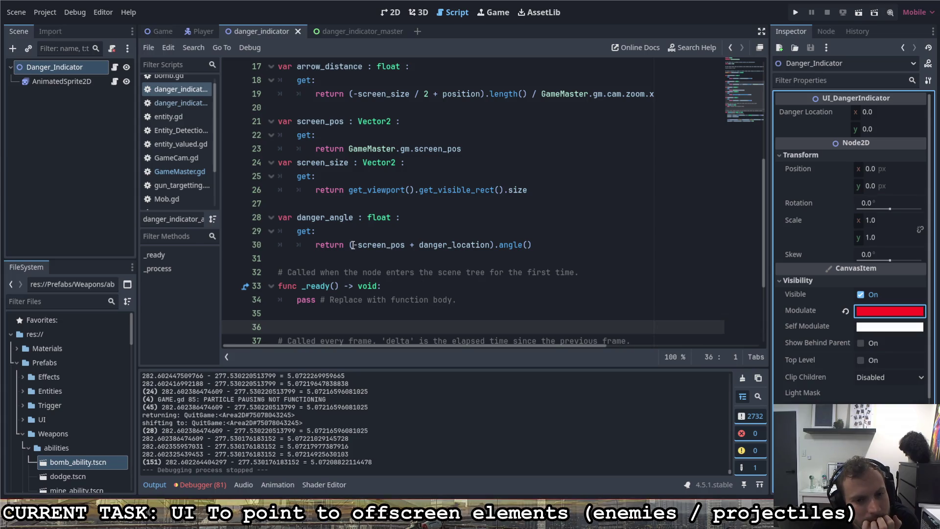
drag(352, 244, 458, 245)
double_click(474, 250)
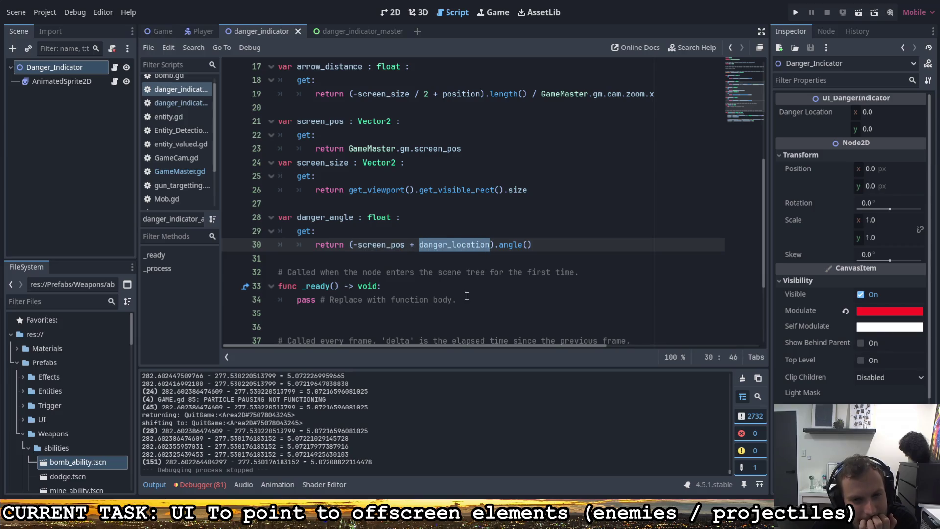
scroll(465, 295, up, 3)
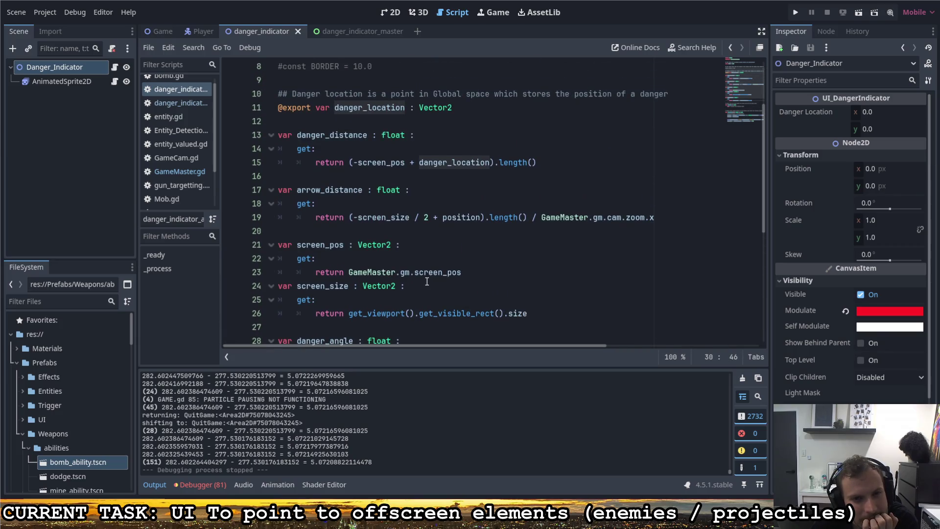
scroll(423, 282, down, 3)
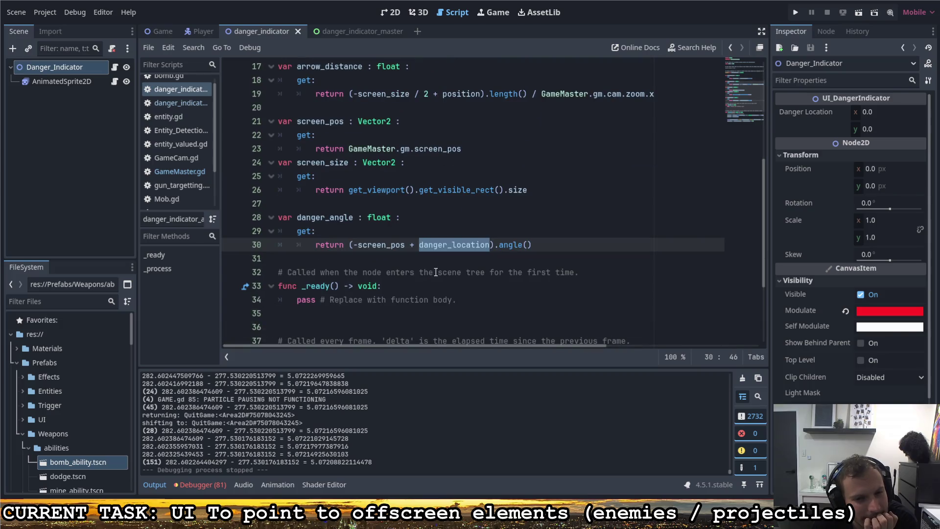
scroll(432, 258, up, 3)
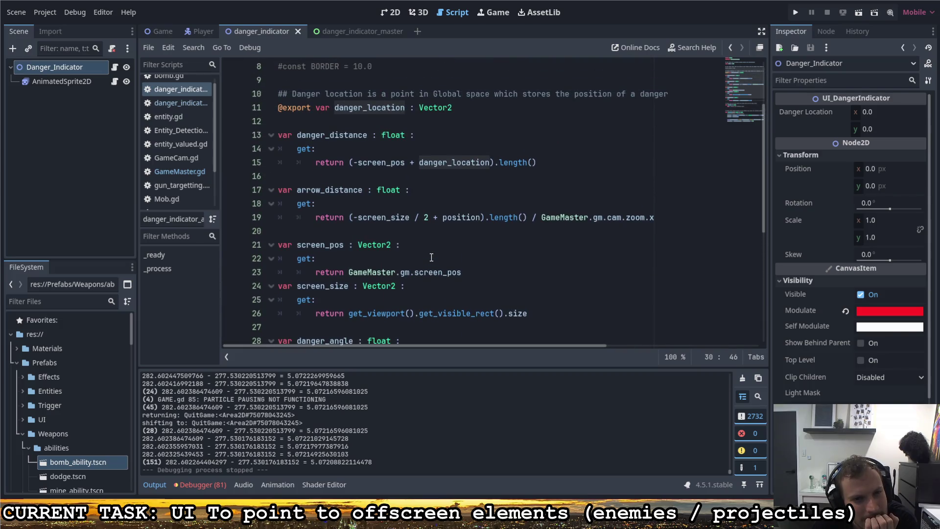
scroll(429, 256, up, 1)
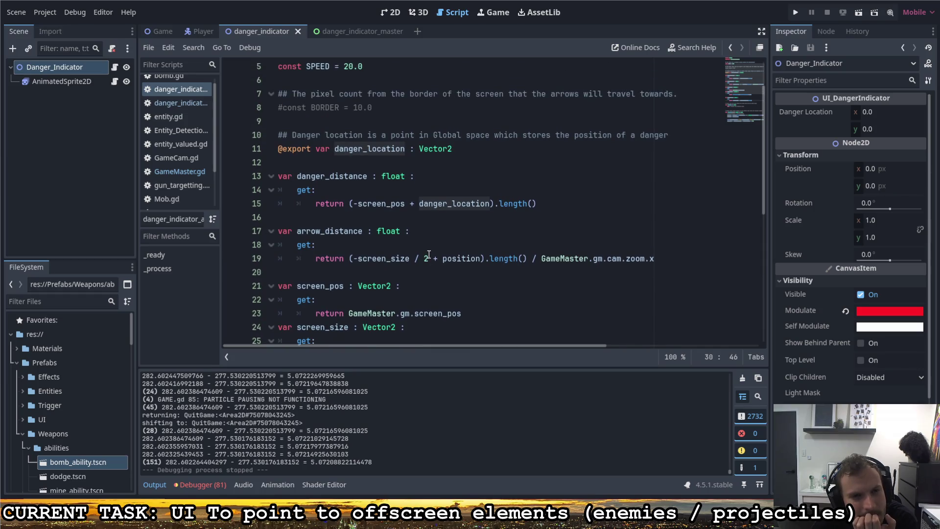
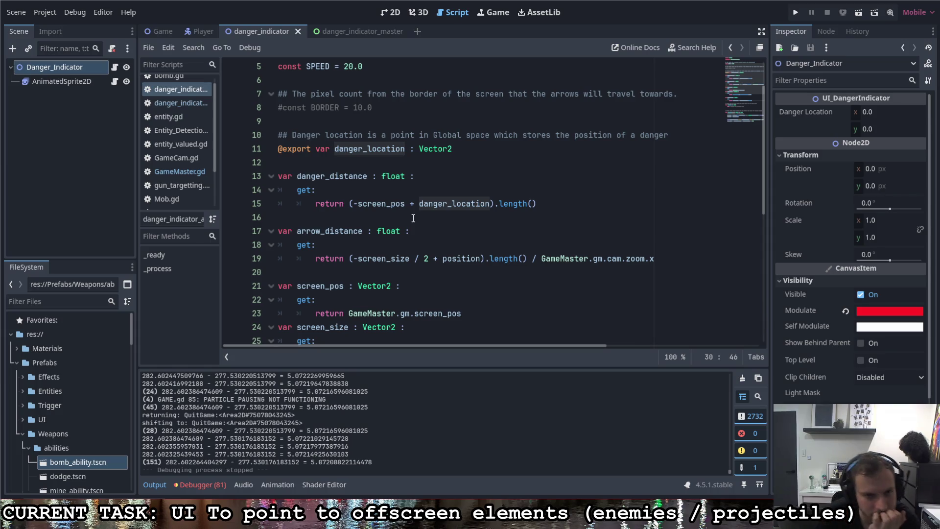
Comment out the lerp position line in _process and save danger_indicator.gd.
scroll(413, 217, down, 7)
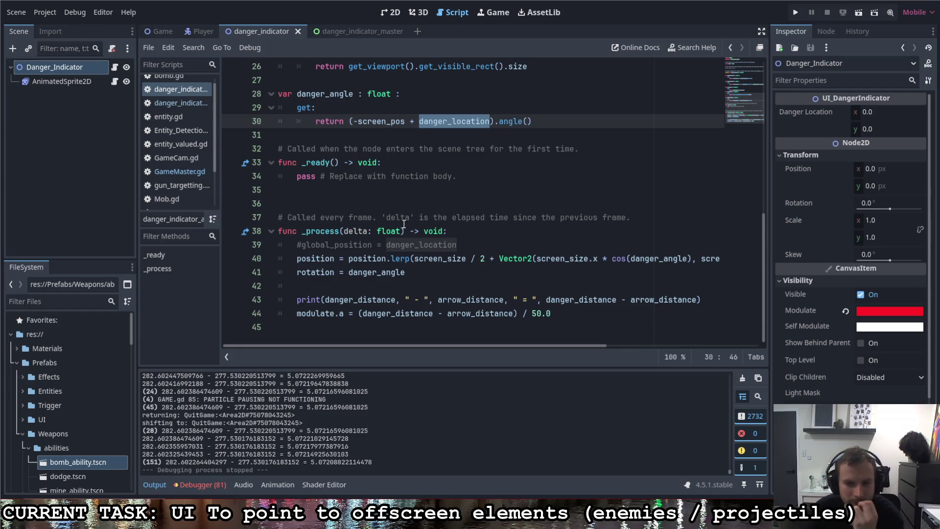
click(298, 258)
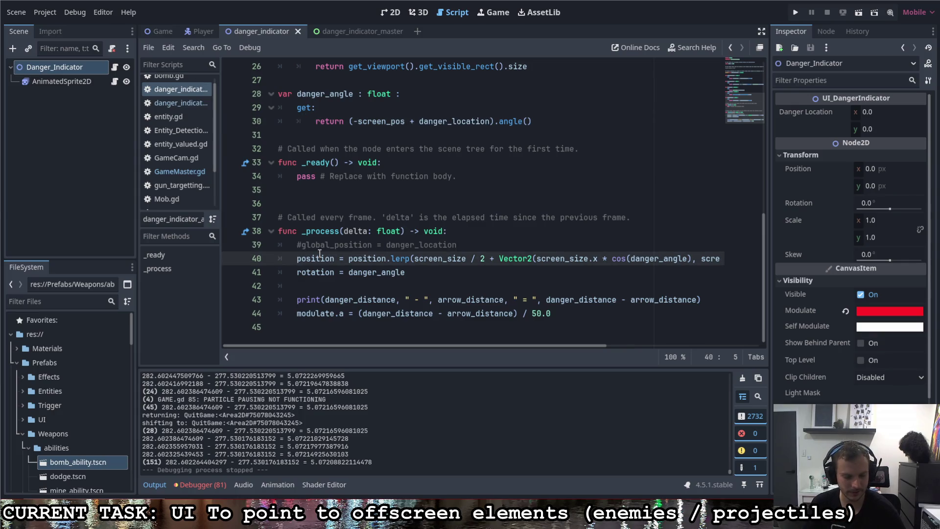
key(ctrl+k)
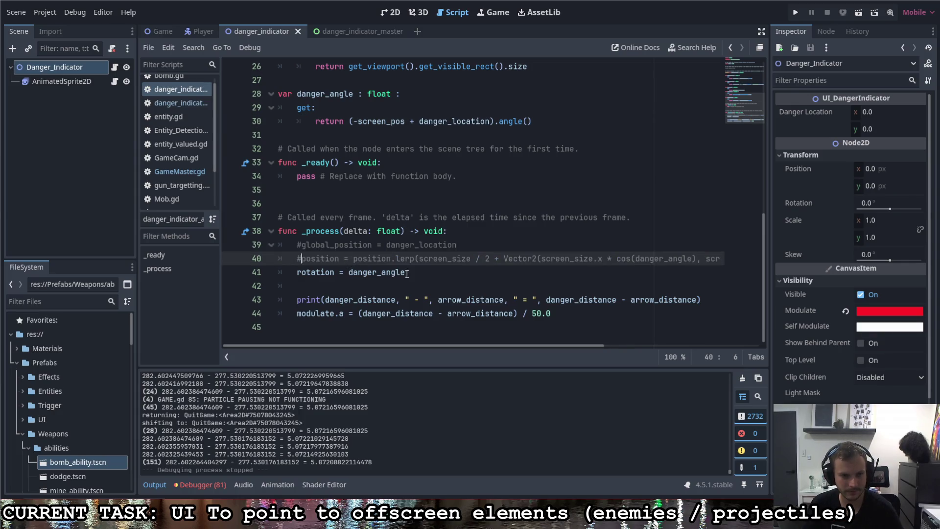
click(434, 271)
key(ctrl+s)
click(296, 272)
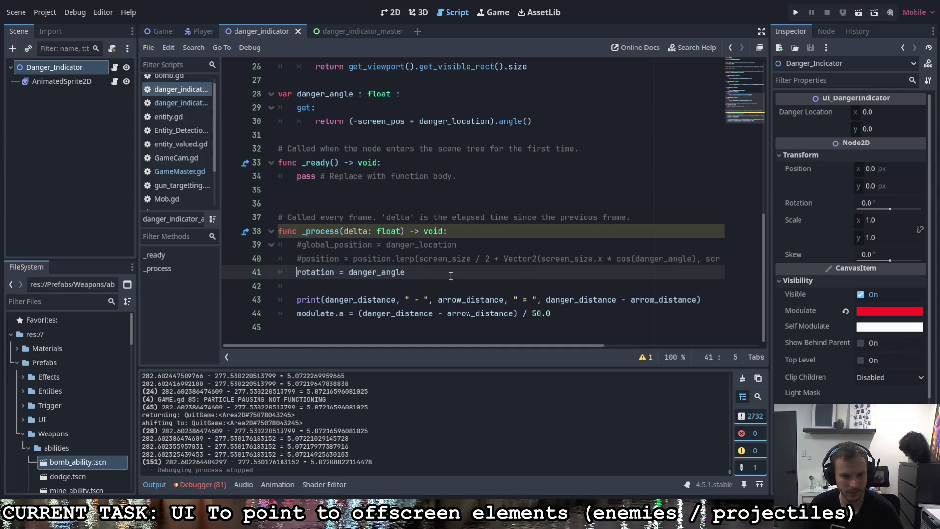
Add a line 'position = (-screen_pos)' above the rotation assignment.
key(Return)
key(Up)
text(positi)
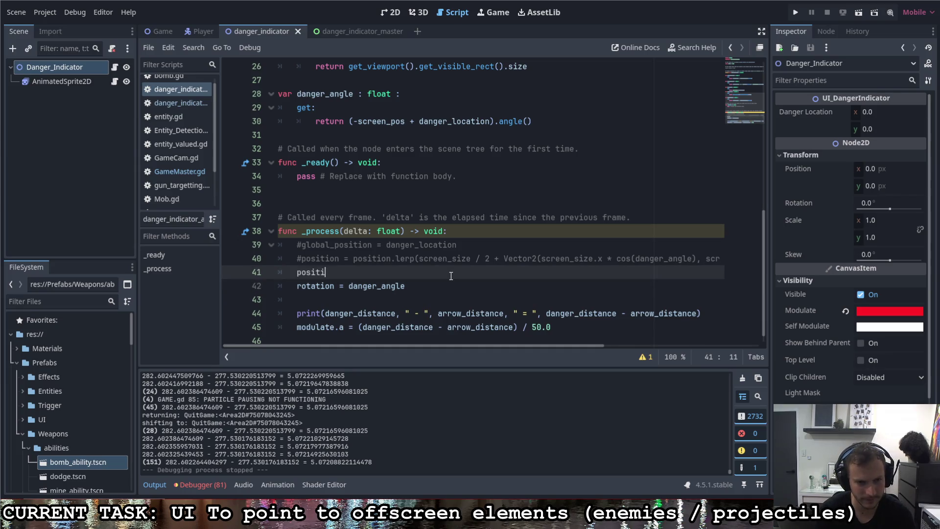
text(on =)
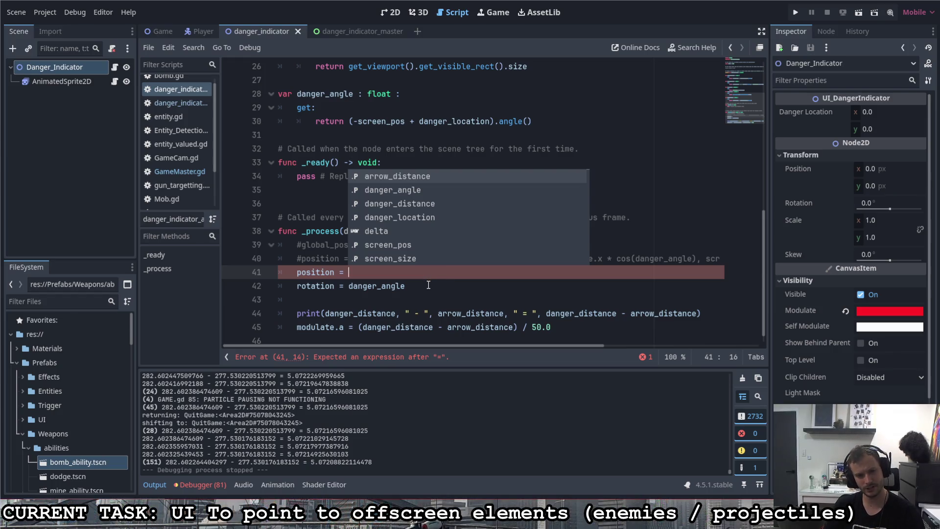
key(Escape)
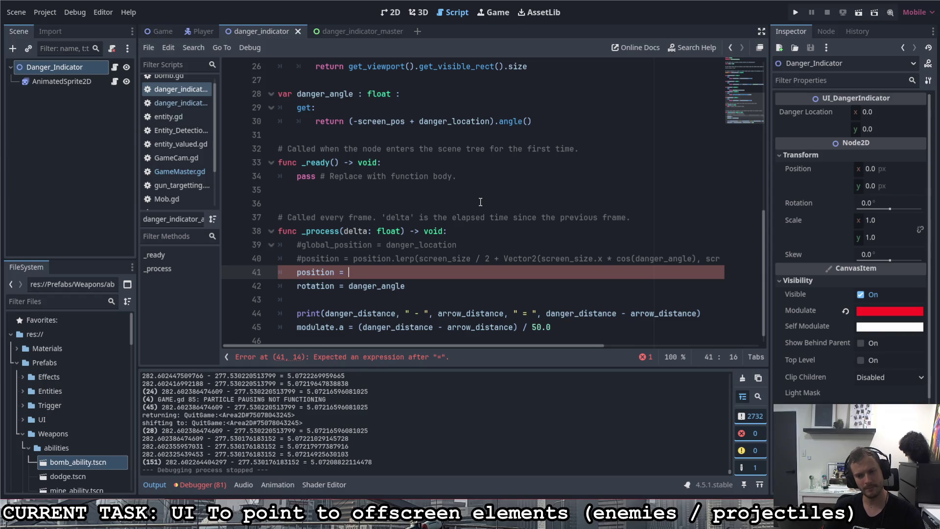
text((-screen)
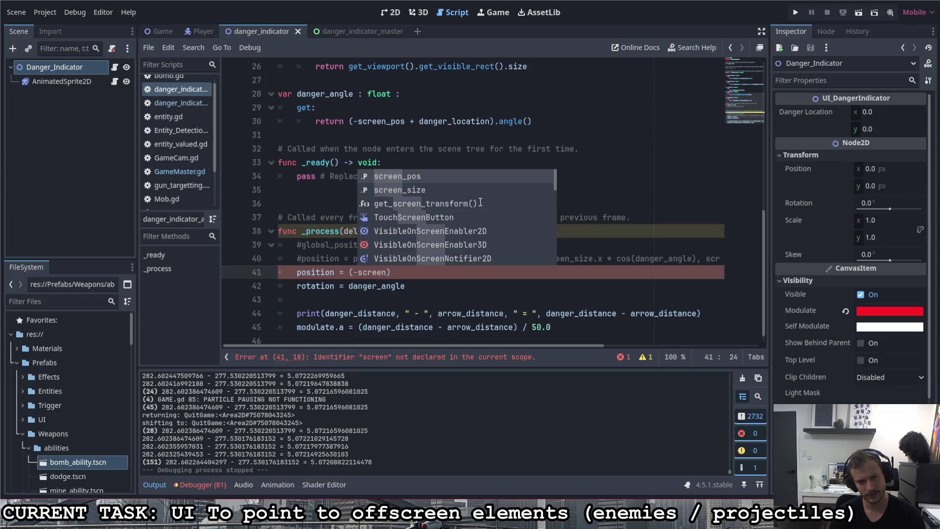
key(Return)
text())
Extend it to (-screen_pos + danger_location), then select screen_pos in the danger_angle getter.
key(BackSpace)
key(BackSpace)
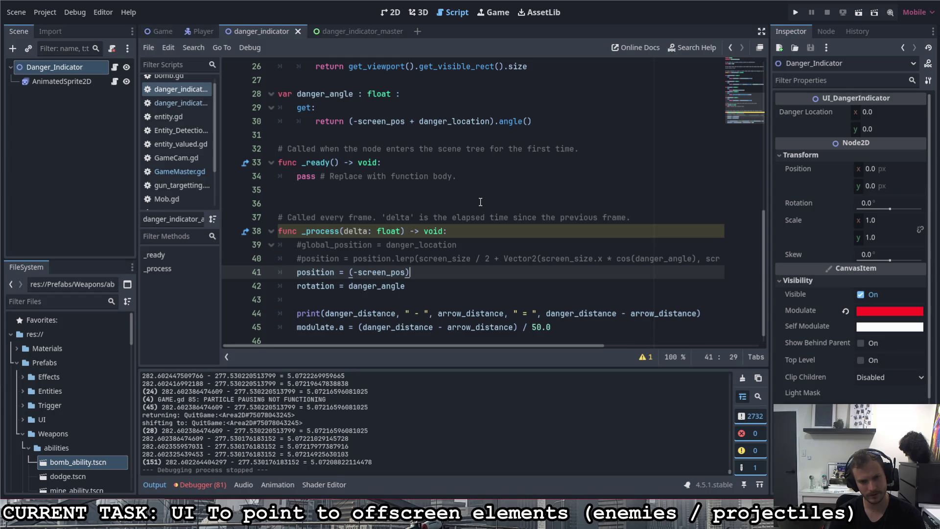
text(+ danger)
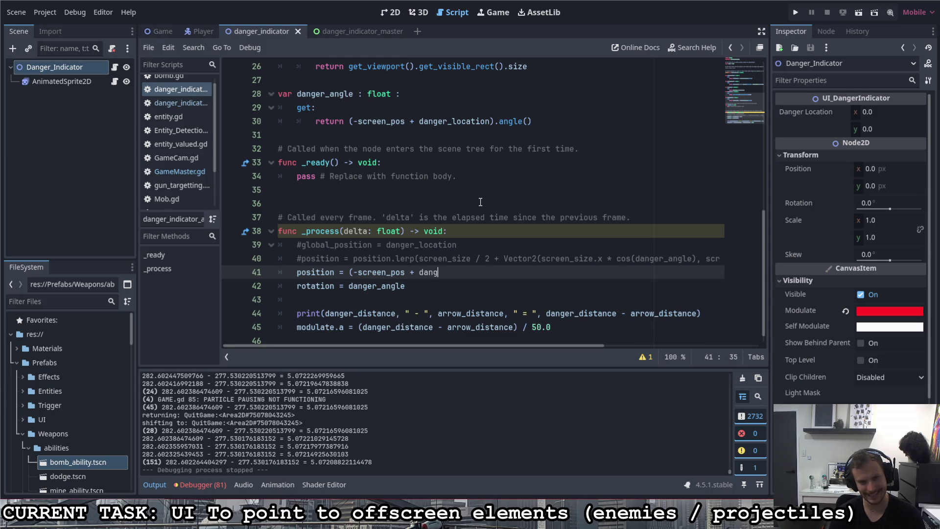
key(Down)
key(Down)
key(Return)
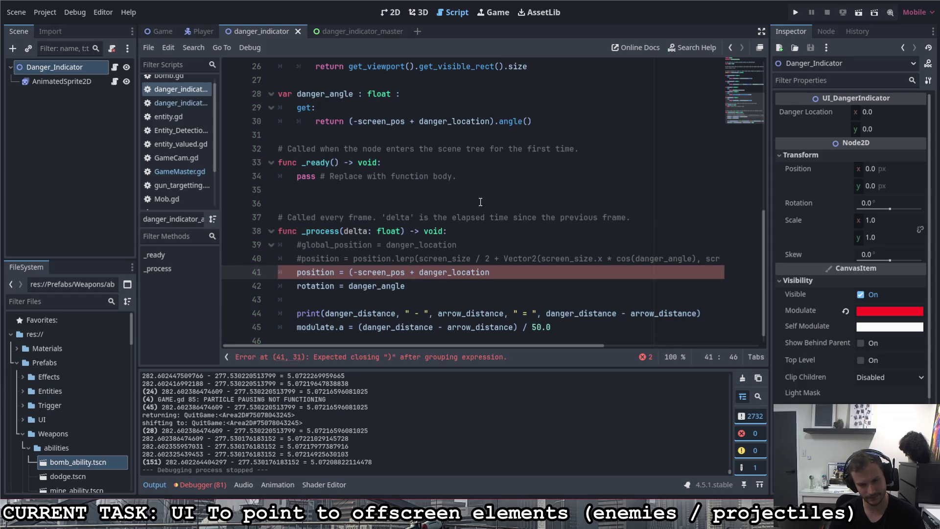
text())
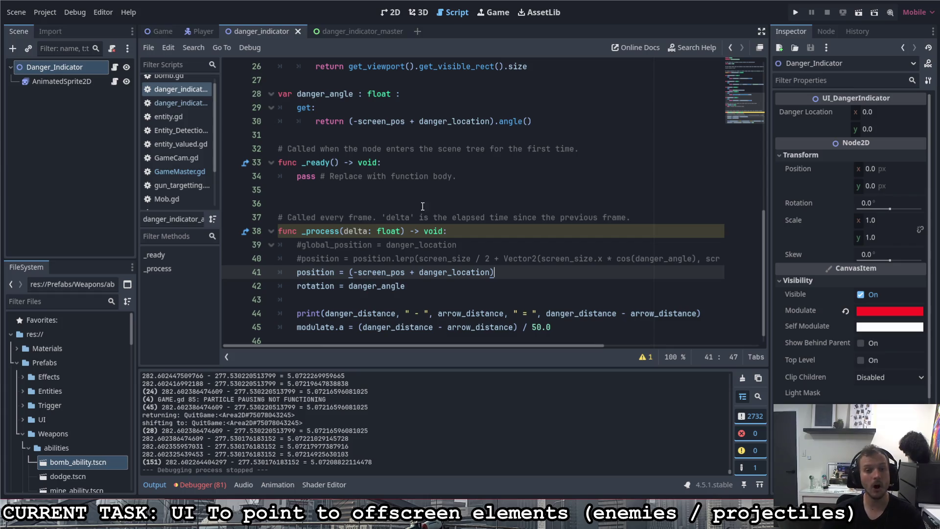
mouse_move(460, 272)
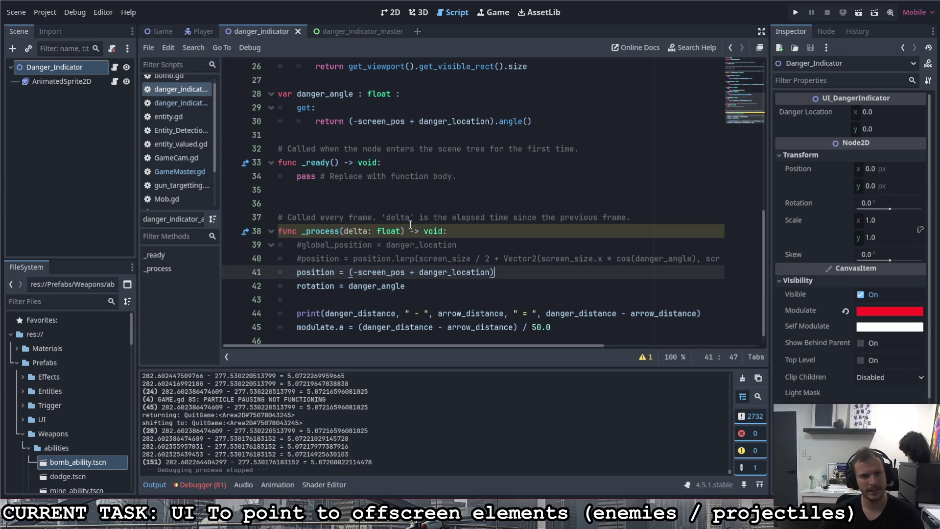
double_click(393, 120)
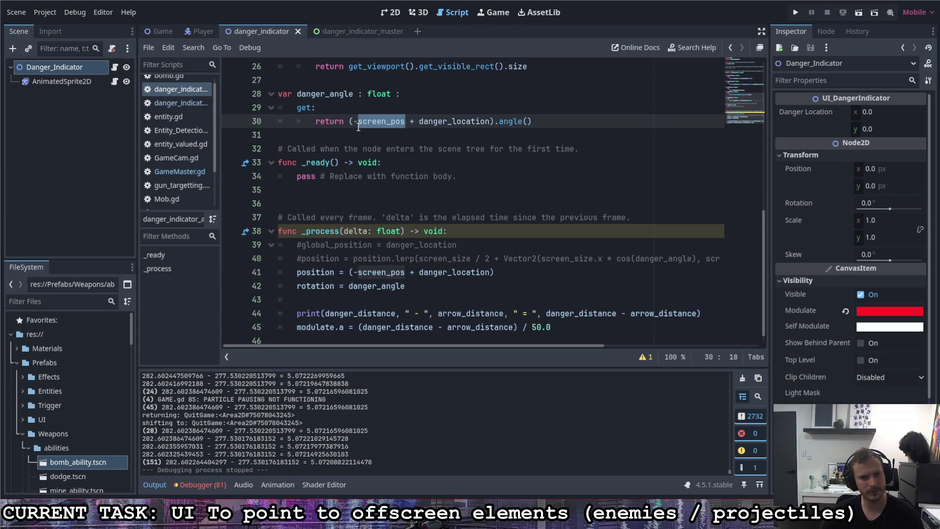
Switch to the Game scene and scroll GameMaster.gd to its screen_pos getter.
click(162, 33)
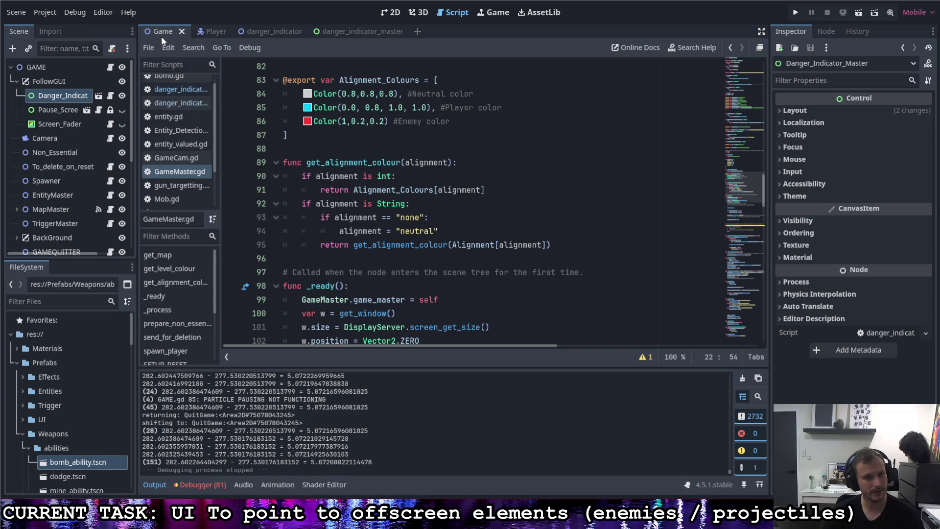
scroll(220, 157, up, 15)
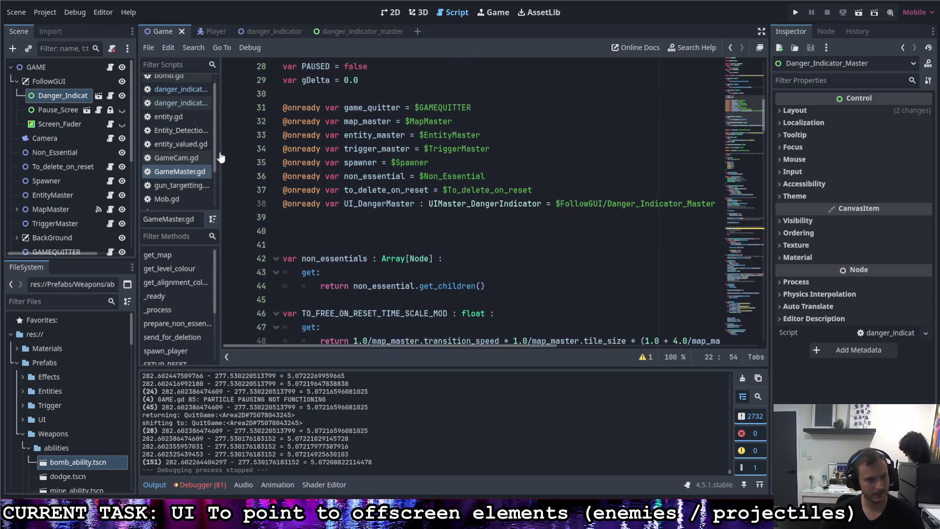
click(110, 67)
scroll(353, 203, down, 3)
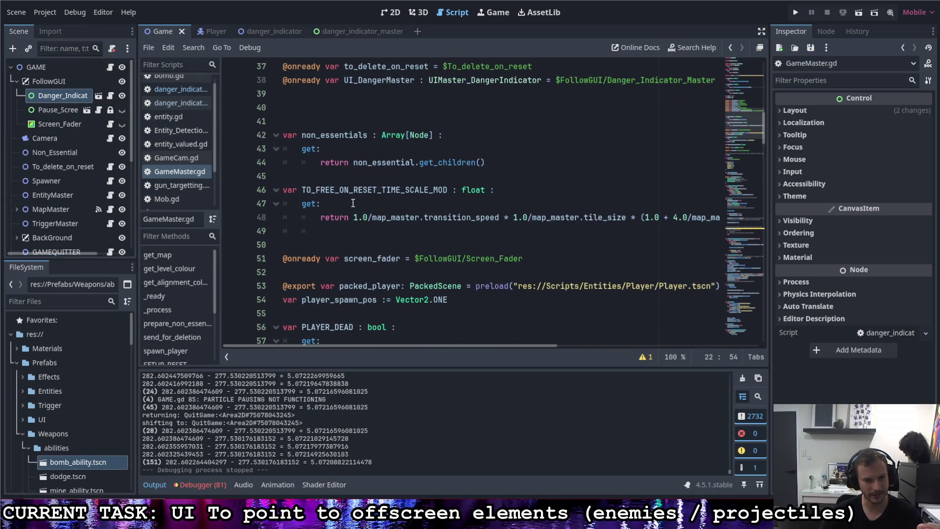
scroll(352, 203, down, 3)
scroll(360, 200, down, 2)
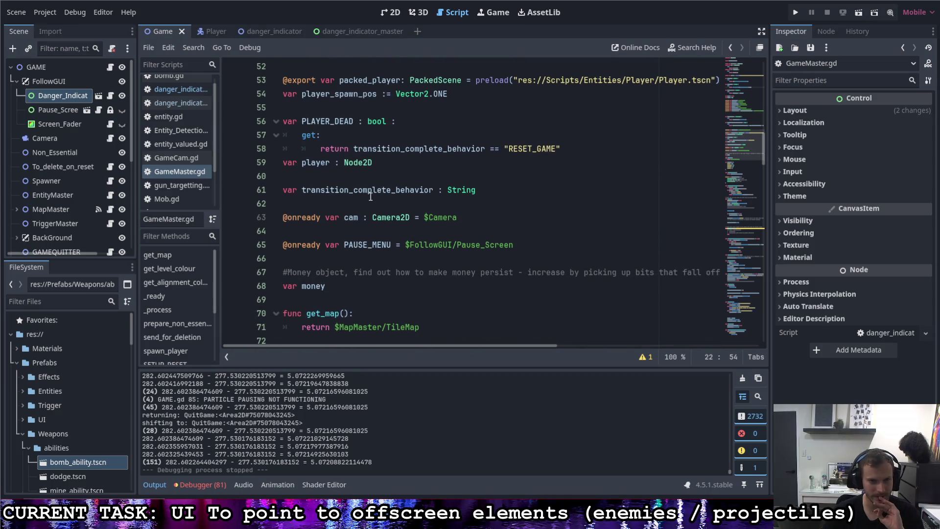
scroll(371, 191, down, 10)
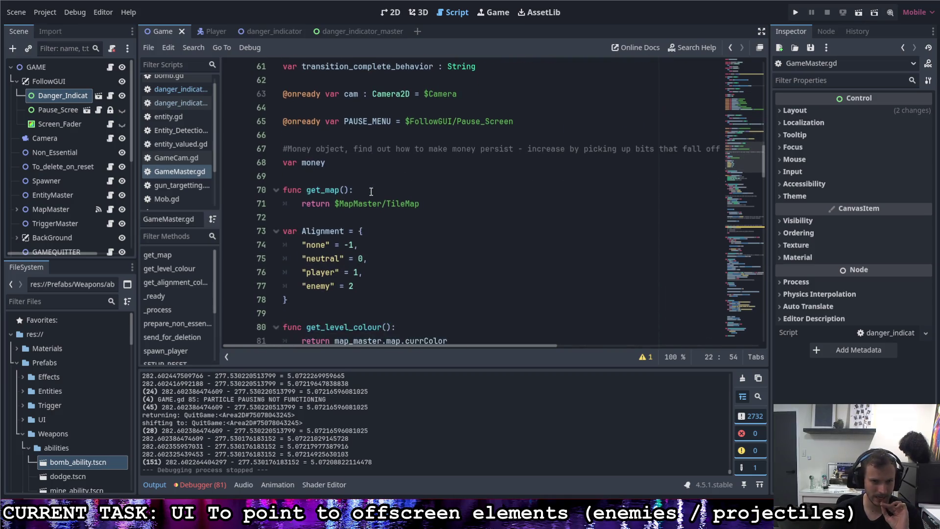
scroll(377, 198, up, 20)
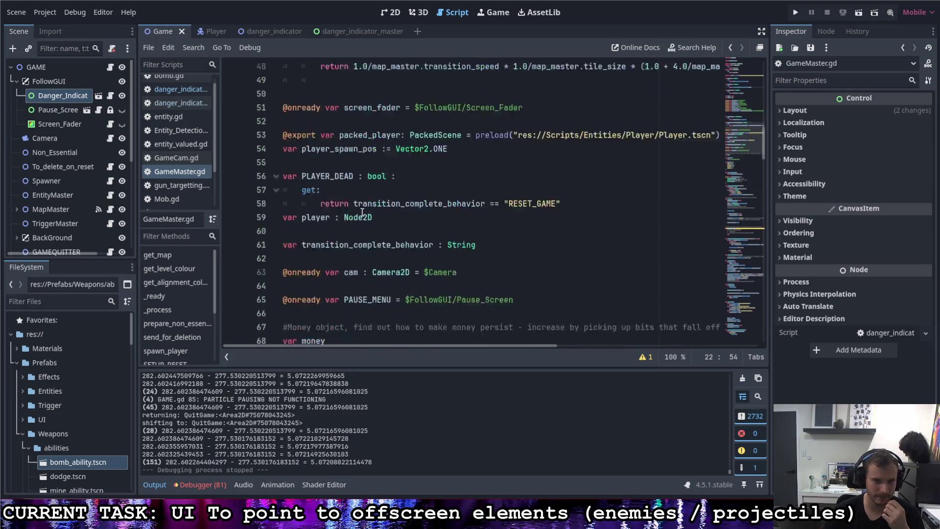
scroll(357, 212, down, 2)
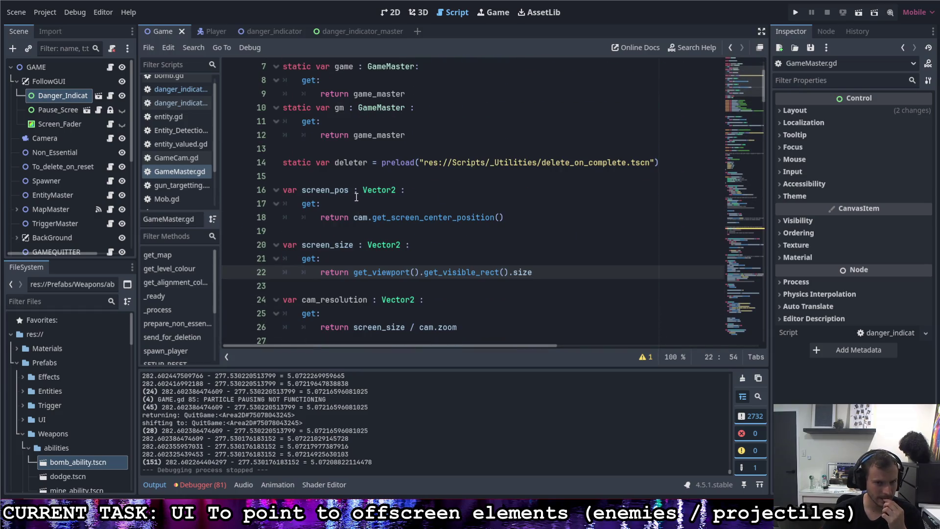
Select cam.get_screen_center_position() on line 18 and look up its documentation.
mouse_move(373, 217)
mouse_down()
mouse_move(517, 216)
mouse_move(500, 217)
mouse_up()
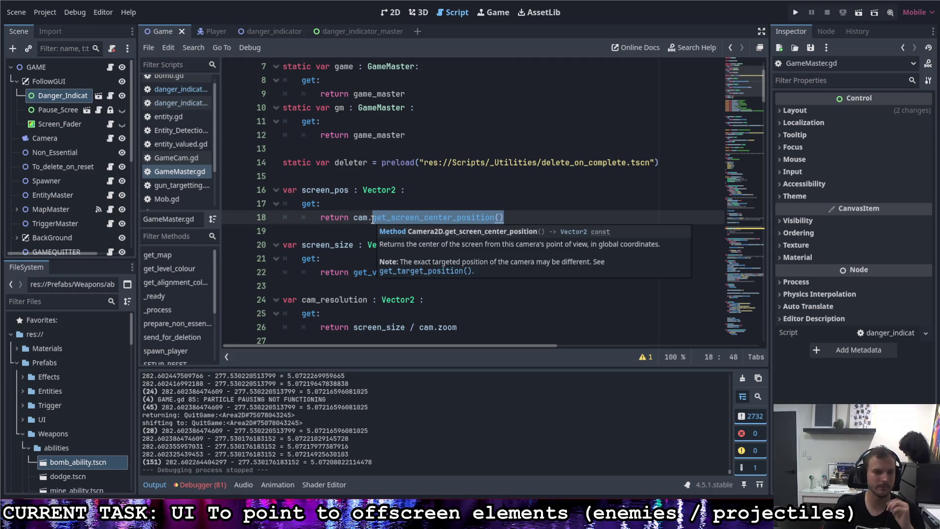
mouse_move(398, 216)
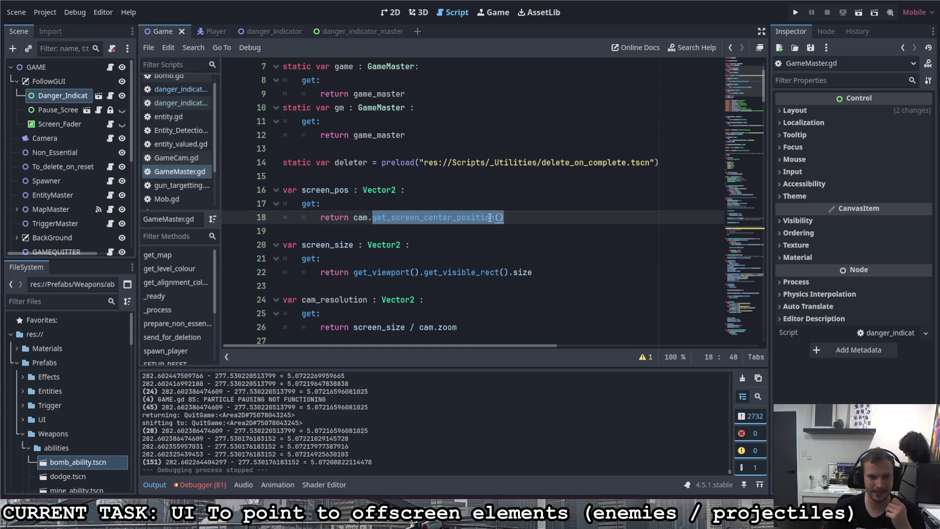
click(685, 49)
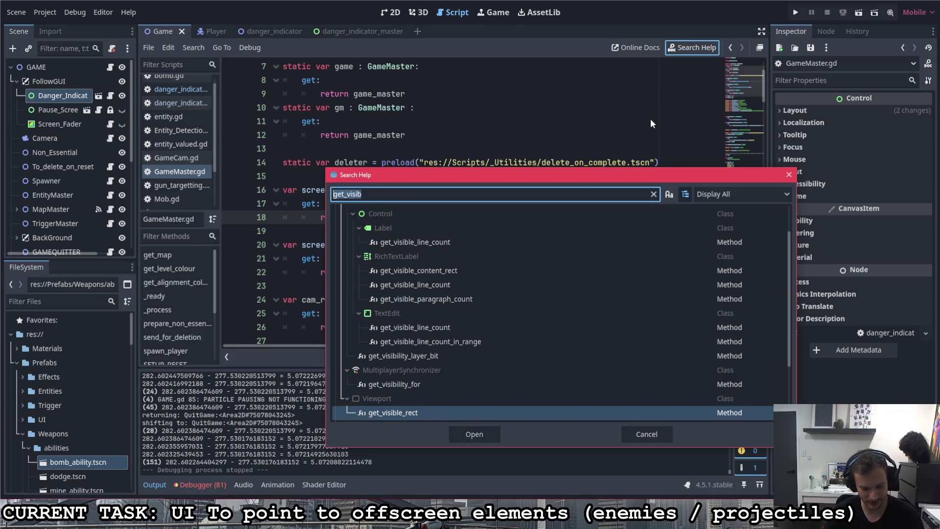
text(get_target)
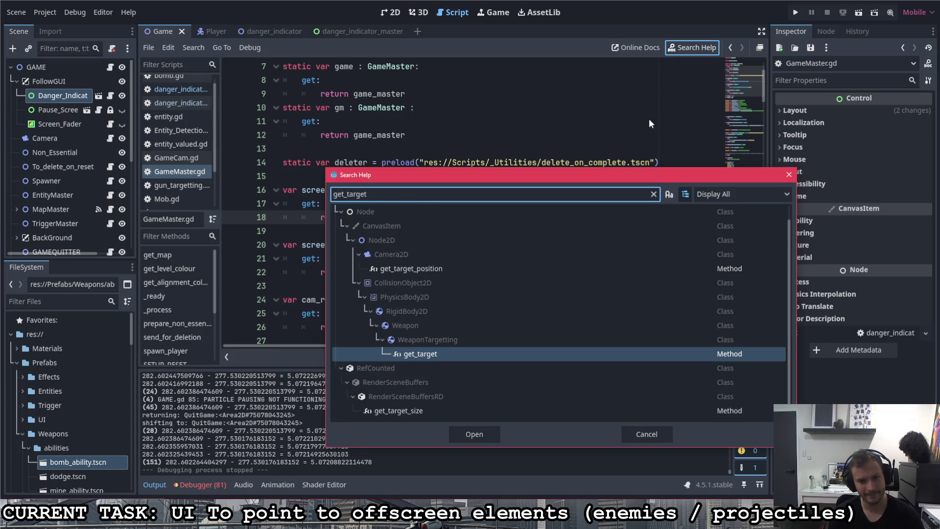
double_click(444, 268)
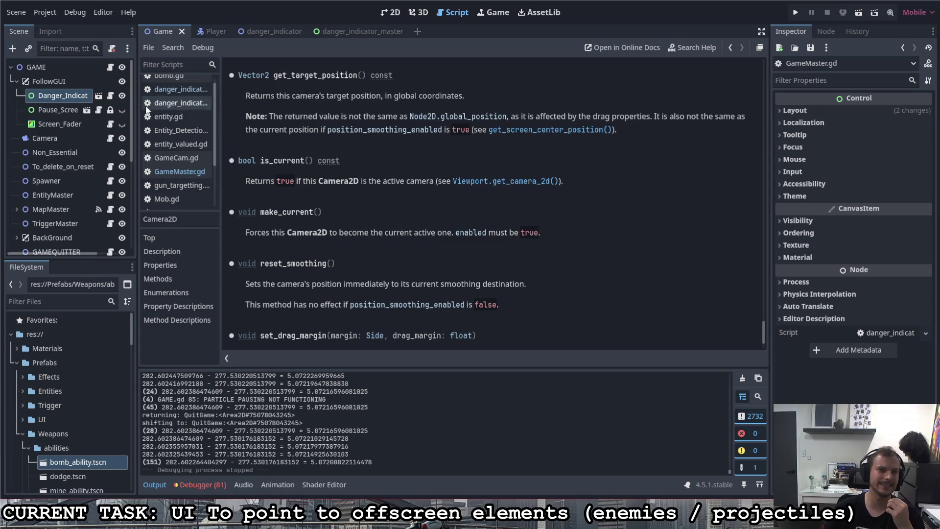
key(alt+Left)
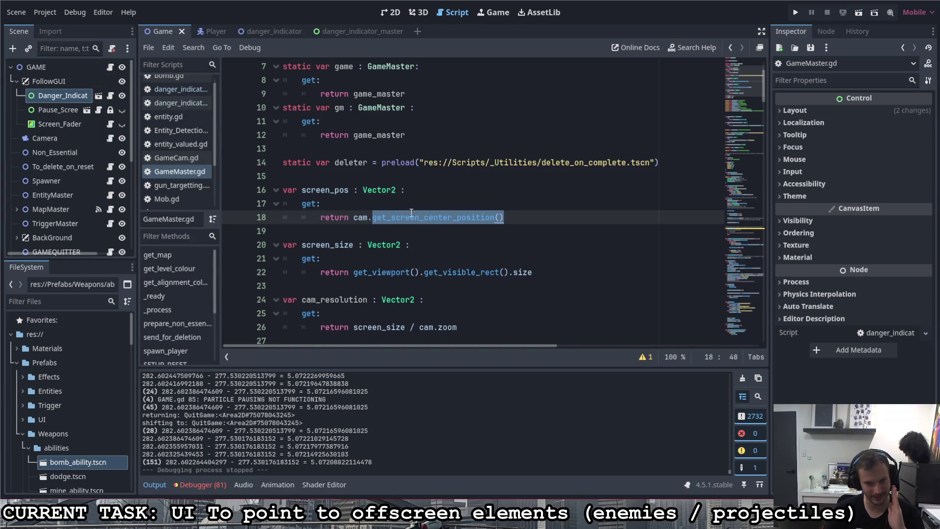
Replace get_screen_center_position() with get_target_position() on line 18 of GameMaster.gd.
click(415, 217)
drag(374, 218, 494, 218)
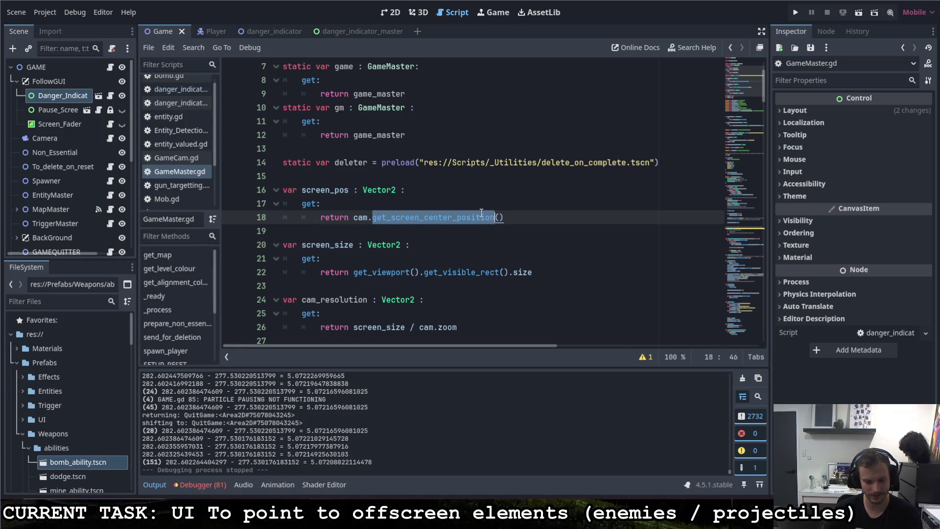
key(BackSpace)
text(get_tar)
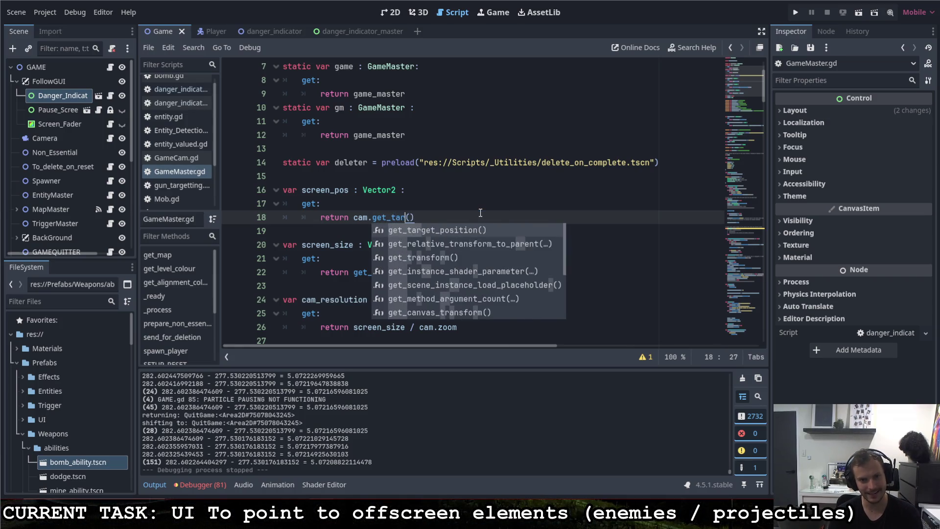
key(Return)
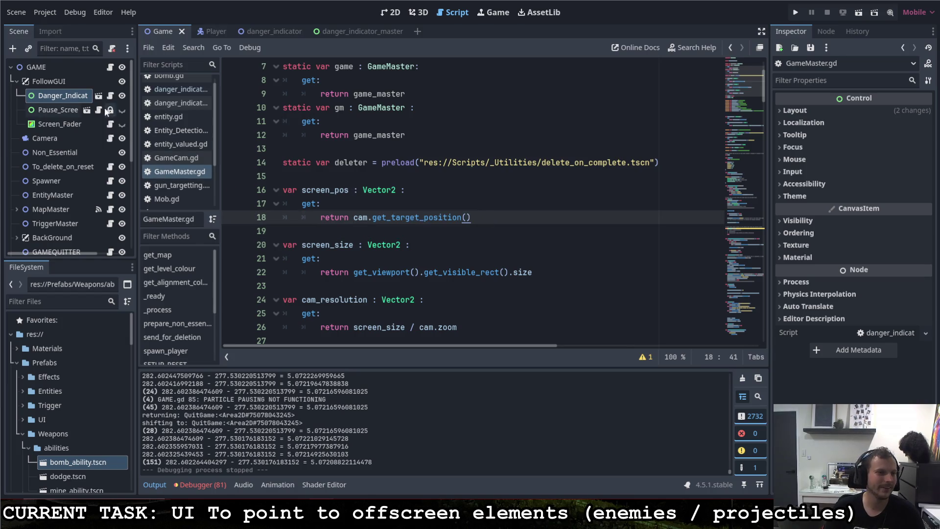
click(341, 31)
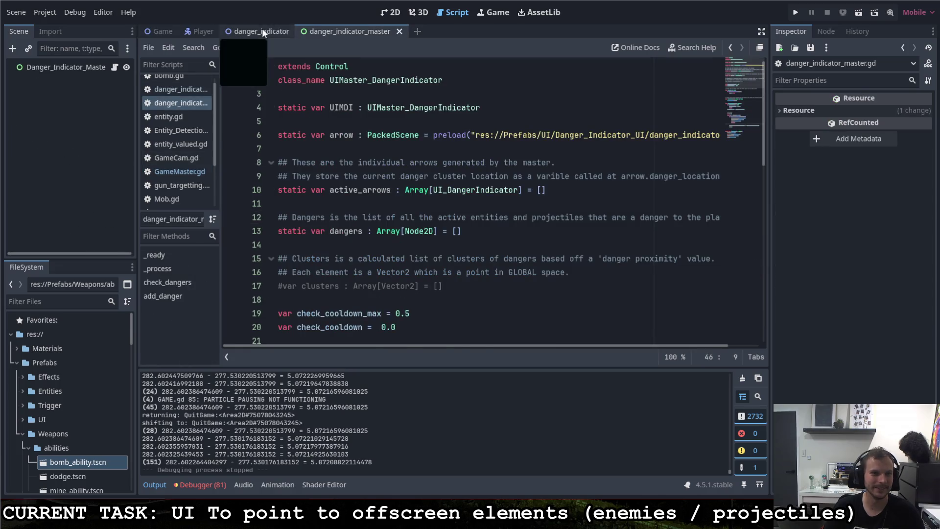
Comment out the direct position line 41, re-enable lerp line 40, and run the game.
click(262, 30)
key(Down)
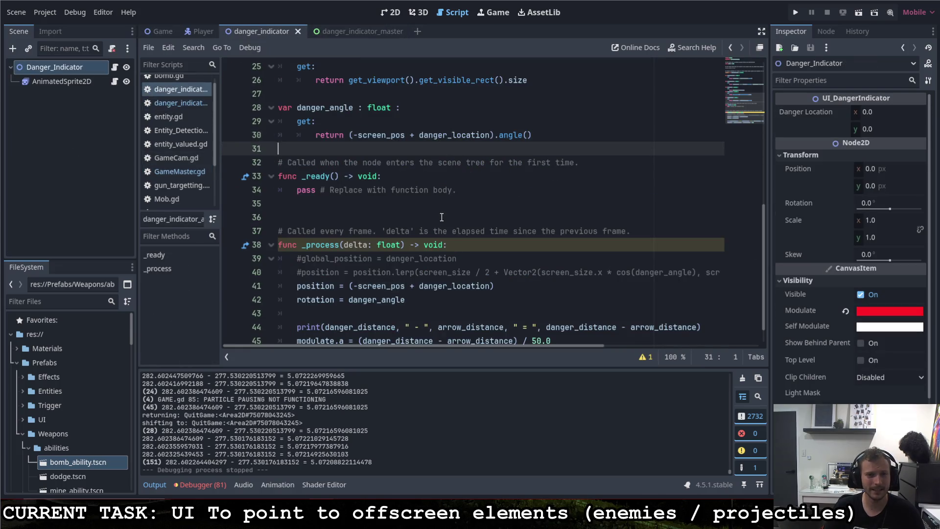
scroll(421, 246, down, 1)
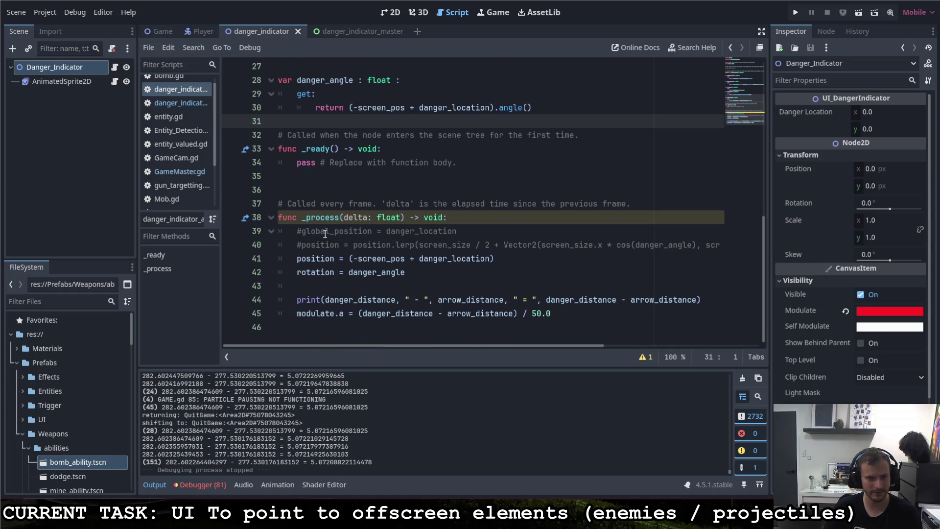
click(297, 258)
key(ctrl+k)
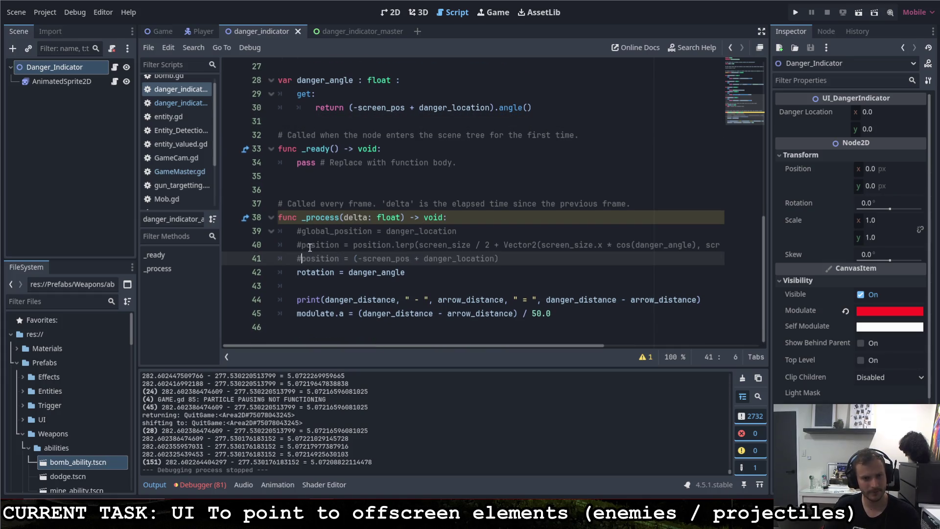
click(298, 244)
key(ctrl+k)
key(ctrl+k)
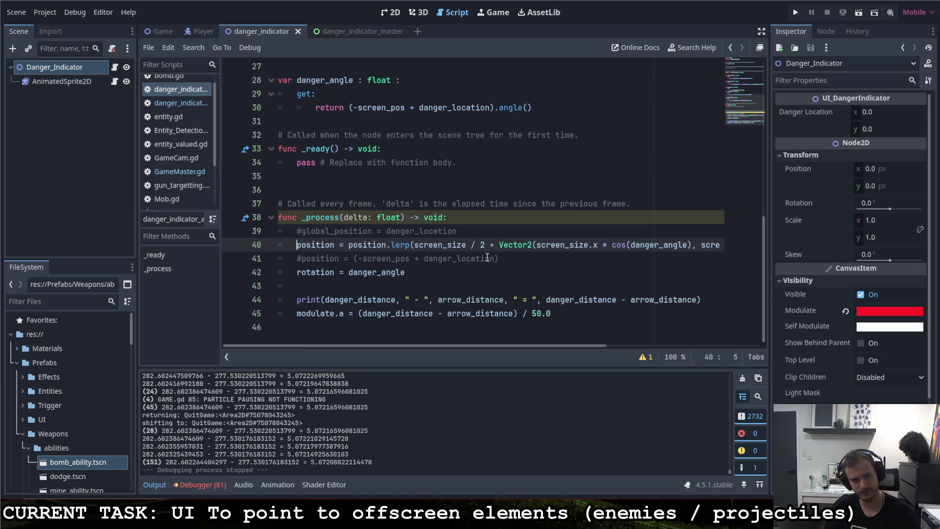
click(509, 258)
click(796, 14)
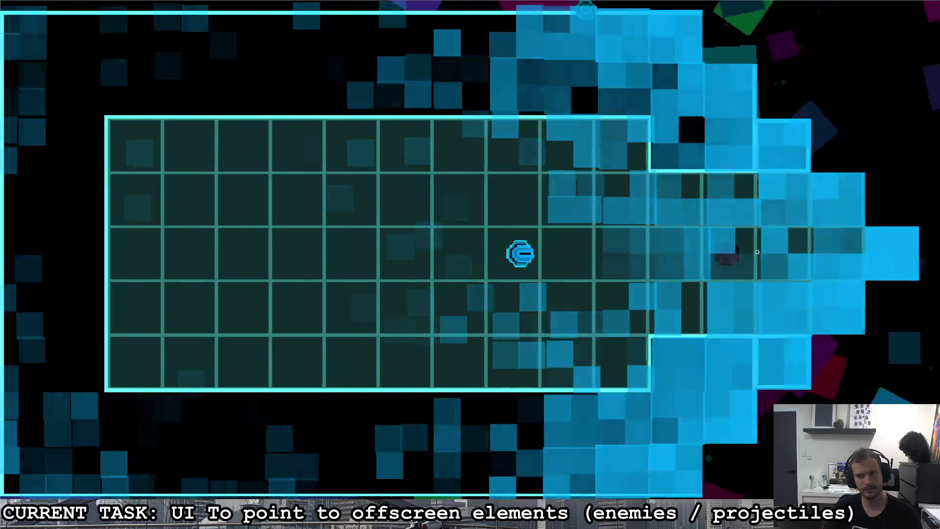
Move the player left and right between rooms, firing shots to the right.
key(a)
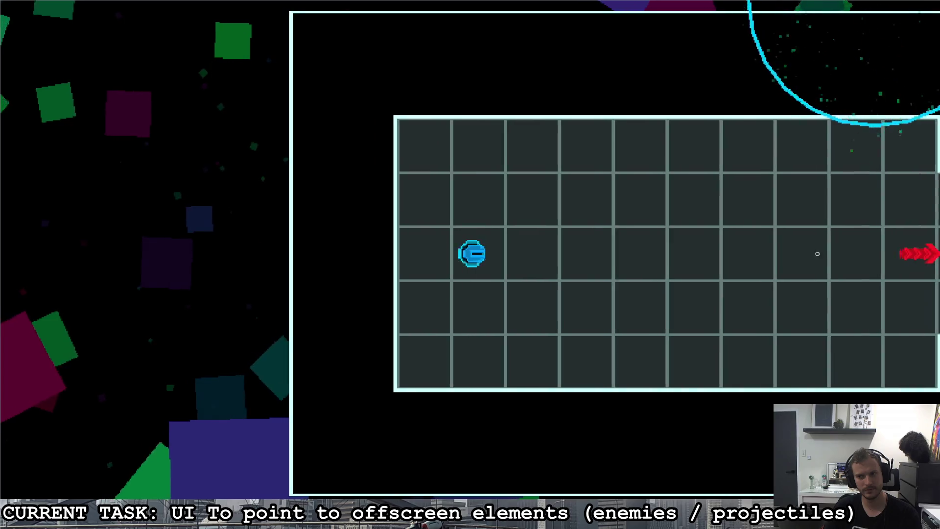
key(d)
click(776, 247)
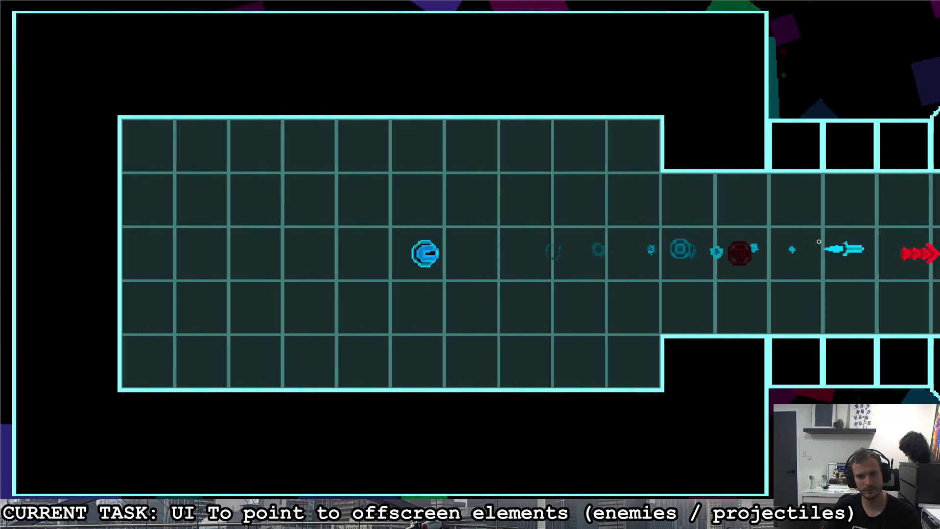
key(d)
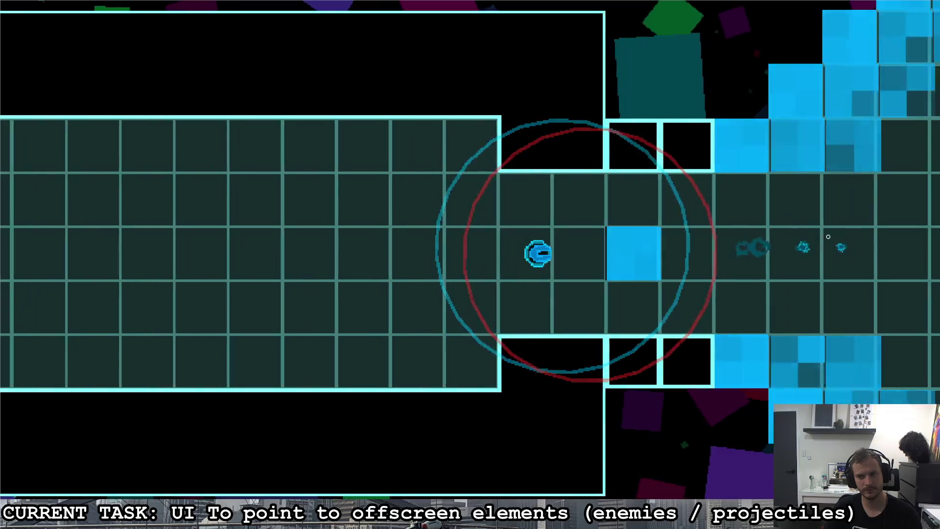
key(a)
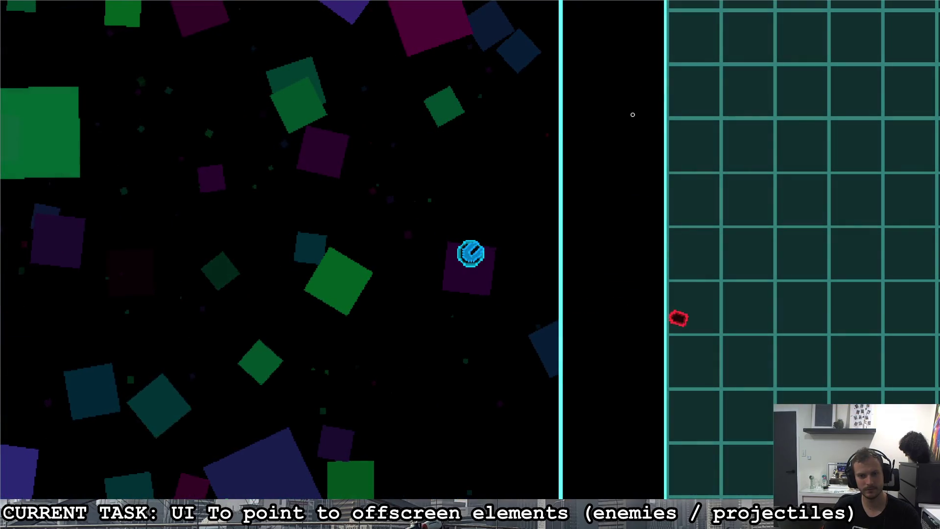
key(a)
key(a)
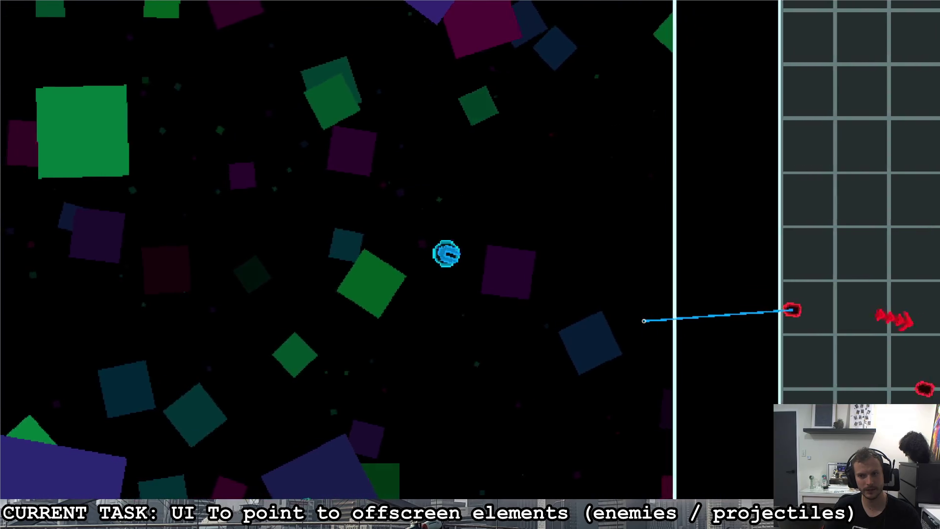
key(d)
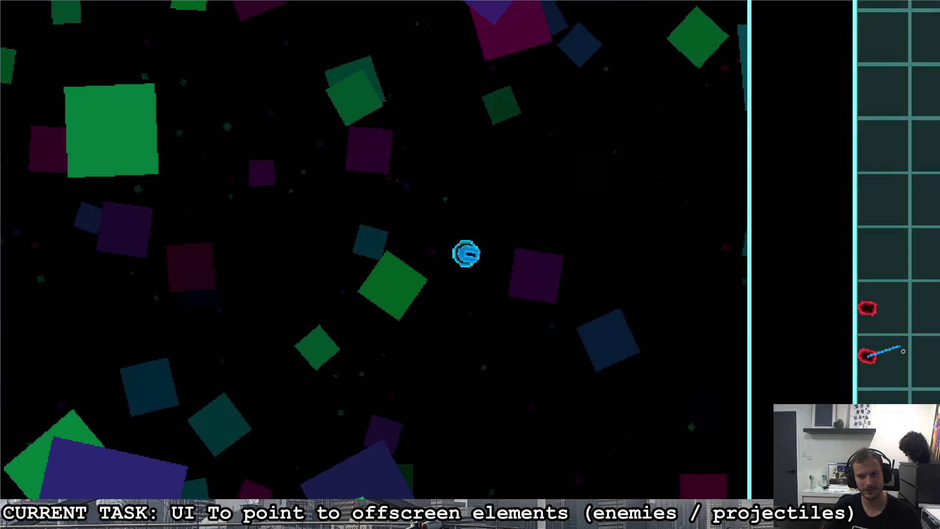
key(a)
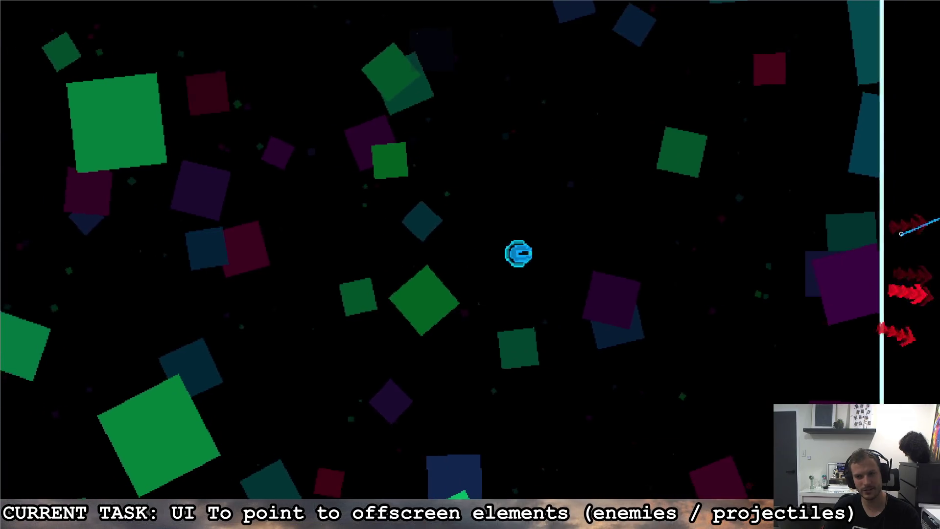
Pause and resume, then travel right along the corridor up onto the platform.
key(Escape)
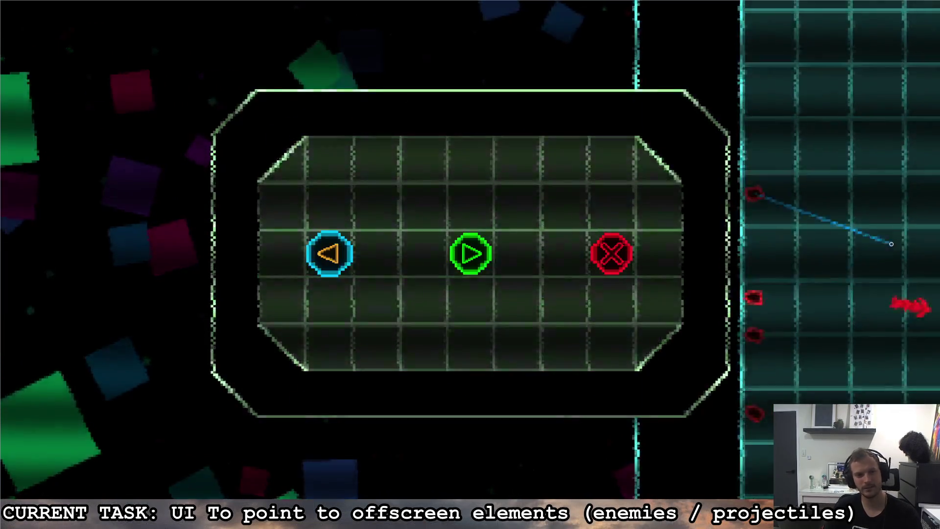
key(Escape)
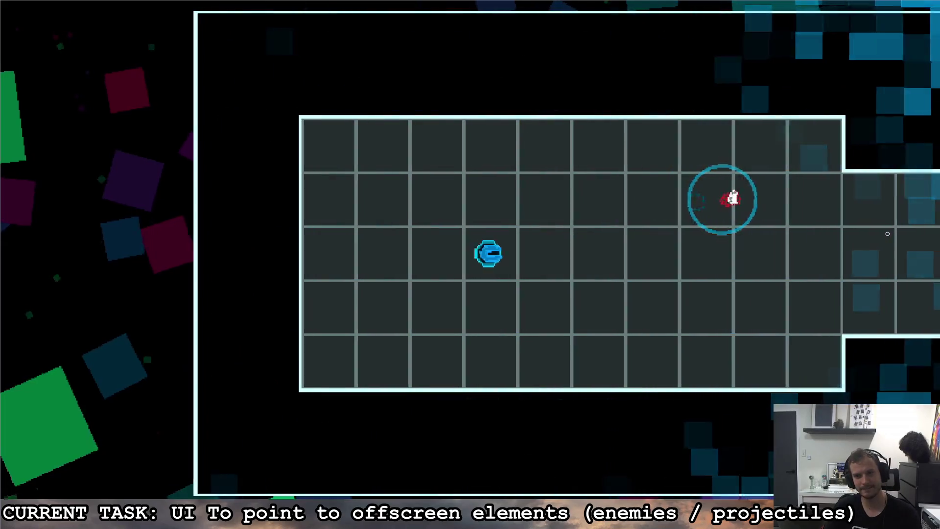
key(d)
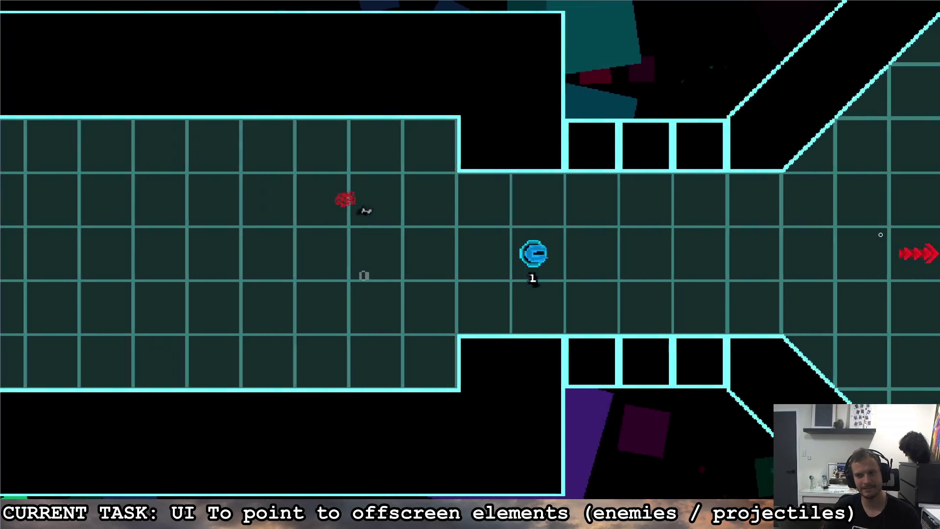
key(d)
key(w)
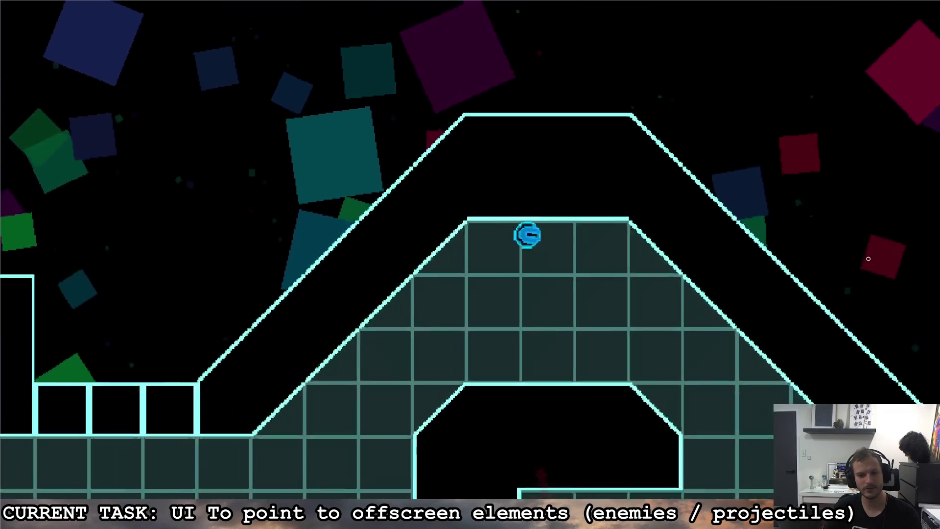
key(a)
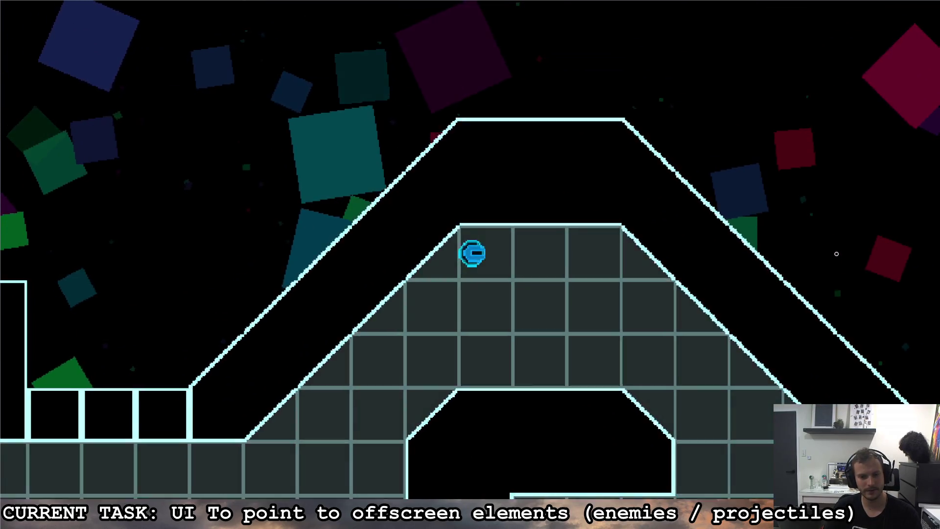
key(d)
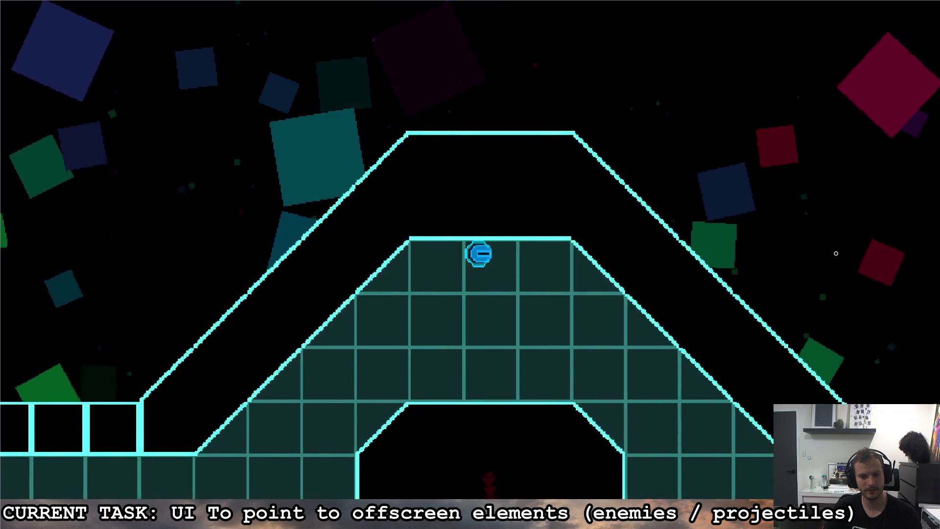
key(d)
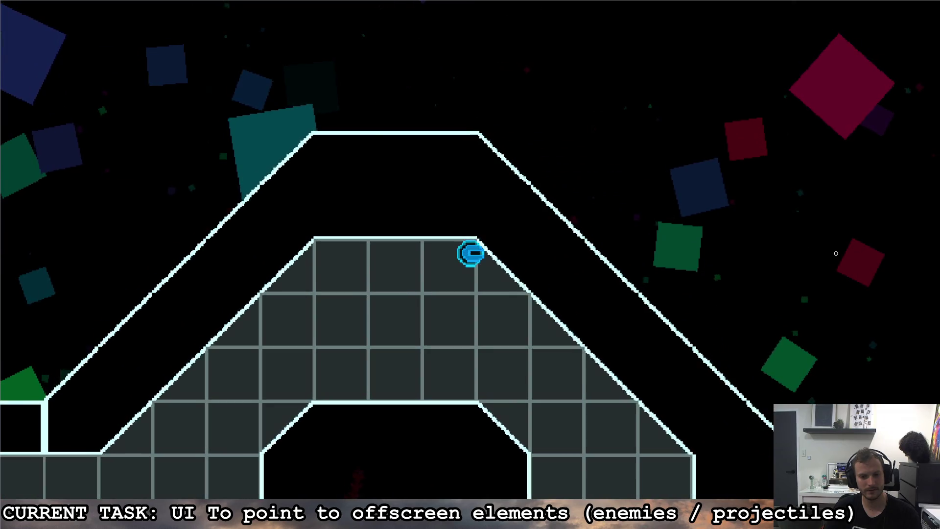
key(a)
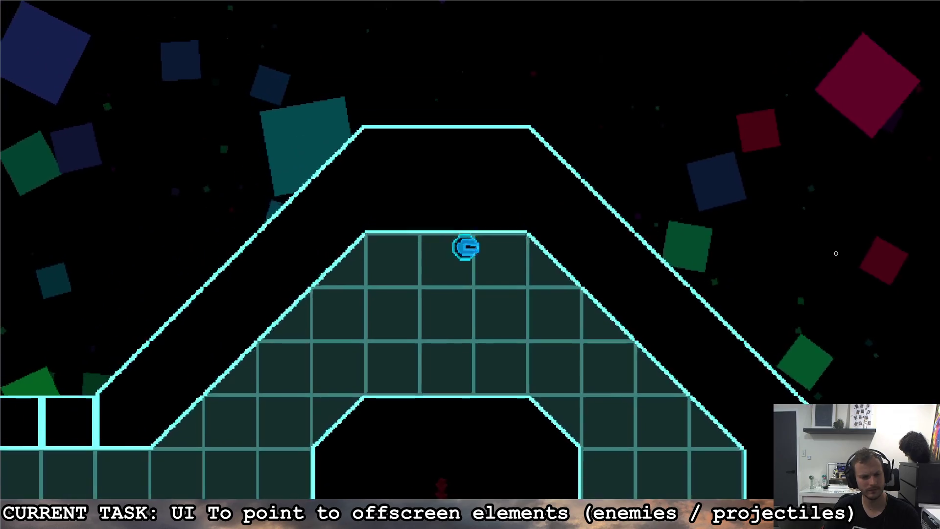
Move back and forth on the platform, then pause and quit to the editor.
key(d)
key(a)
key(d)
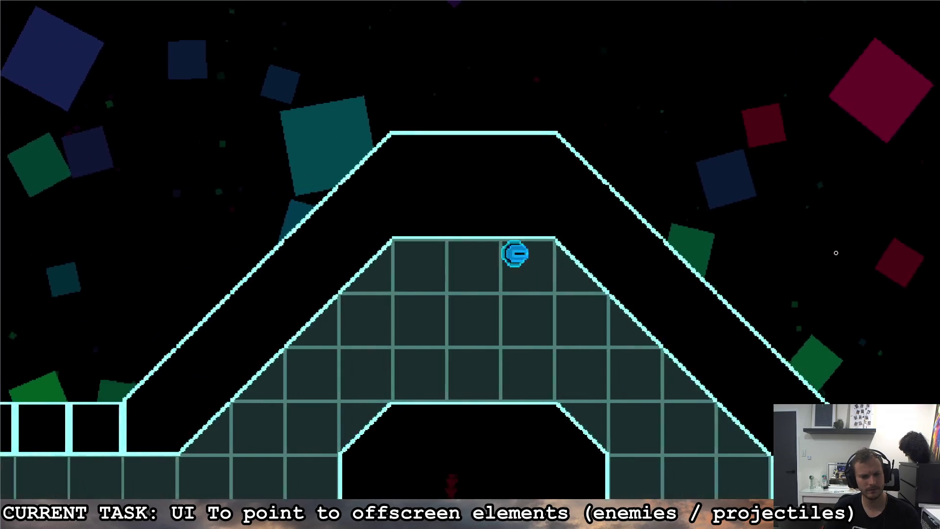
key(a)
key(d)
key(a)
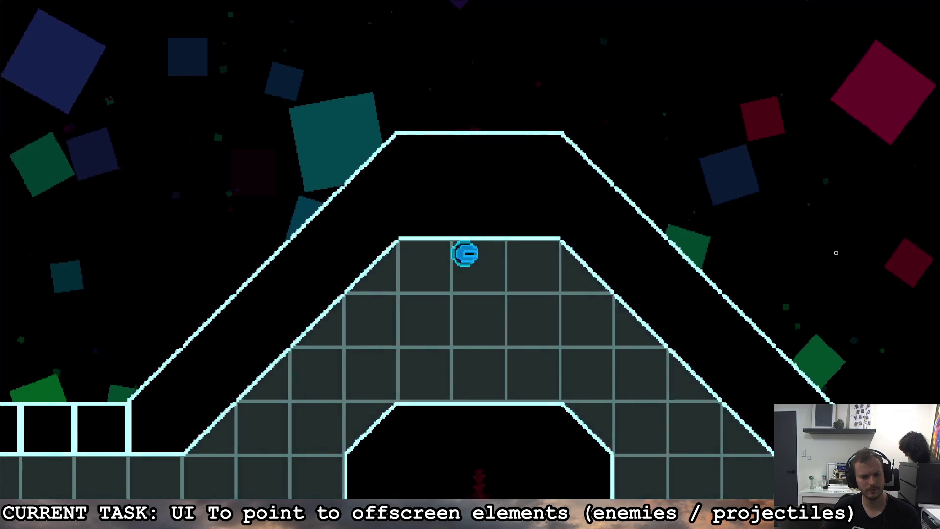
key(a)
key(d)
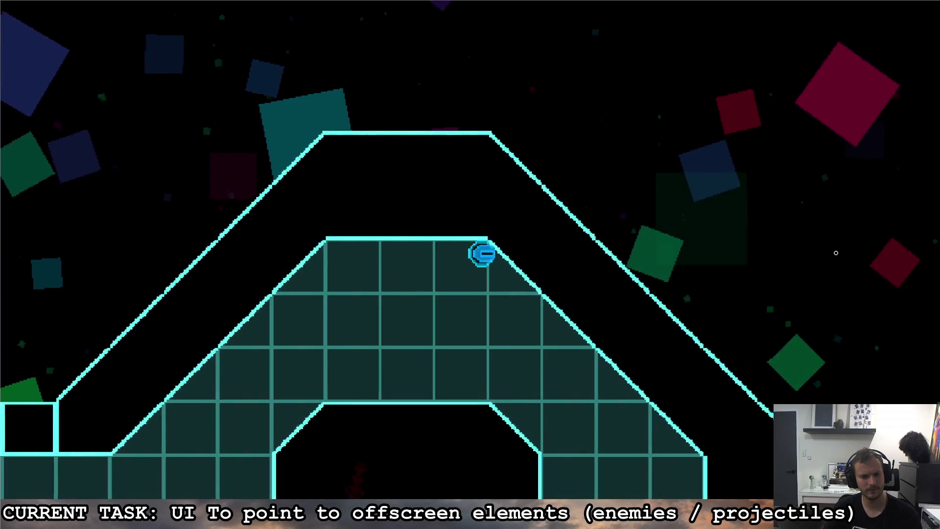
key(a)
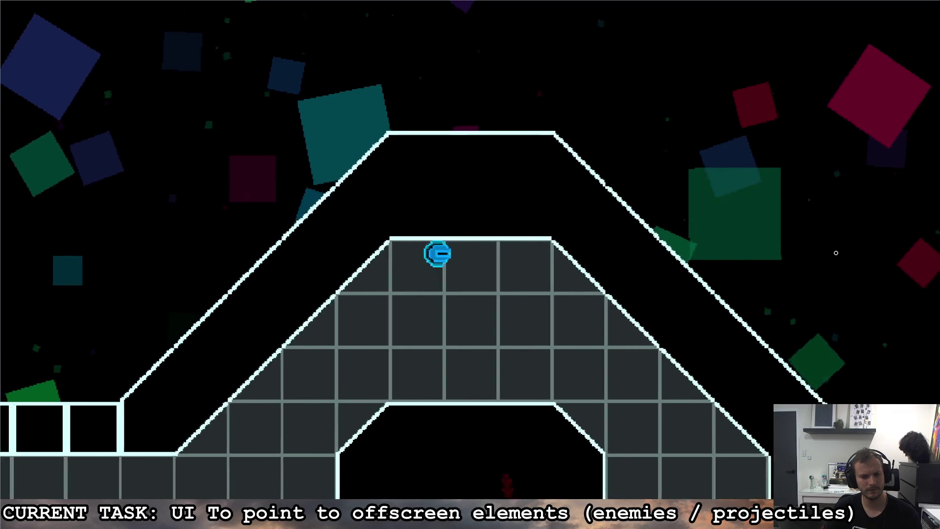
key(d)
key(Escape)
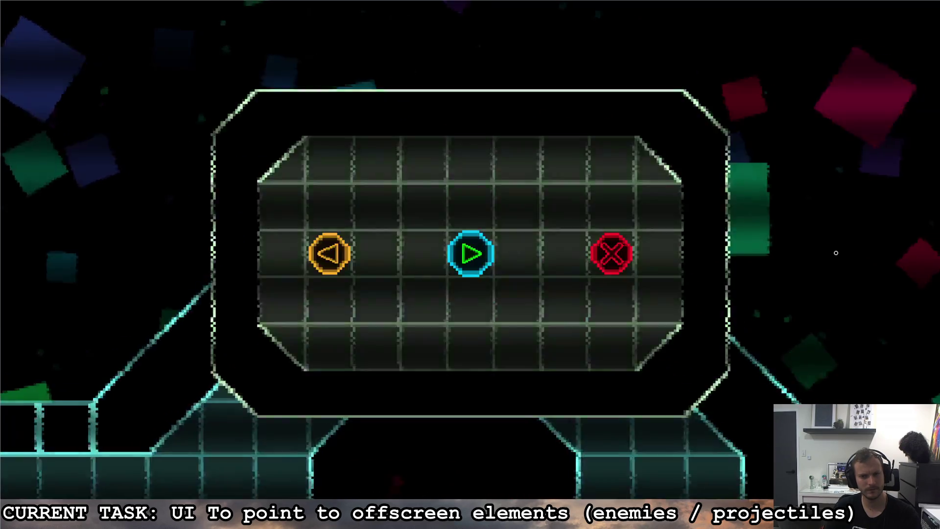
key(d)
key(Return)
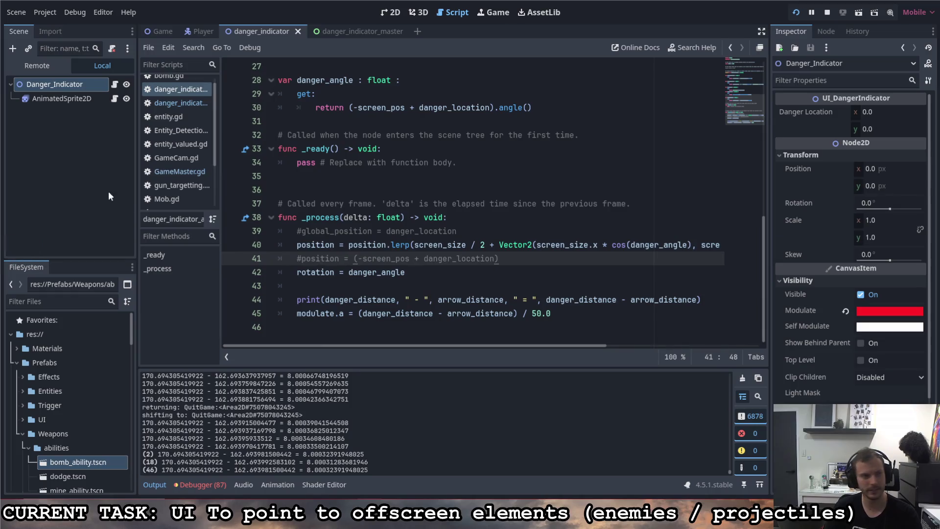
click(166, 27)
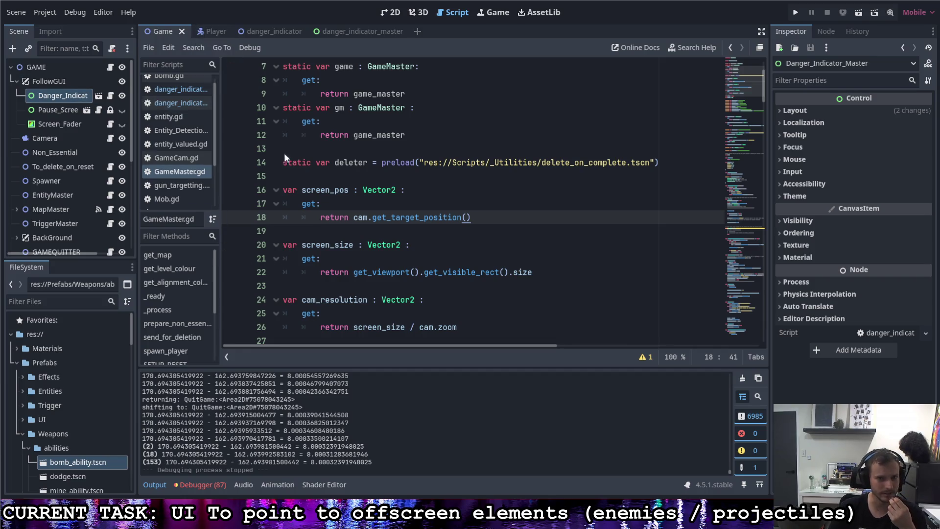
drag(374, 218, 467, 220)
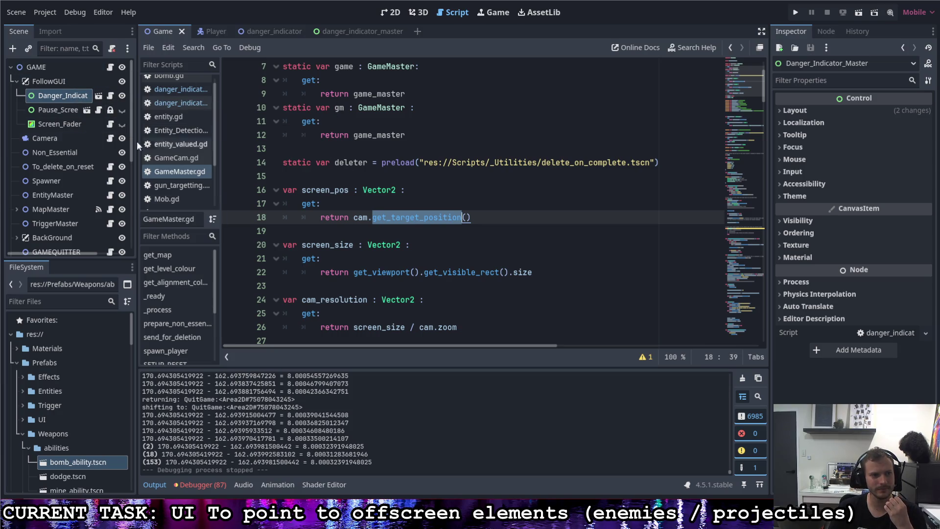
click(51, 141)
click(779, 276)
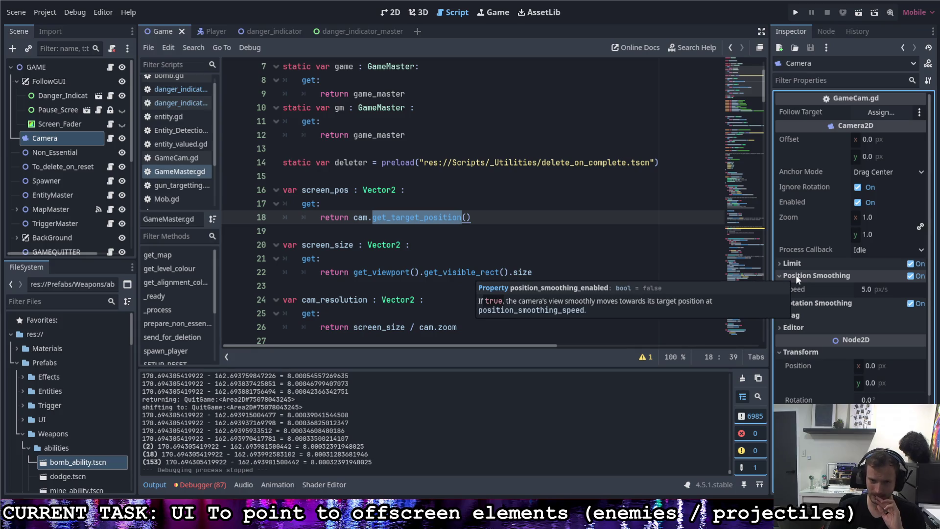
click(779, 275)
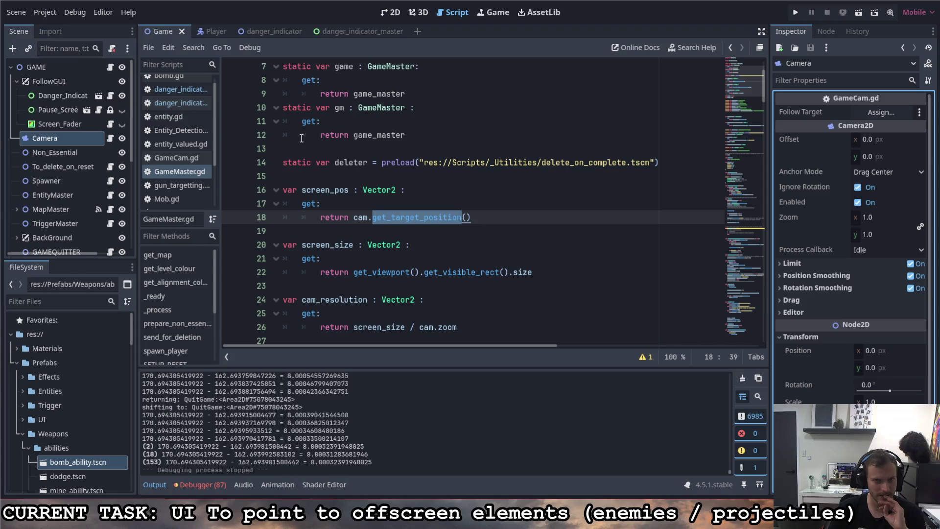
click(284, 29)
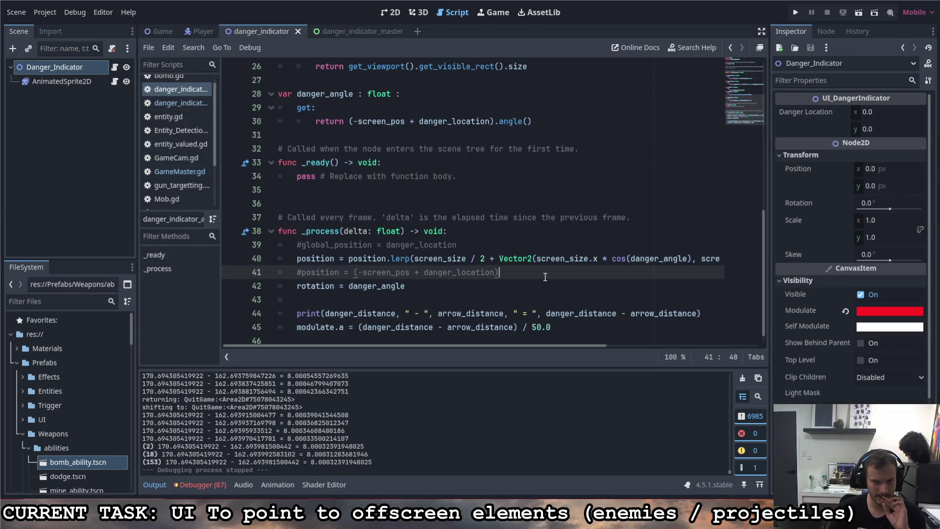
Prefix the line 45 fade with '-10 + (', change the divisor 50.0 to 100.0, and run.
click(358, 327)
text(10 + )
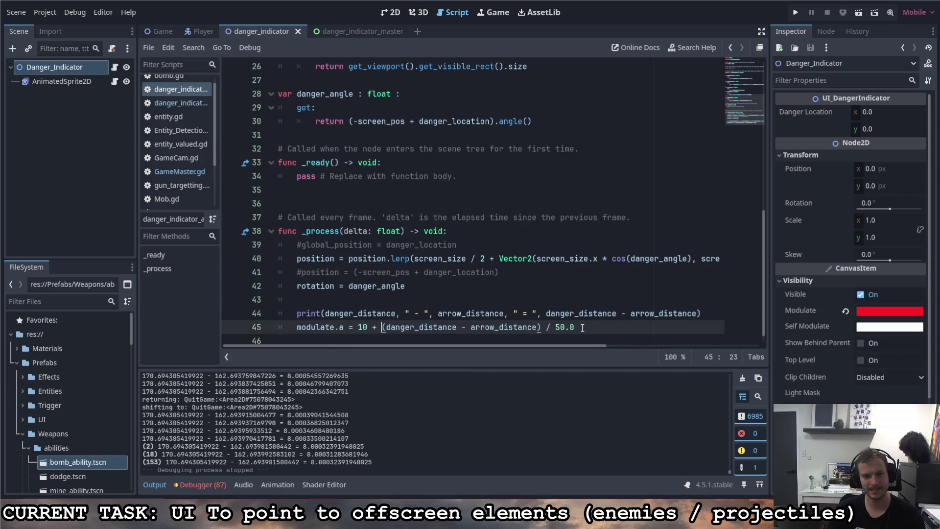
text(()
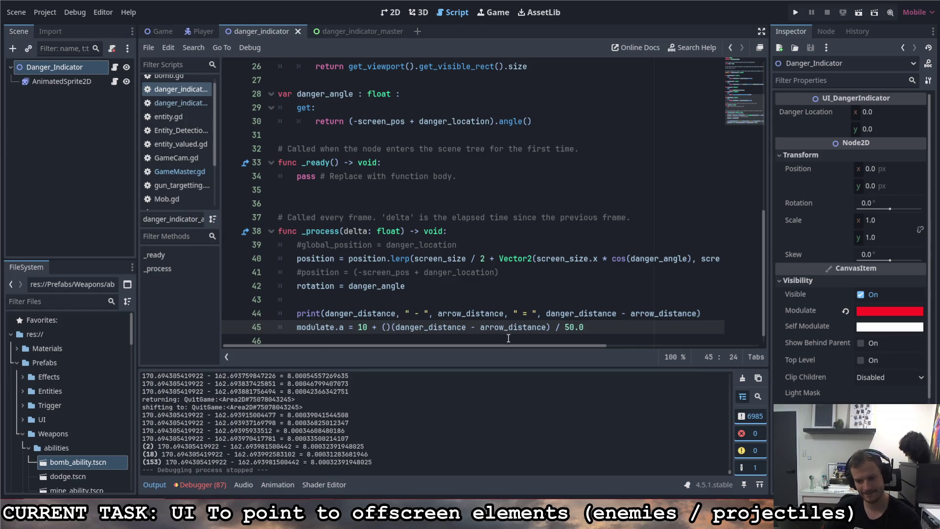
key(Delete)
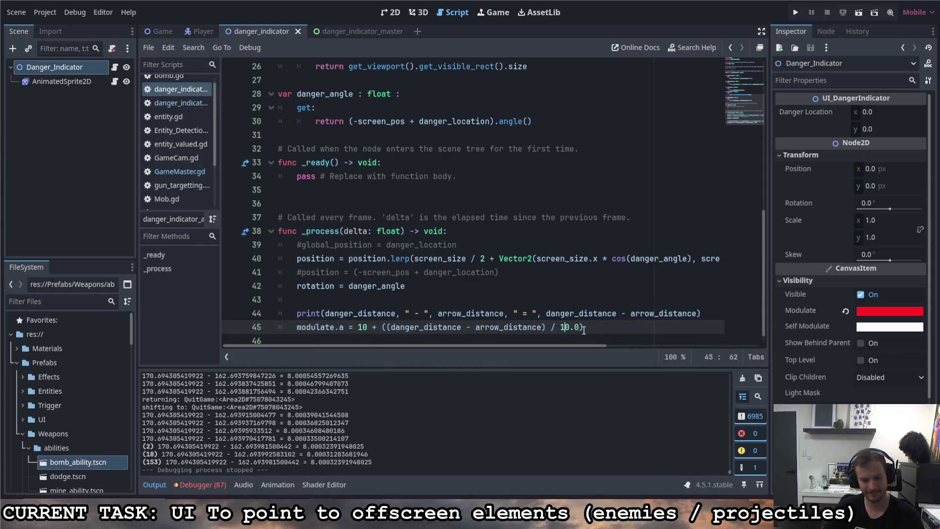
text(0)
key(End)
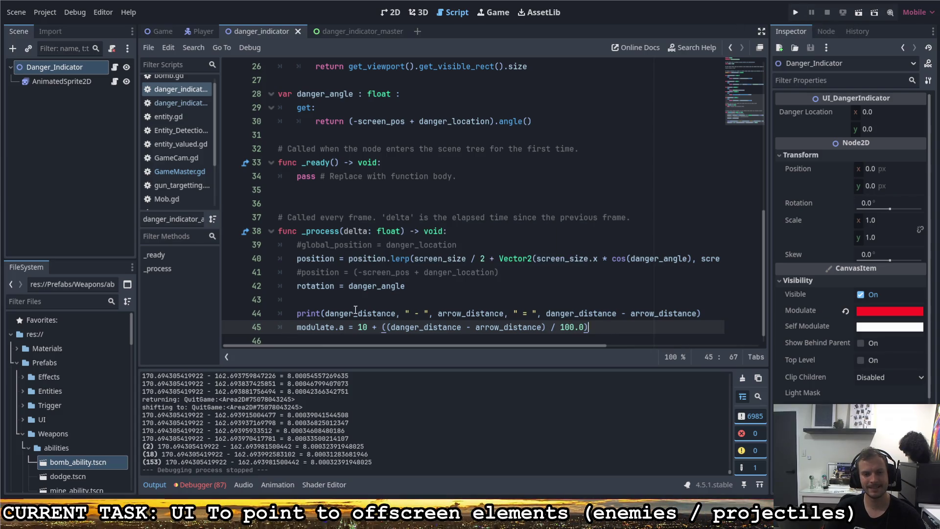
text(-)
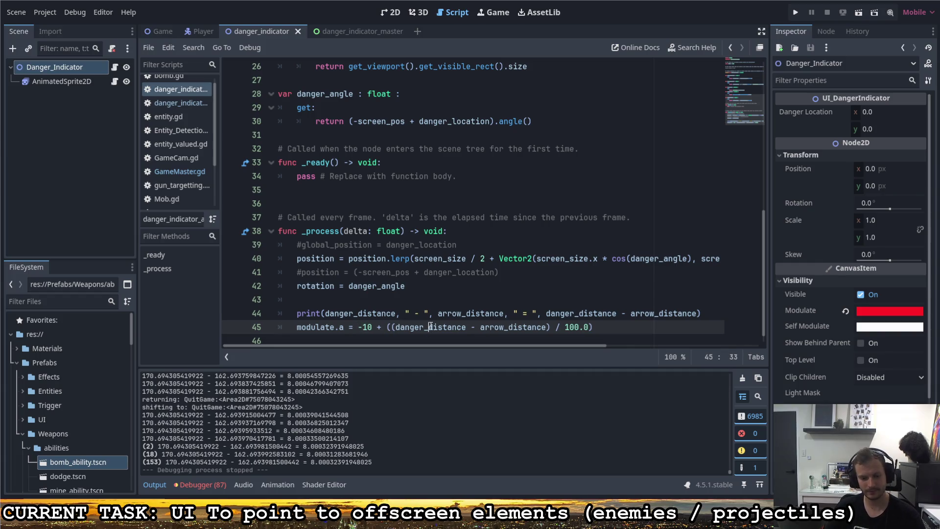
key(F5)
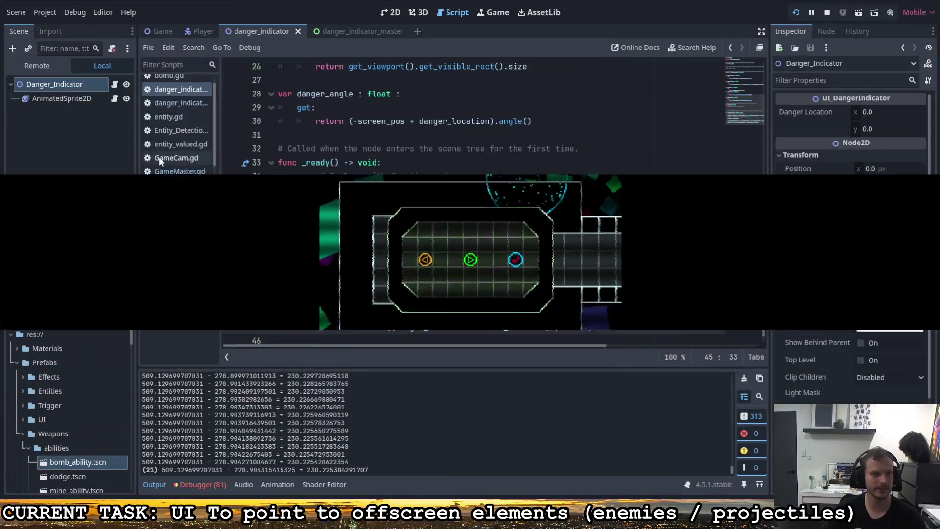
In the Player scene, replace PlayerHand's Equipped Ability with dodge.tscn and launch the game.
click(159, 171)
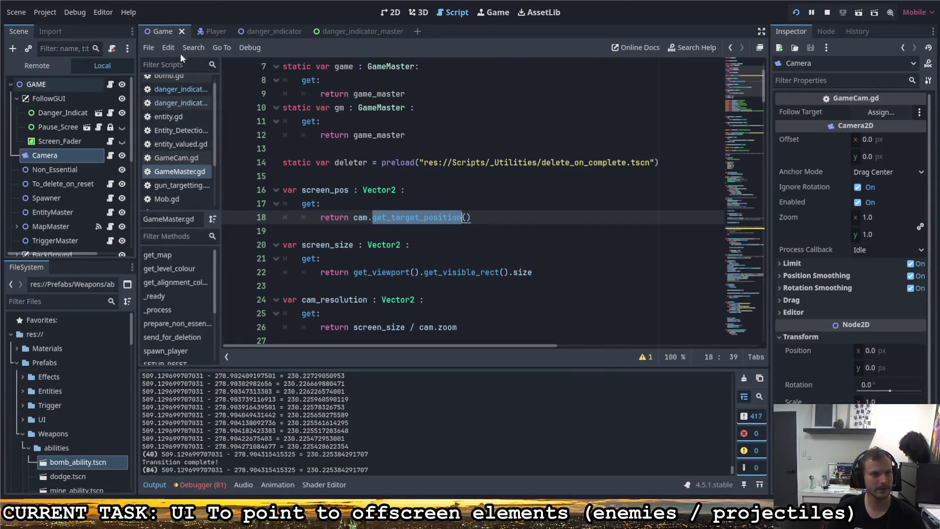
click(203, 32)
click(51, 81)
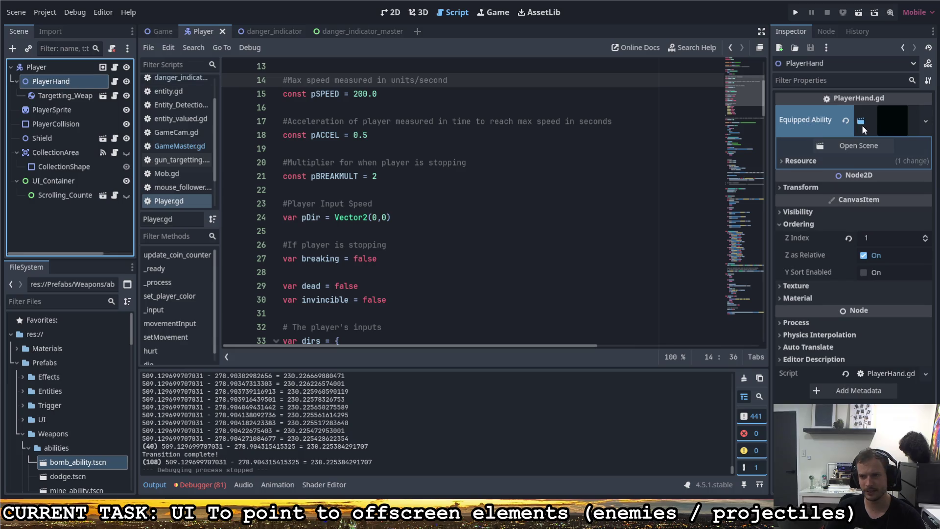
click(847, 122)
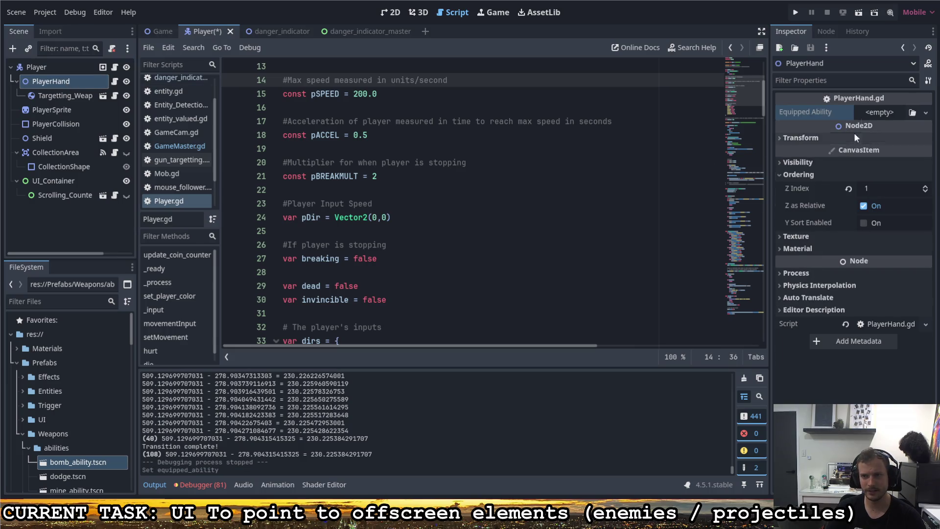
click(912, 112)
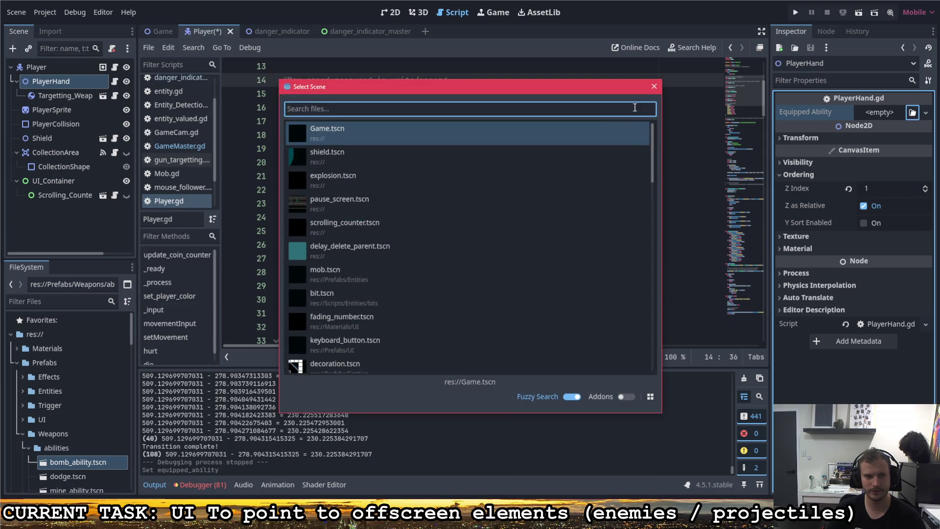
click(654, 86)
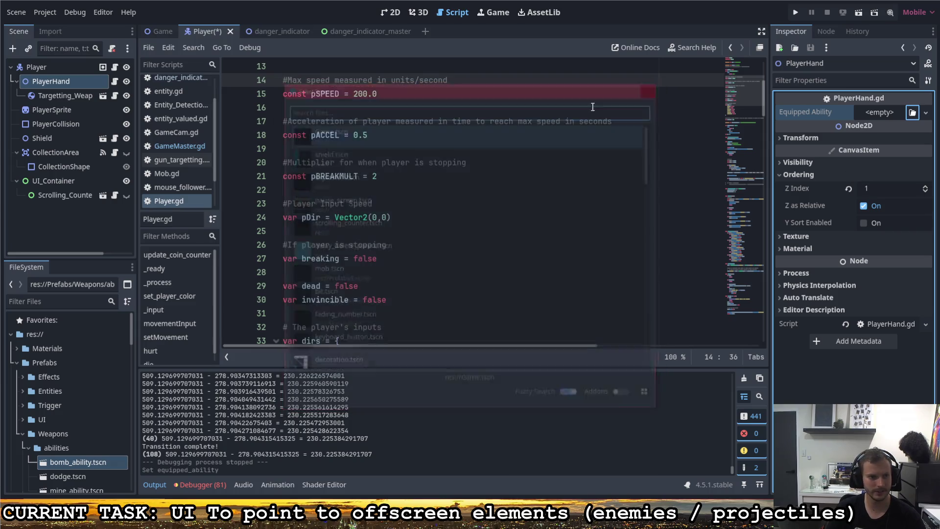
scroll(48, 430, down, 3)
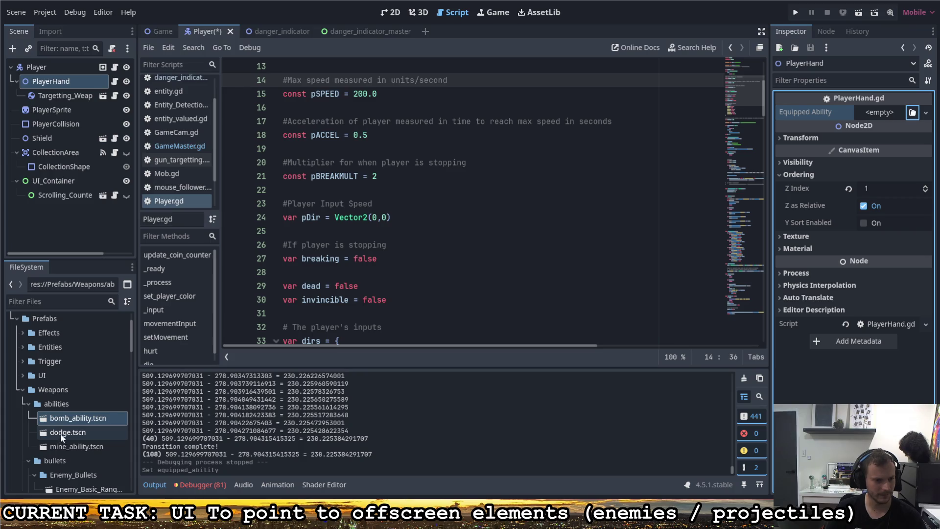
mouse_move(54, 431)
mouse_down()
mouse_move(842, 188)
mouse_move(883, 119)
mouse_up()
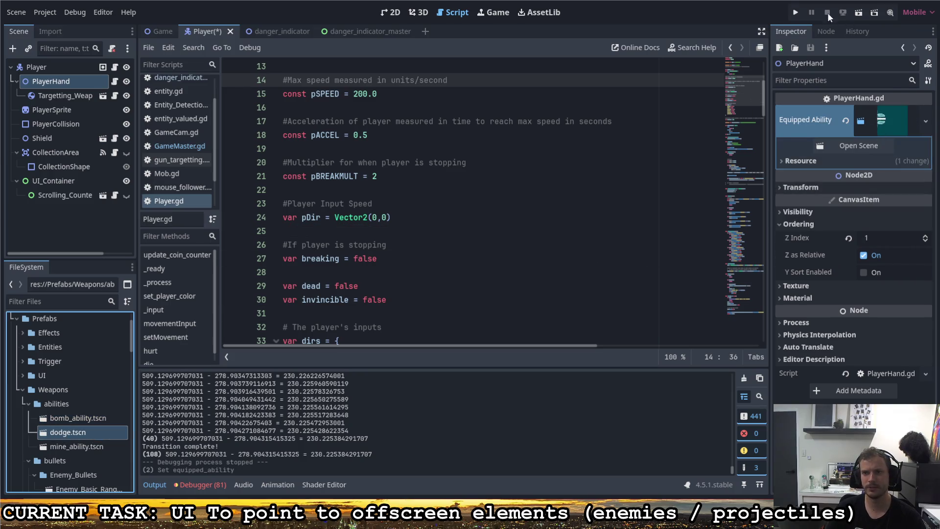
click(795, 12)
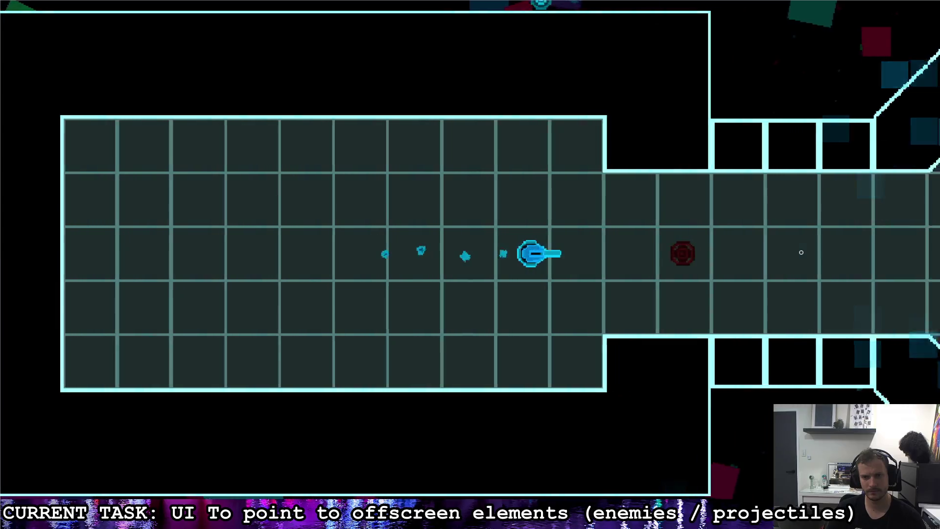
Fly the ship left and right along the corridor, shoot the left enemy, then leave the game.
key(d)
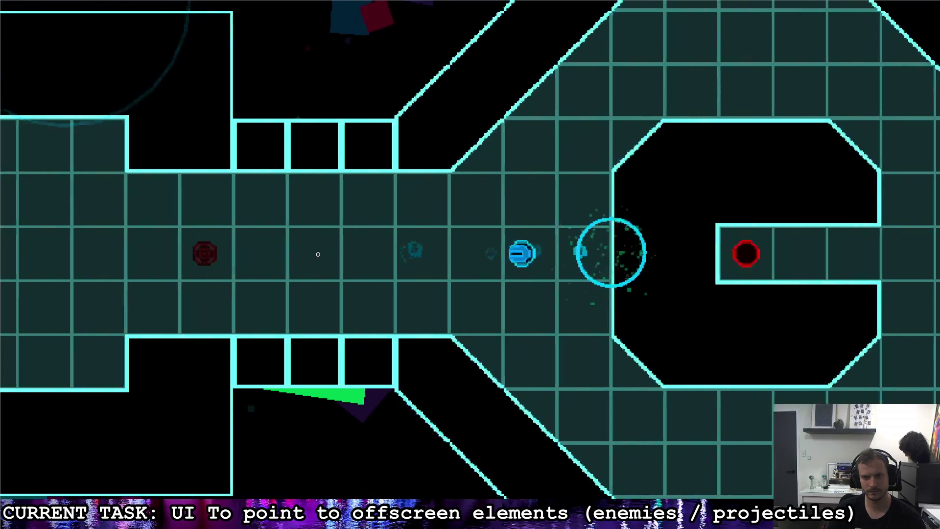
key(a)
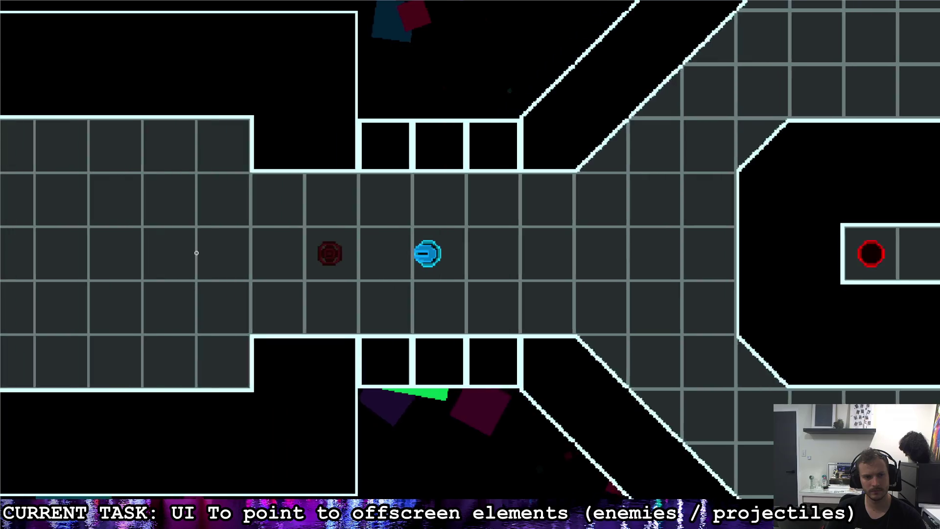
key(d)
key(a)
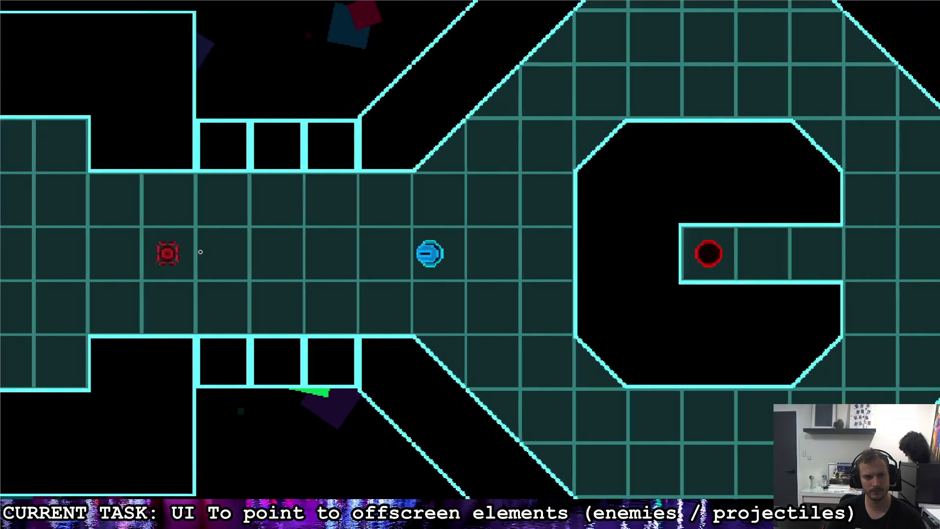
key(d)
click(201, 252)
key(a)
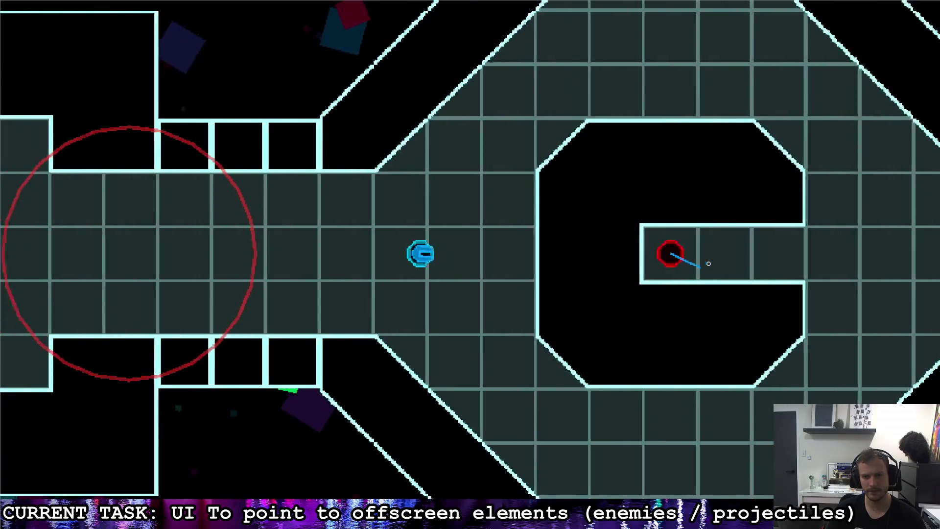
key(a)
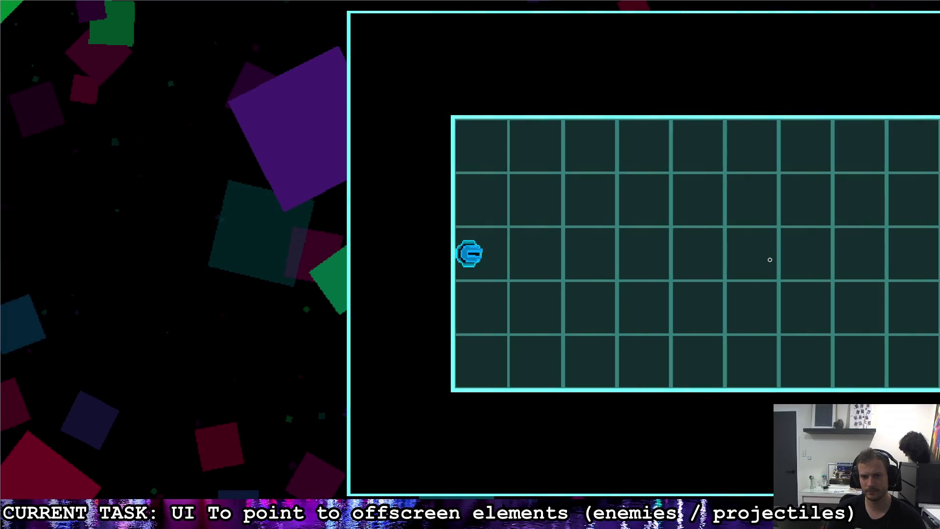
key(d)
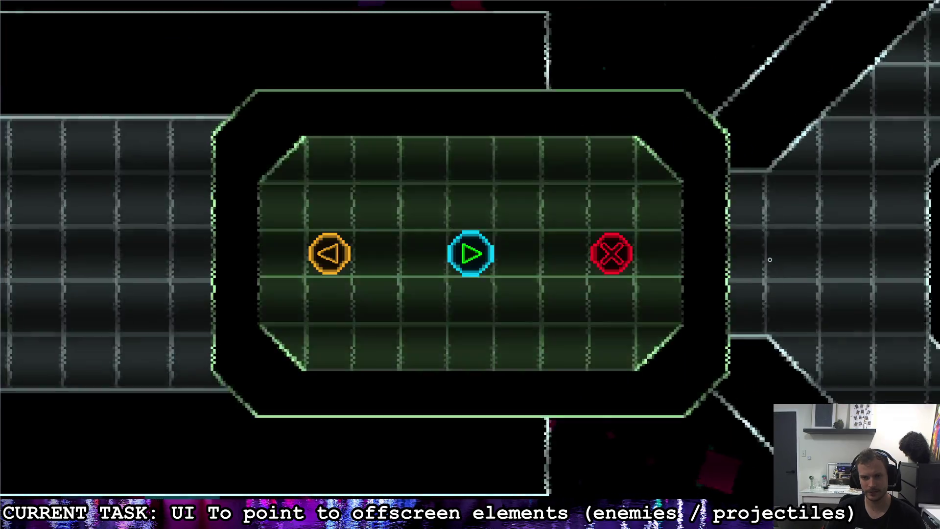
key(alt+Tab)
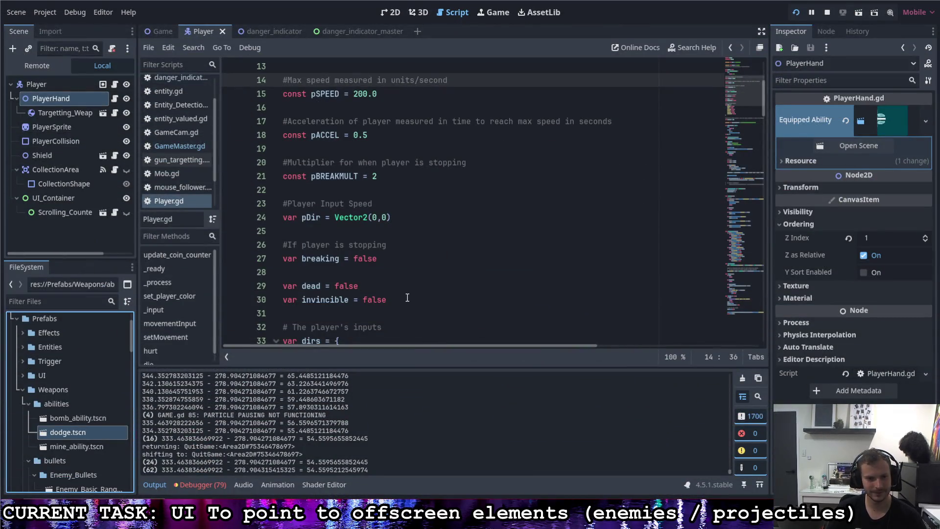
Return to the danger_indicator script and relaunch the game to test the fade without -10.
scroll(404, 282, down, 6)
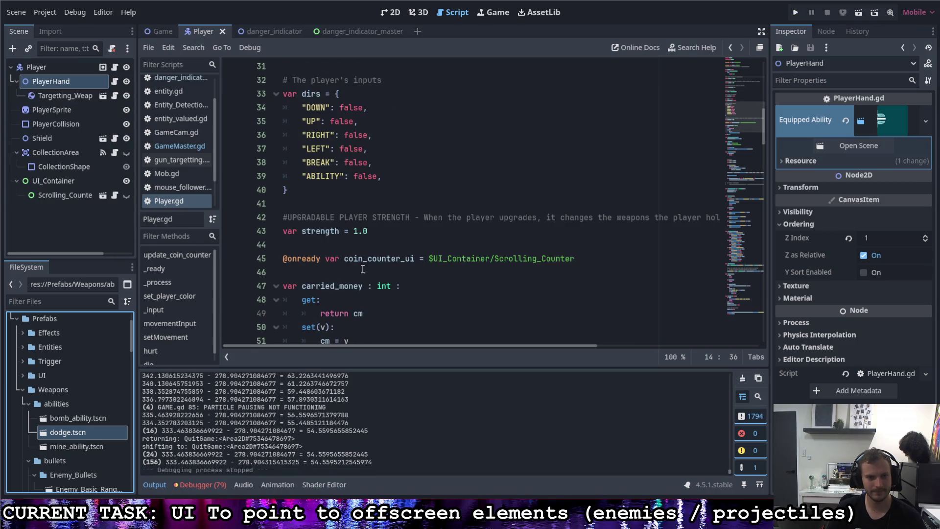
click(262, 31)
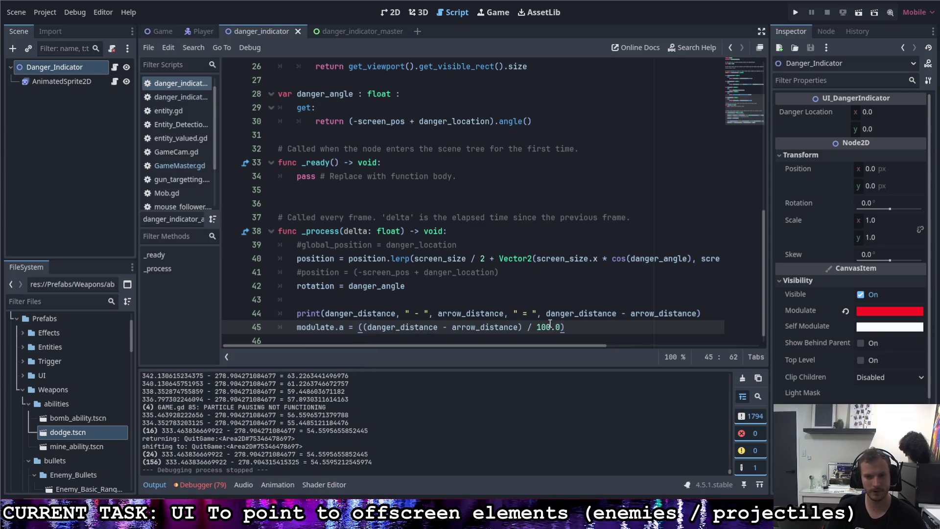
click(795, 15)
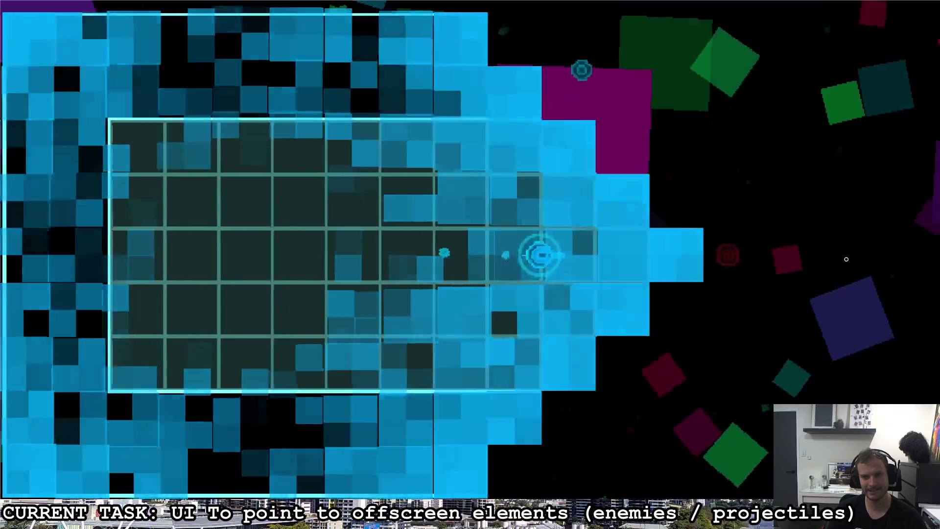
Fire shots and fly left and right so the offscreen enemy's red edge arrow appears.
click(846, 259)
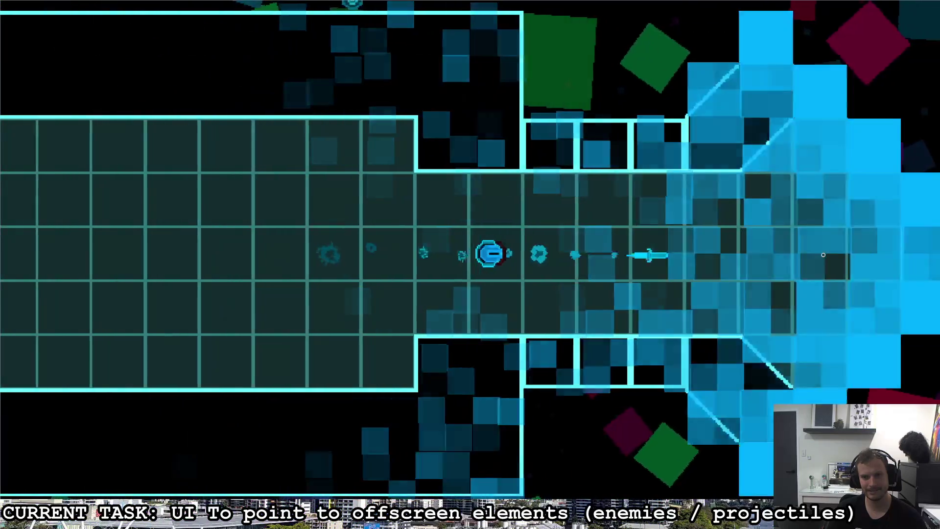
key(a)
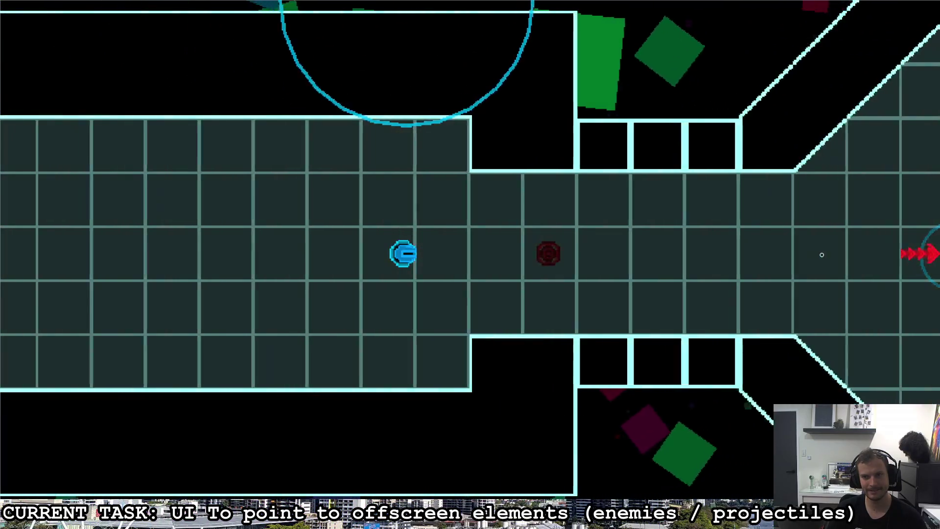
key(d)
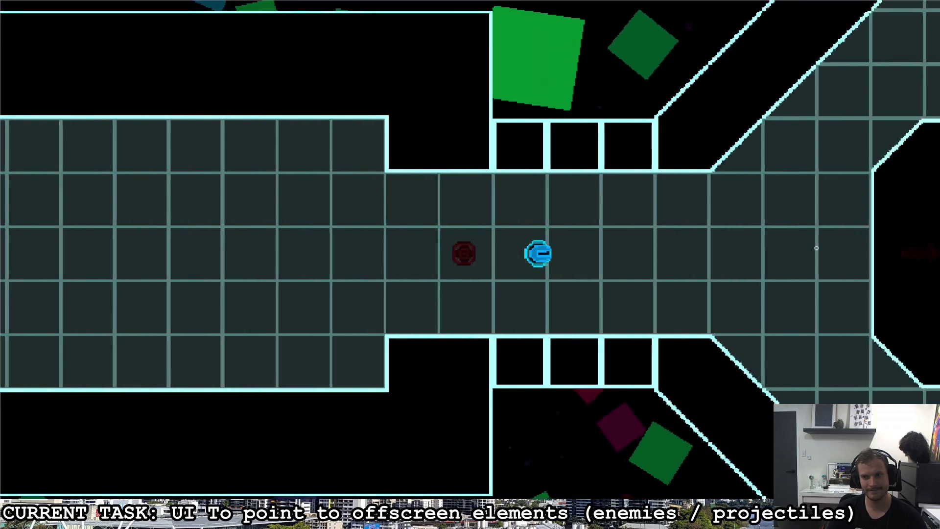
key(a)
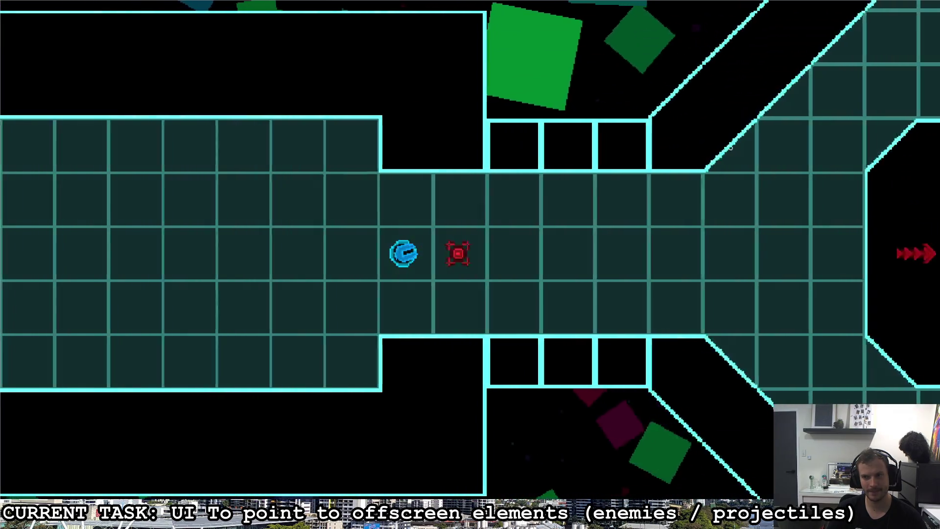
key(d)
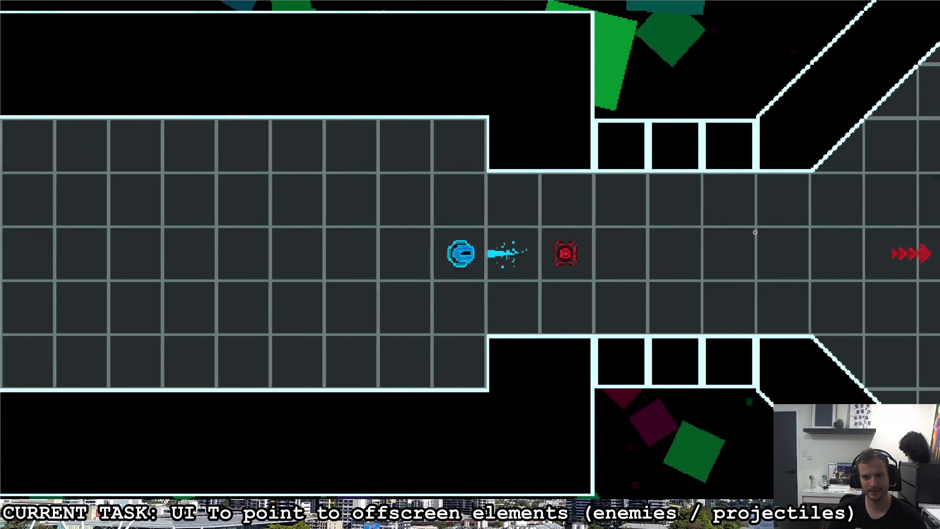
key(d)
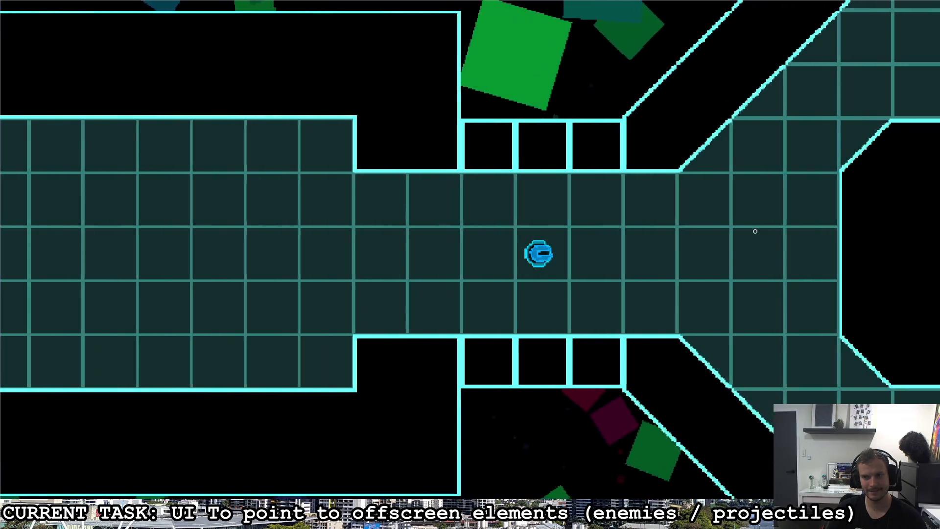
key(a)
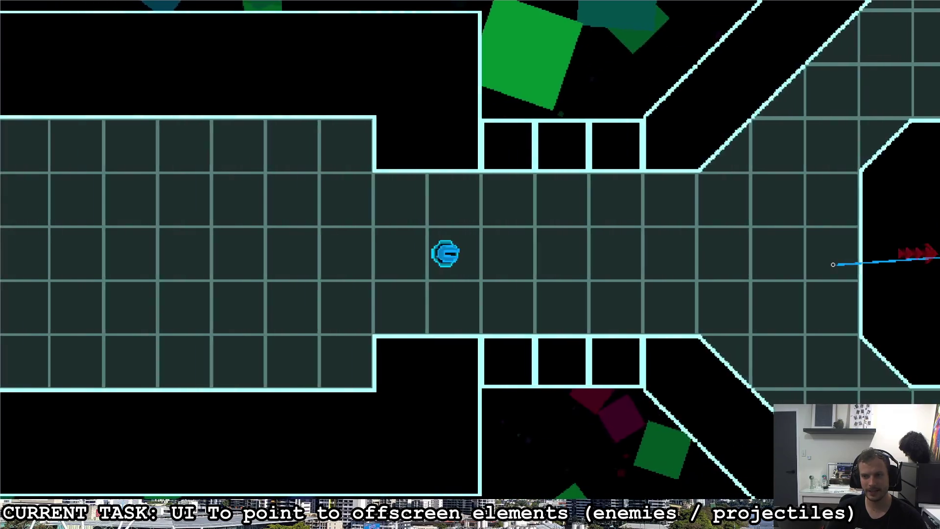
key(d)
Steer the ship up and down the corridor, toward the red enemy's room and back.
key(s)
key(w)
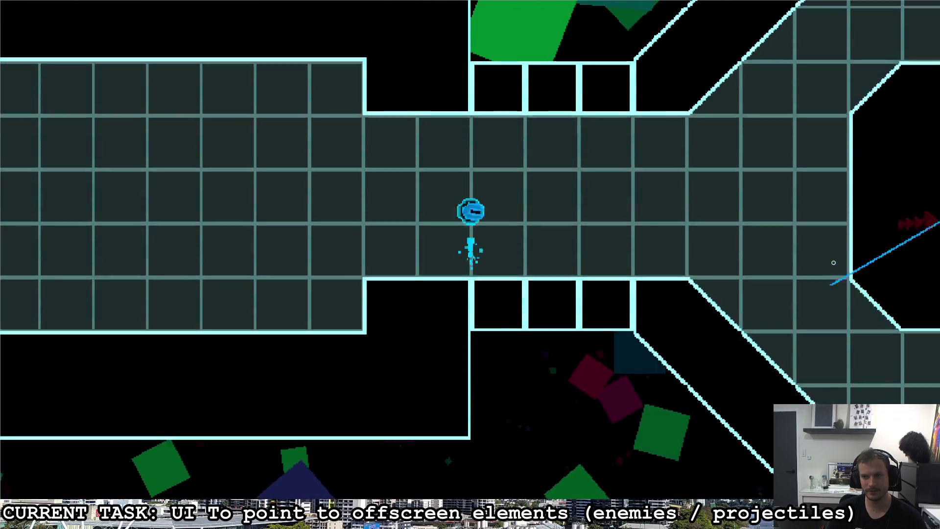
key(s)
key(w)
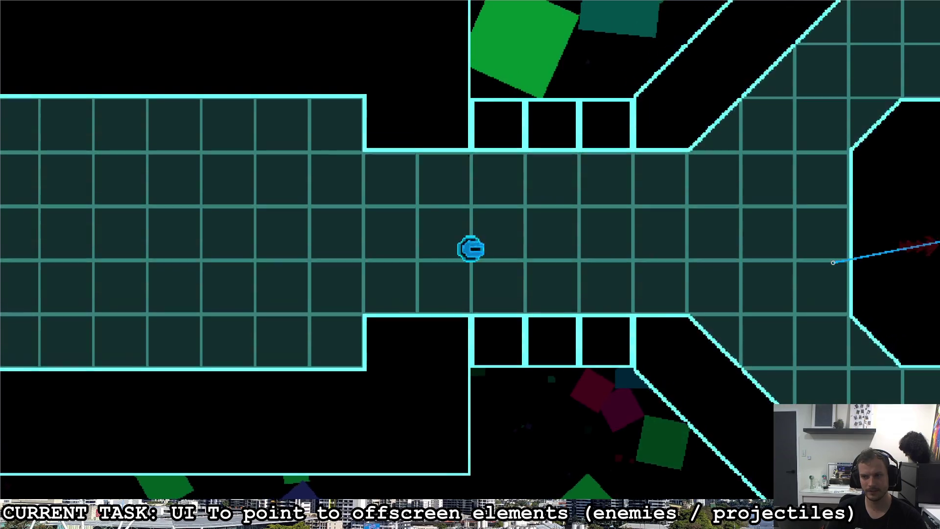
key(s)
key(d)
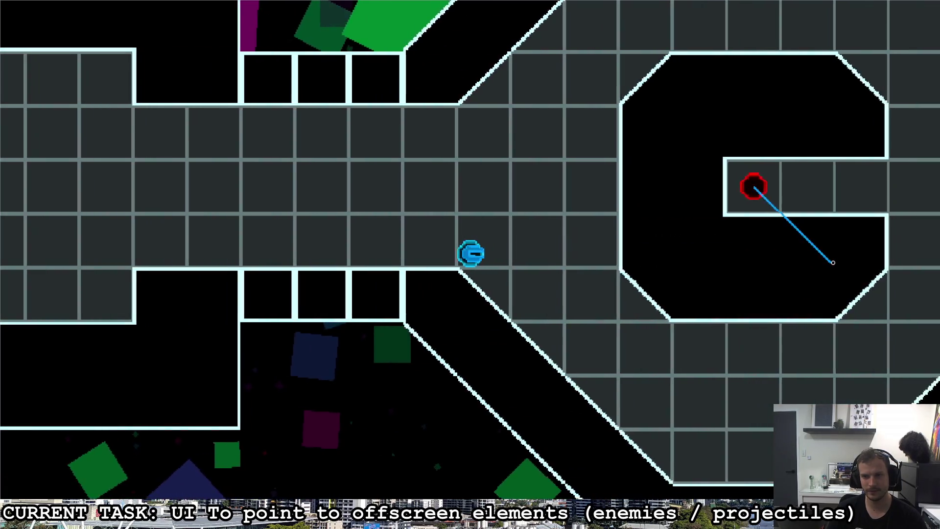
key(a)
key(w)
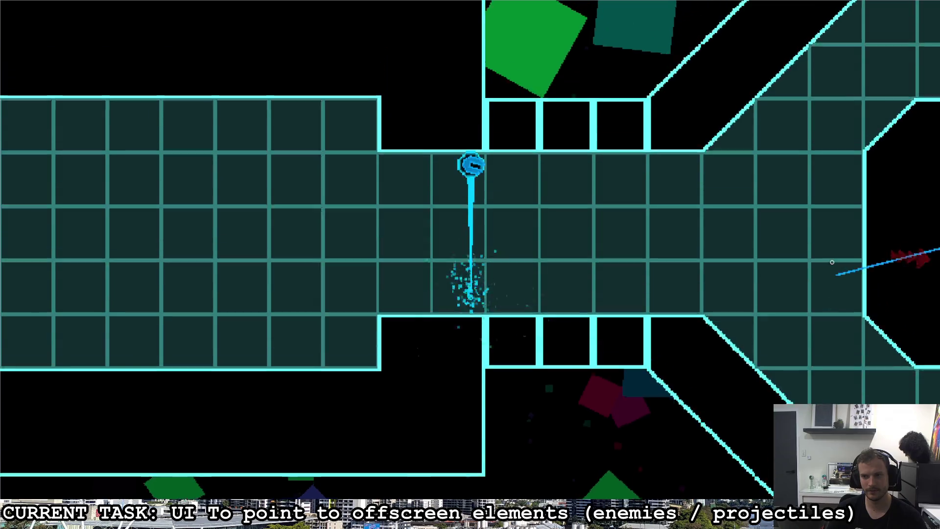
key(s)
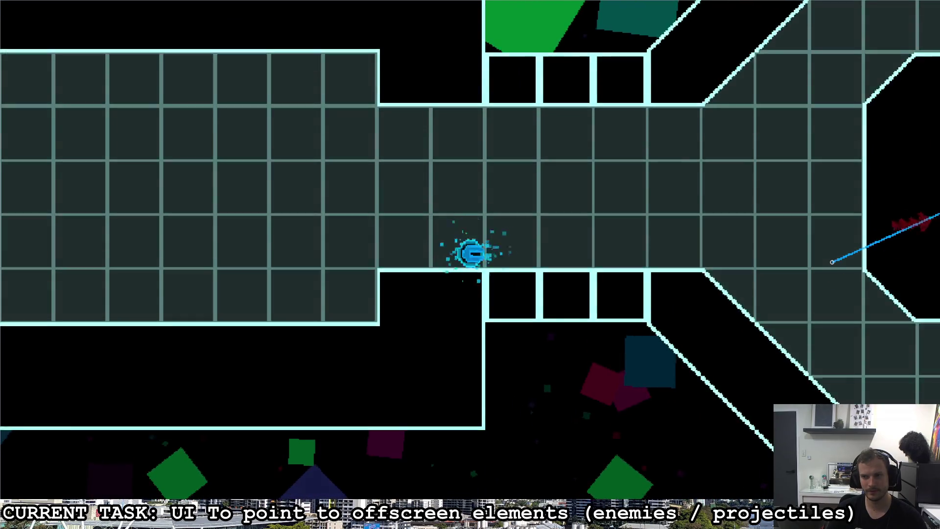
Dash between the corridor's top and bottom edges, then quit from the pause menu.
key(w)
key(s)
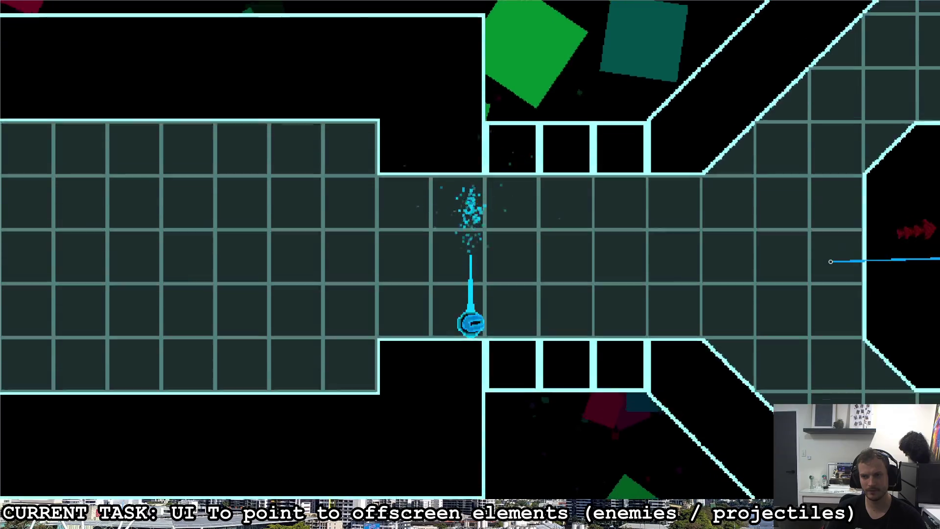
key(w)
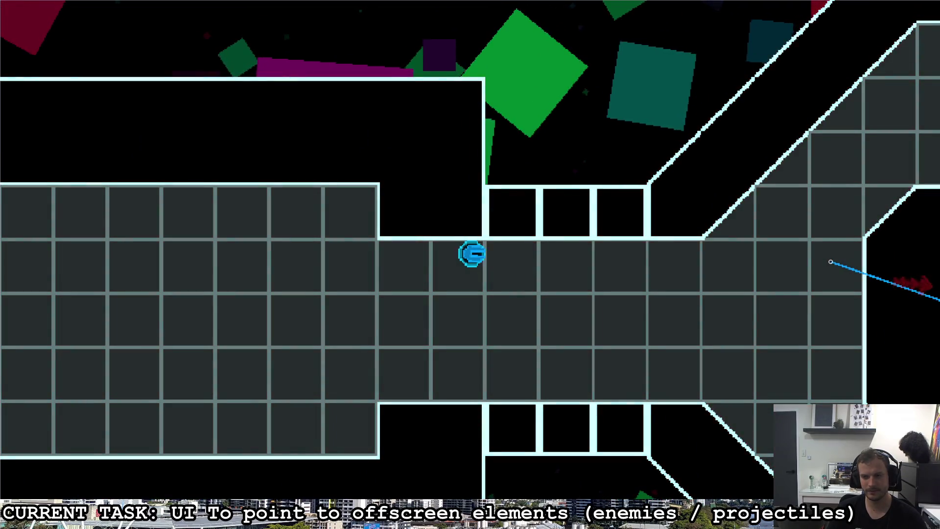
key(s)
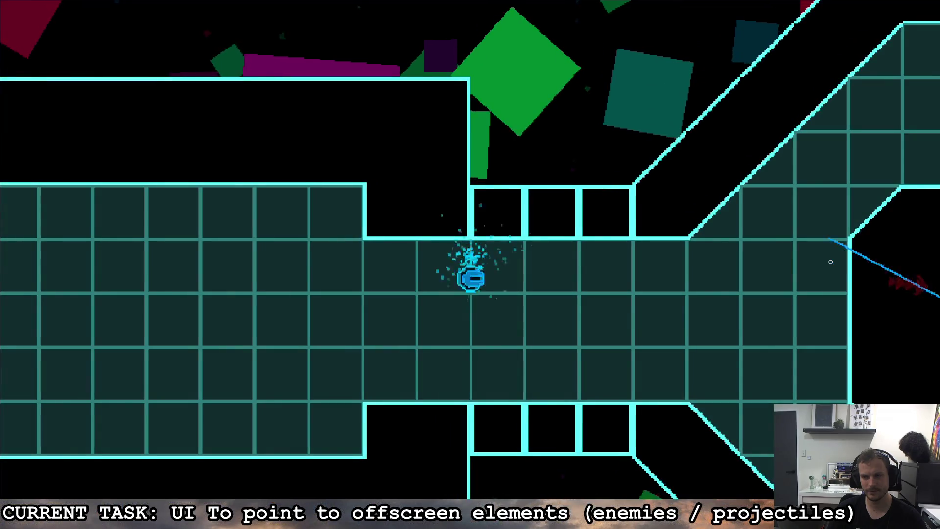
key(s)
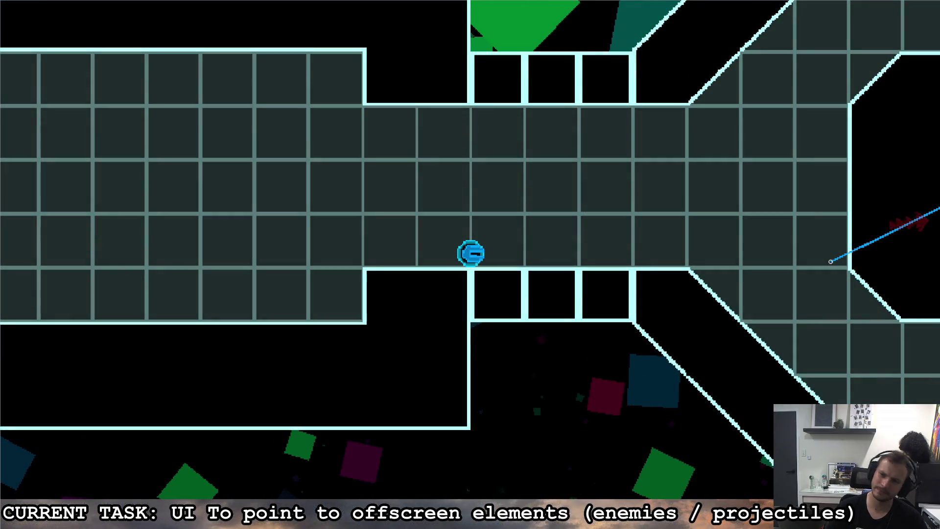
key(w)
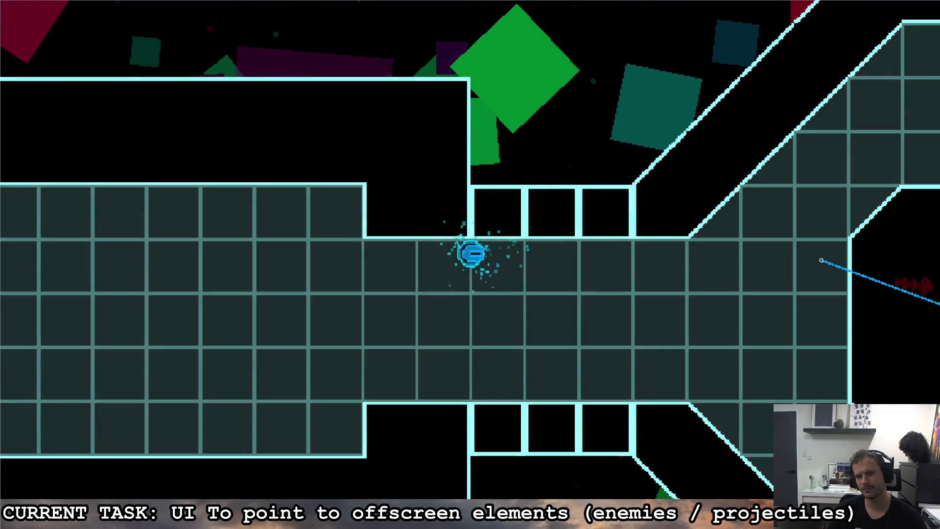
key(s)
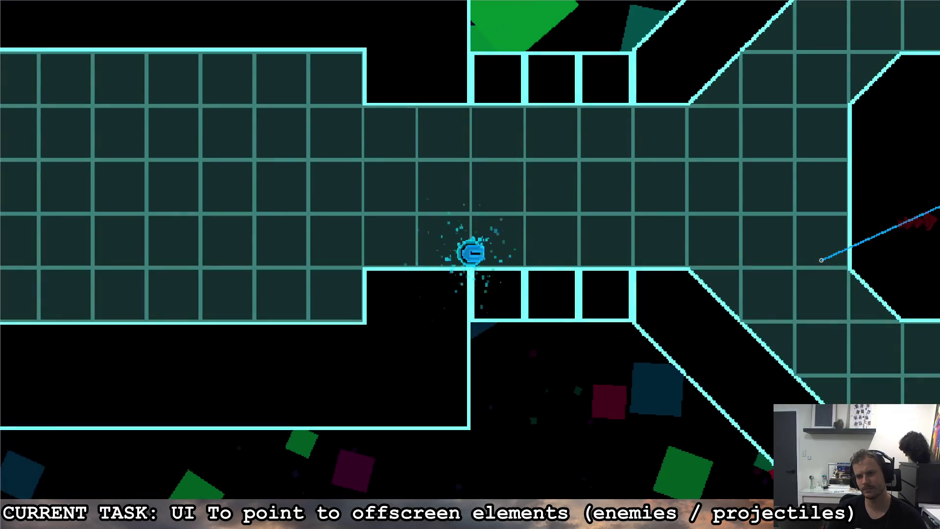
key(w)
key(s)
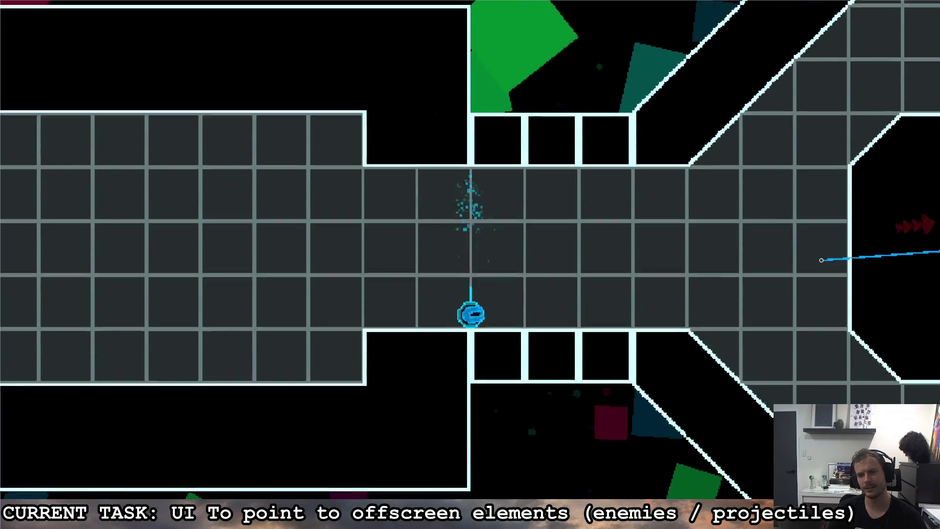
key(w)
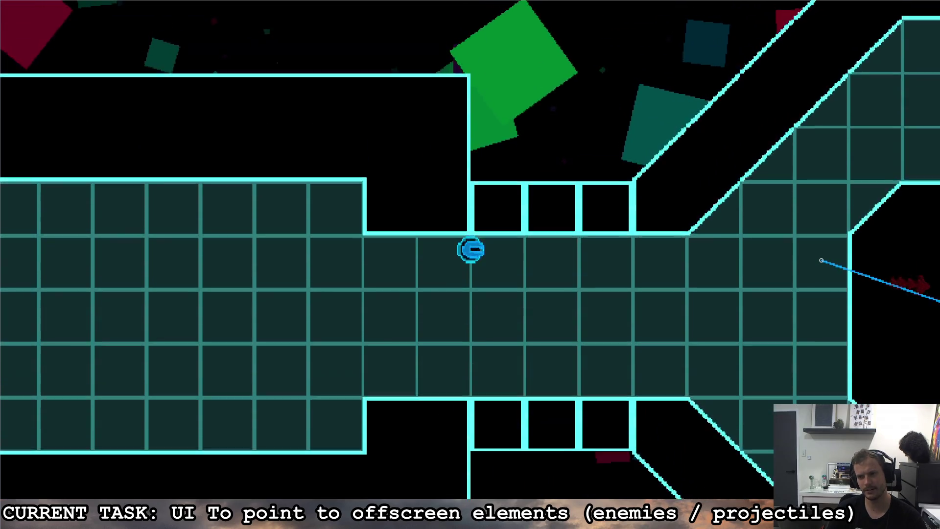
key(s)
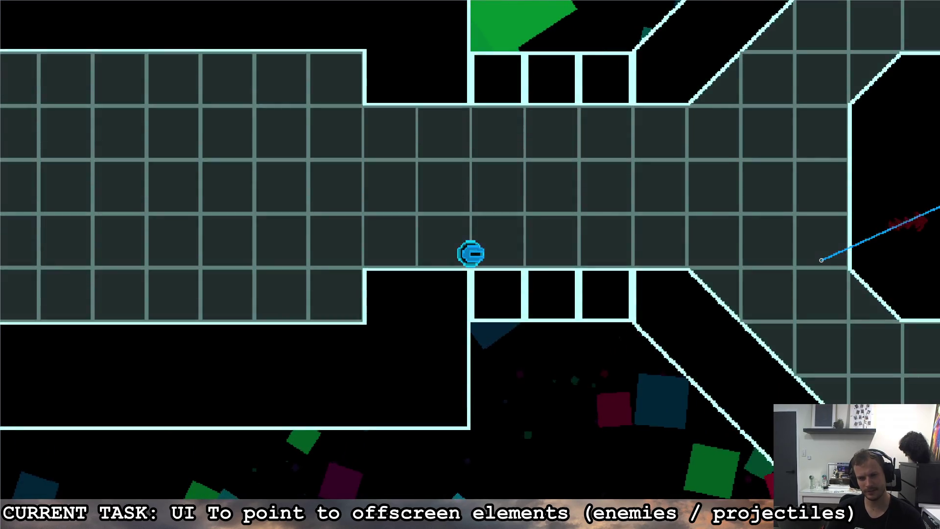
key(Escape)
click(606, 252)
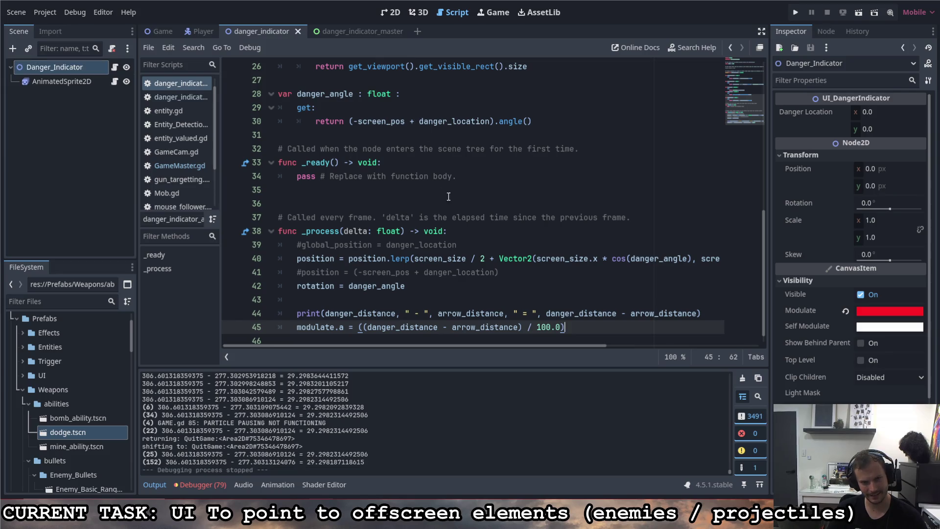
In the GAME scene's GameMaster script, look up get_target_position in the help.
scroll(454, 263, up, 8)
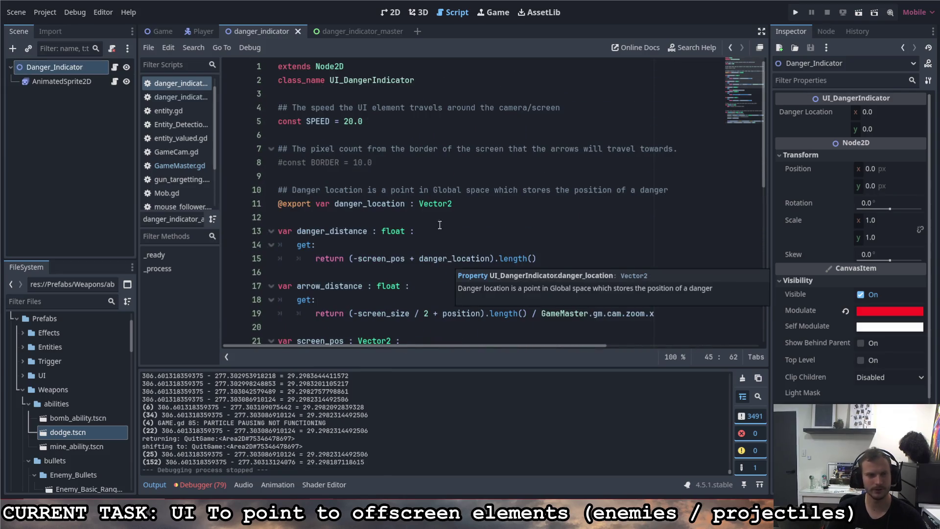
click(162, 32)
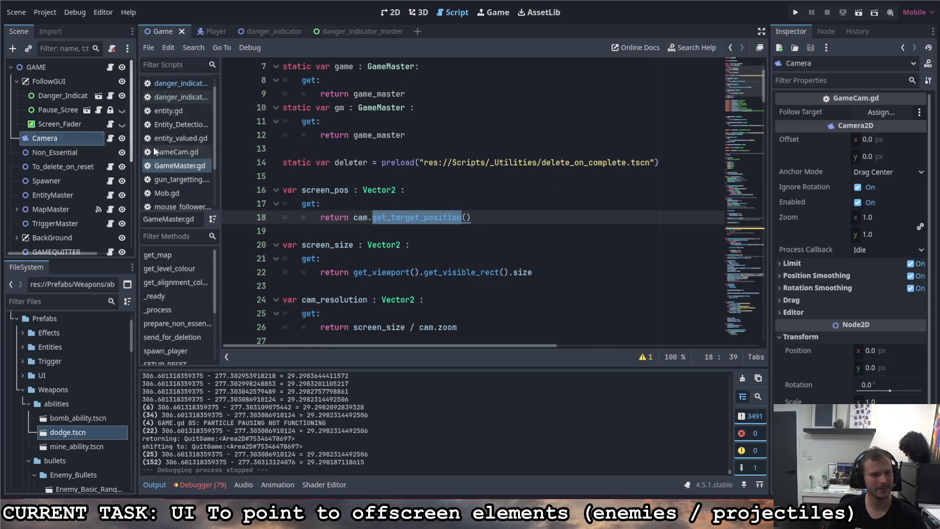
click(372, 216)
key(F1)
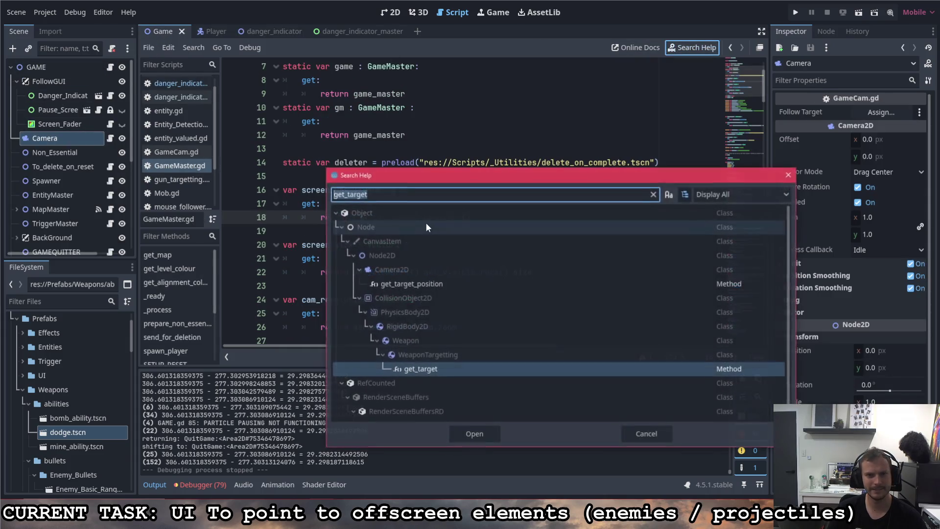
double_click(419, 288)
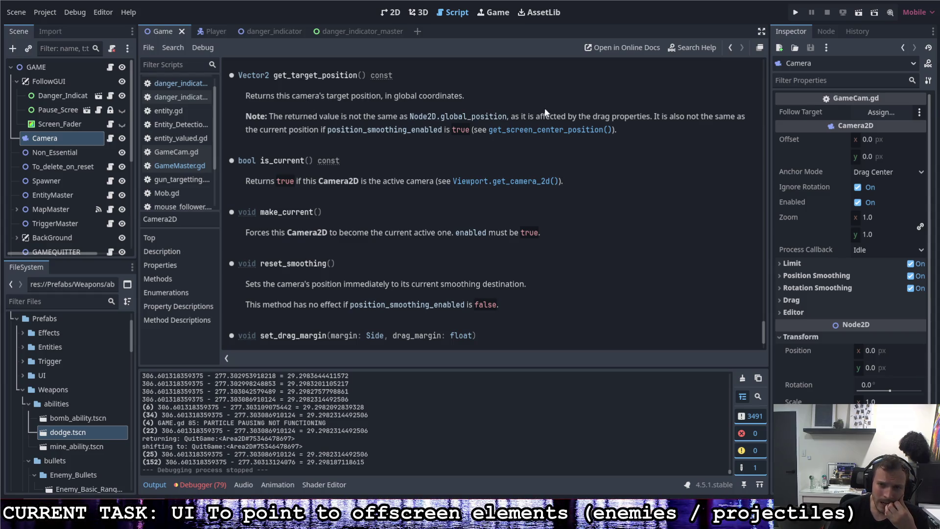
Read the drag and smoothing notes, then follow the link to get_screen_center_position and select its name.
drag(512, 116, 632, 118)
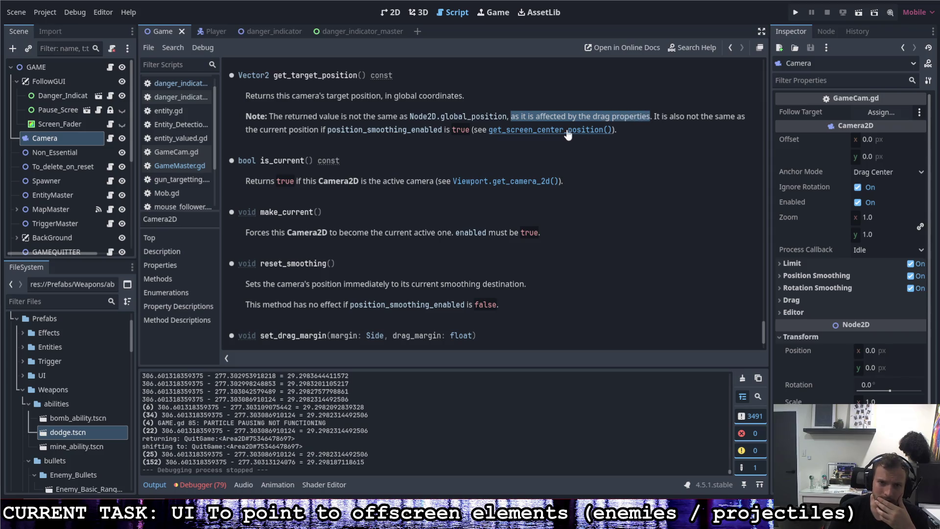
click(653, 116)
mouse_move(653, 116)
mouse_down()
mouse_move(614, 130)
mouse_move(269, 131)
mouse_up()
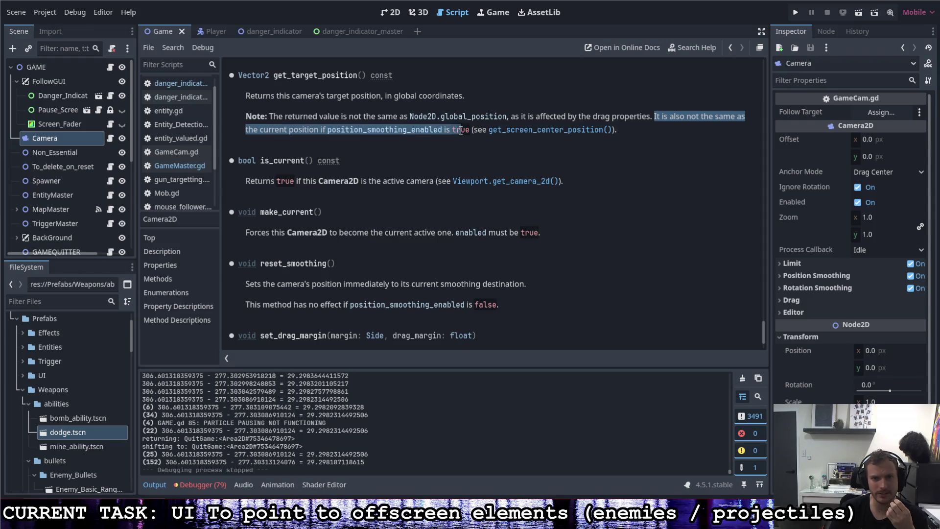
click(523, 134)
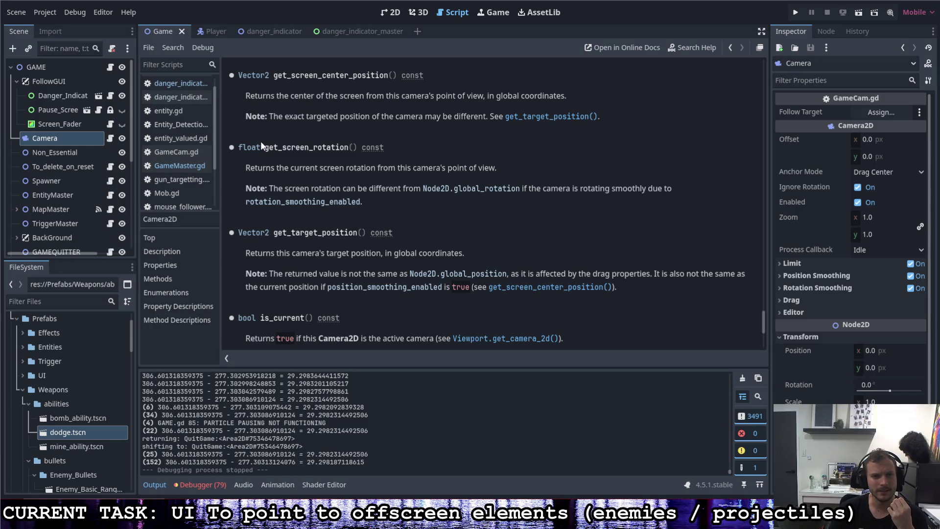
drag(268, 115, 352, 115)
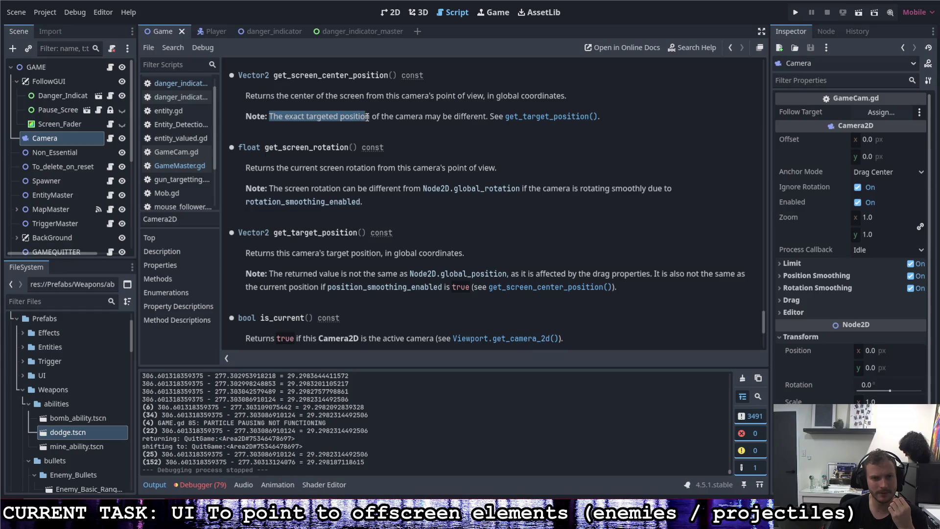
click(403, 86)
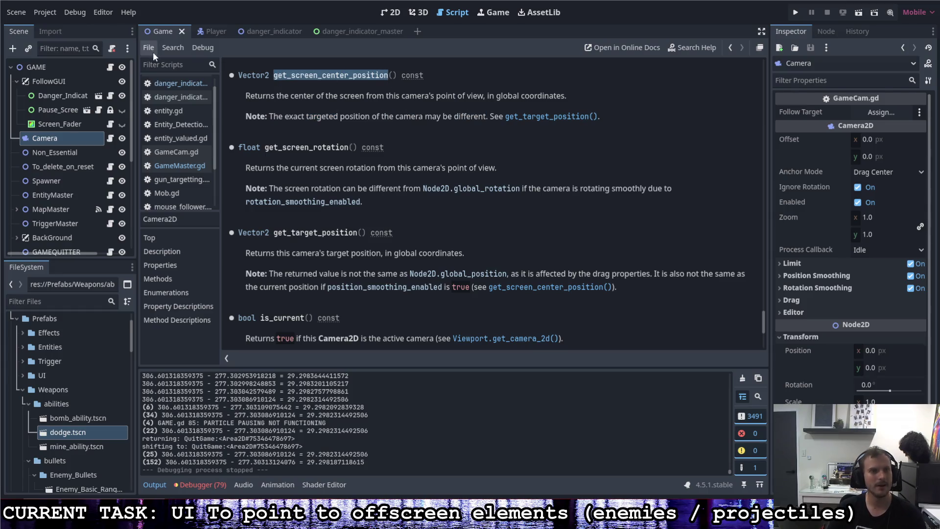
Paste get_screen_center_position over get_target_position in GameMaster.gd's screen_pos getter and run the game.
key(alt+Left)
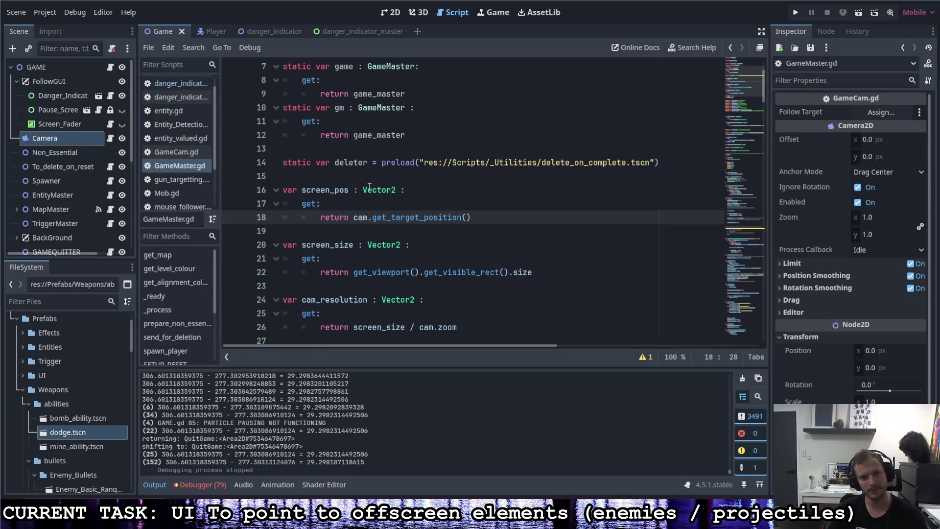
text(get_screen_center_position)
key(Up)
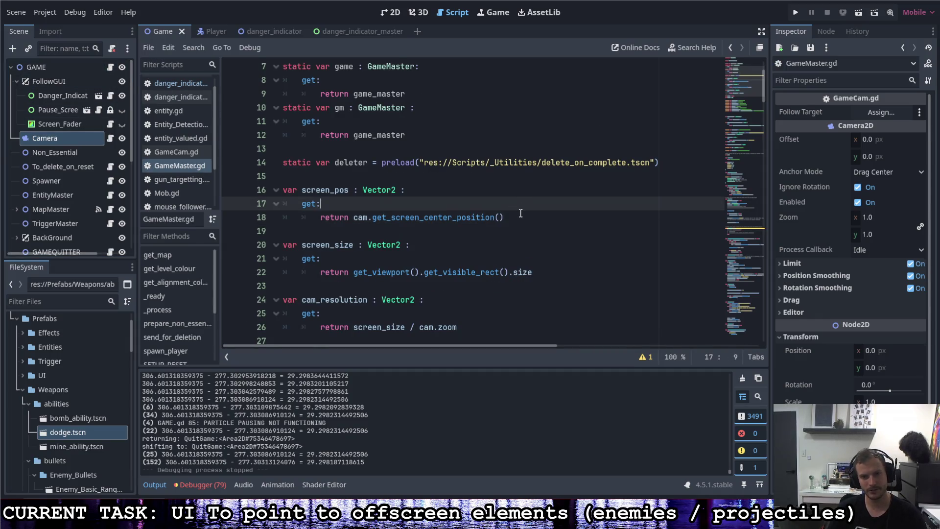
click(795, 12)
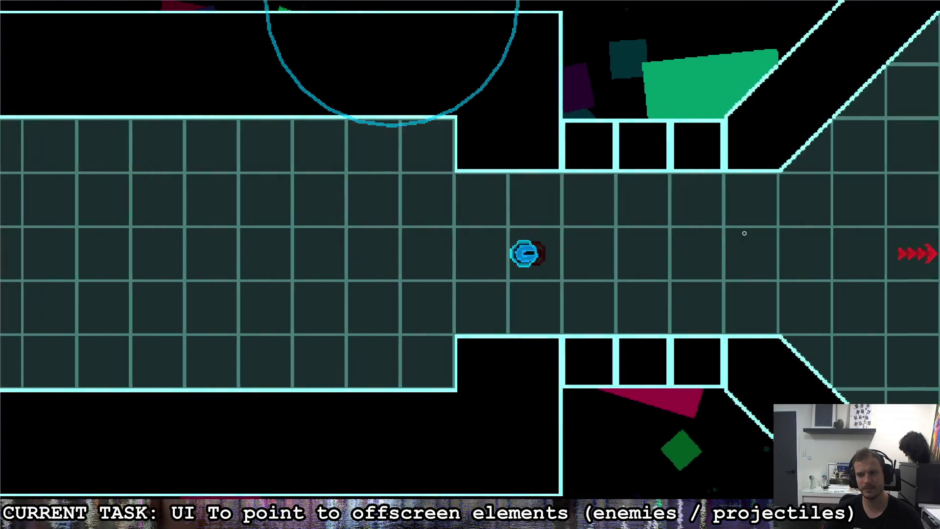
Fly the ship right along the corridor, dashing between the top and bottom walls.
key(d)
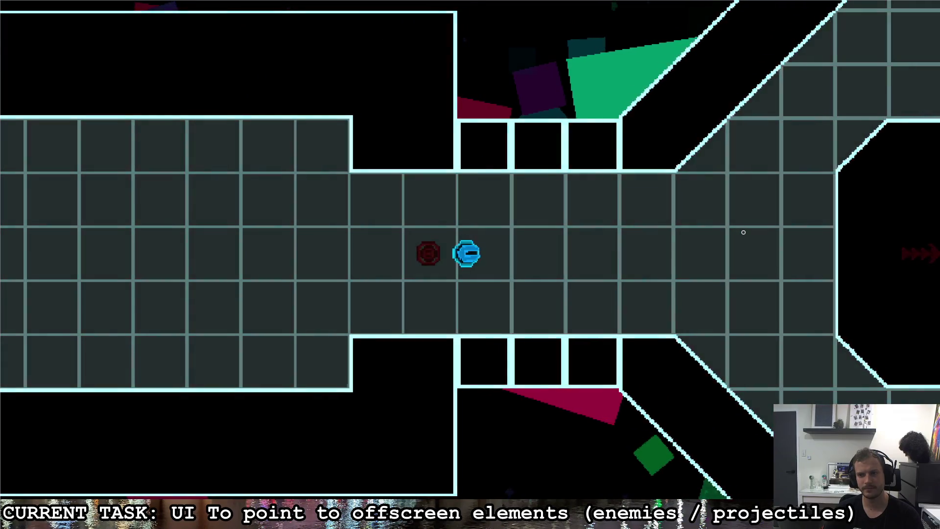
key(d)
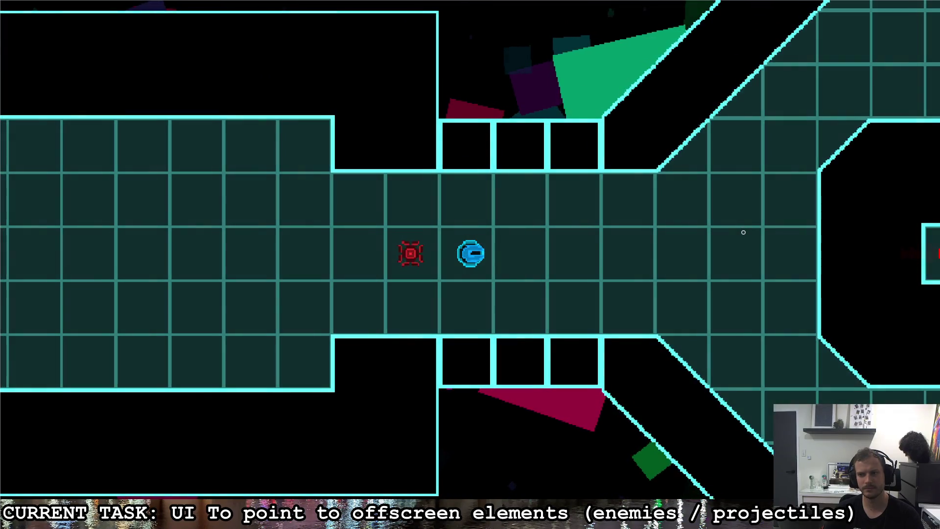
key(s)
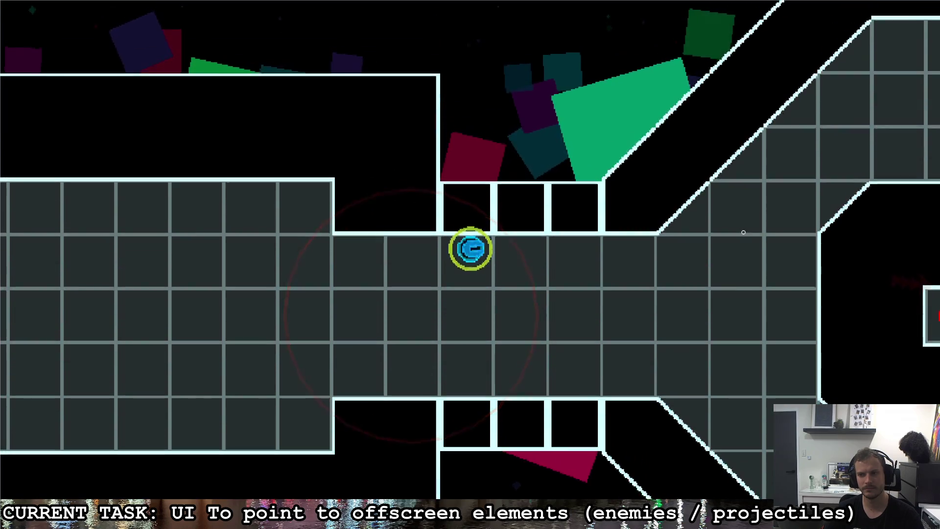
key(w)
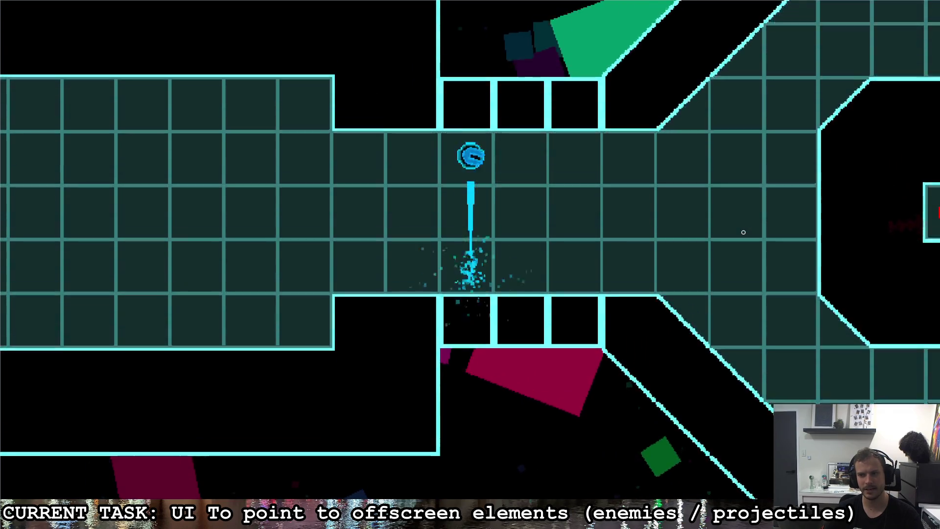
key(s)
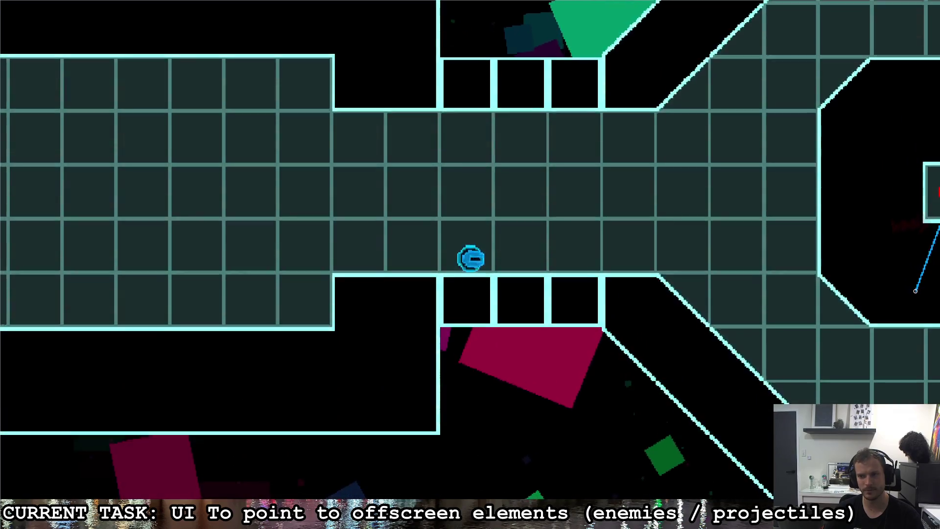
key(w)
key(d)
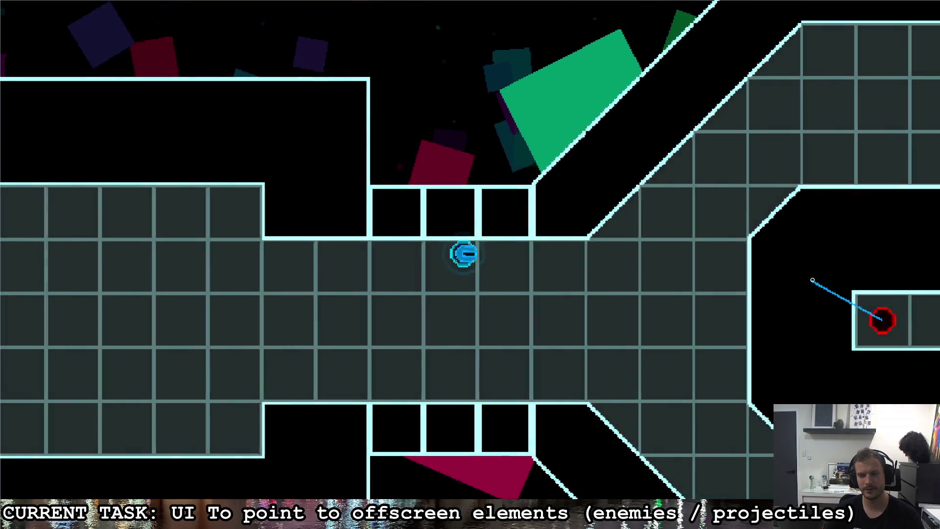
key(a)
key(a)
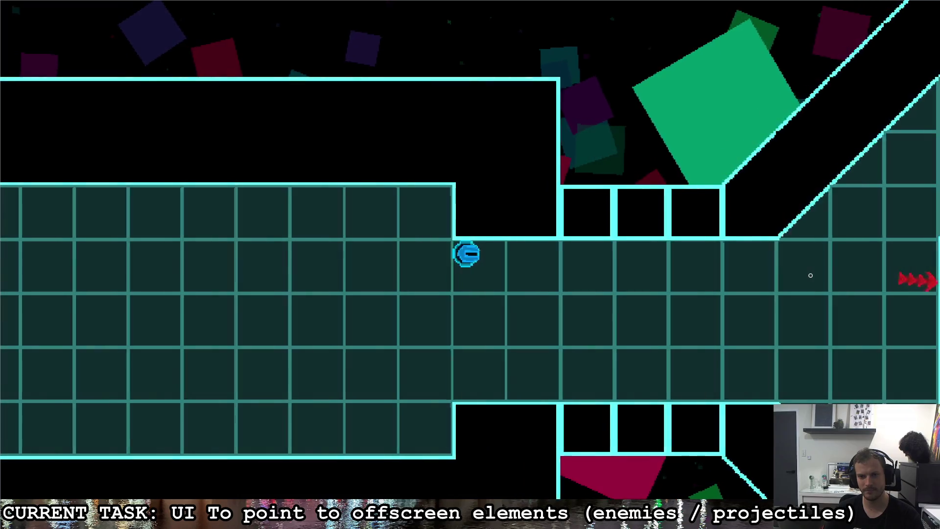
Move back left past the step, dash up and down, fly right, then quit the game.
key(w)
key(s)
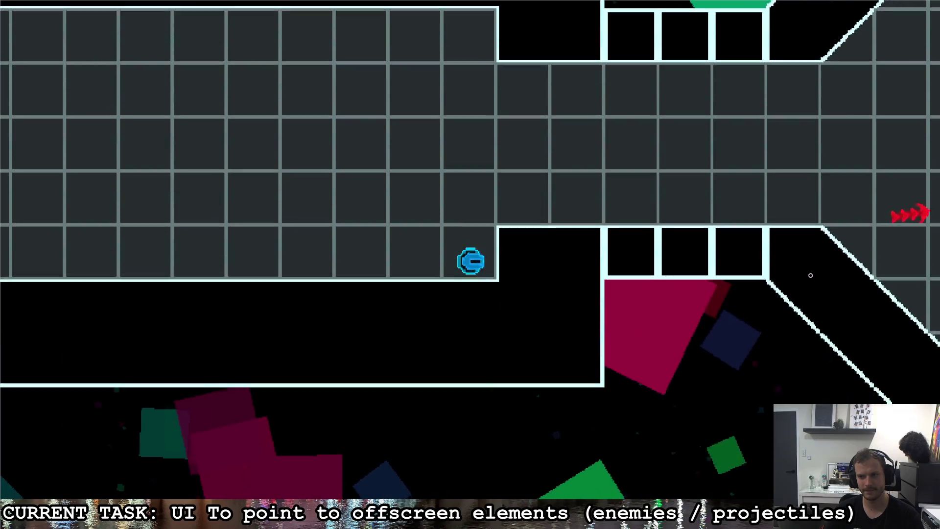
key(w)
key(d)
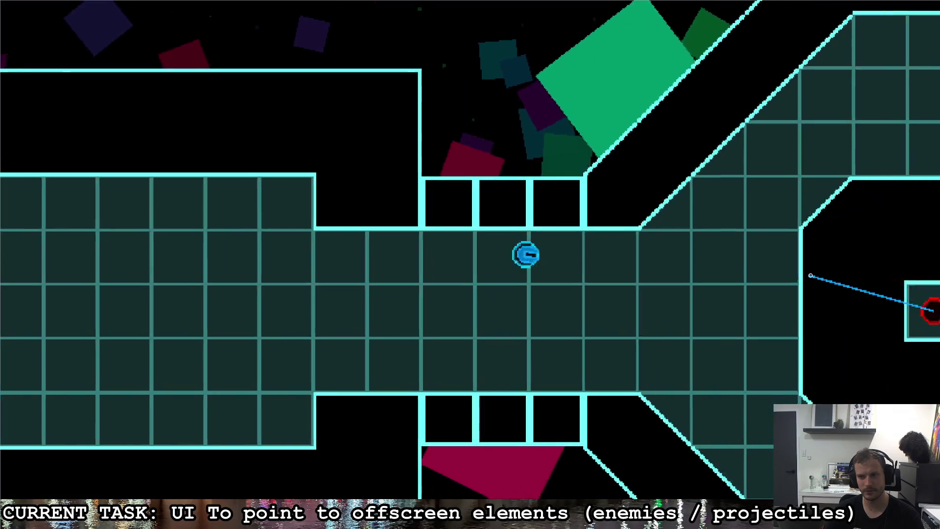
key(d)
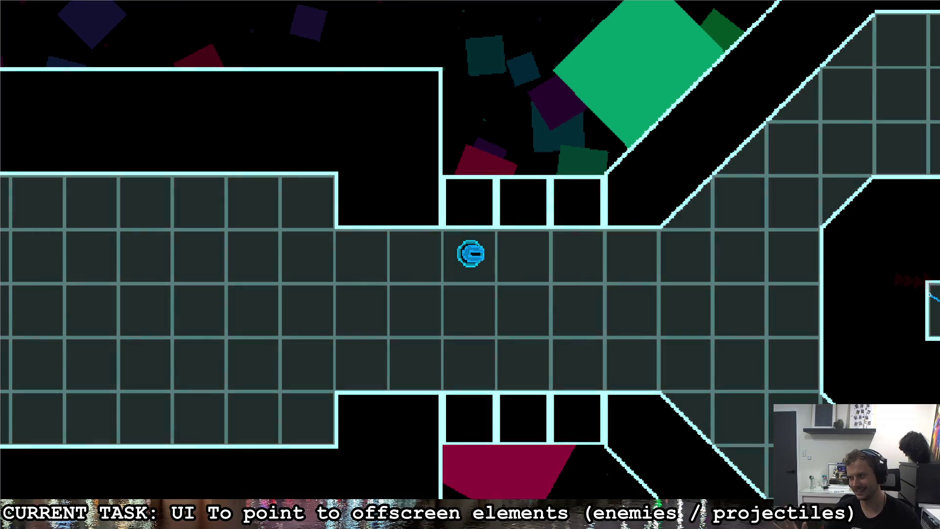
key(Escape)
key(d)
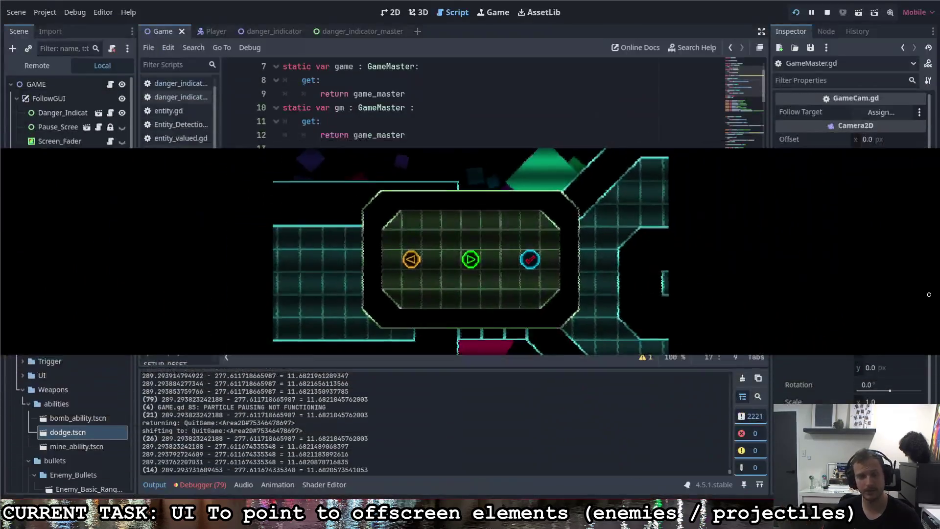
Switch back to the danger_indicator script and scroll down to the screen_pos getter.
click(351, 31)
click(267, 27)
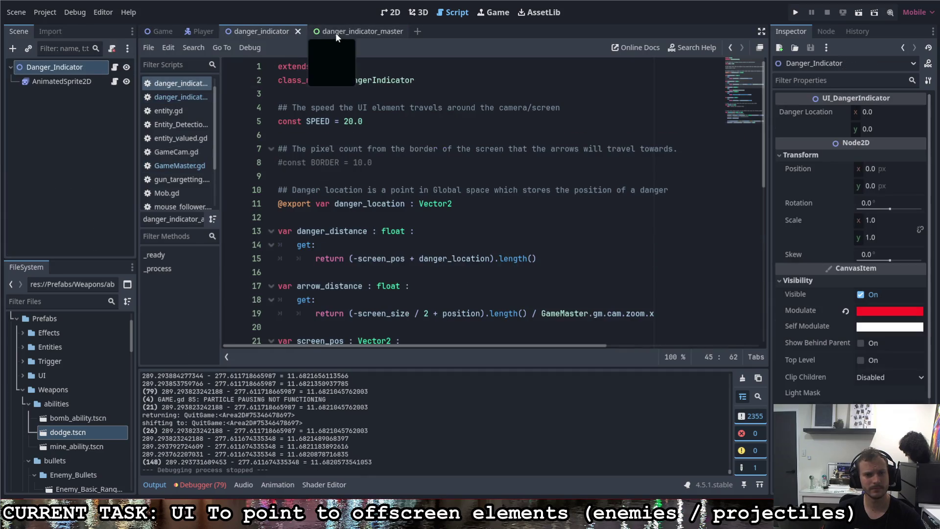
click(336, 33)
click(288, 32)
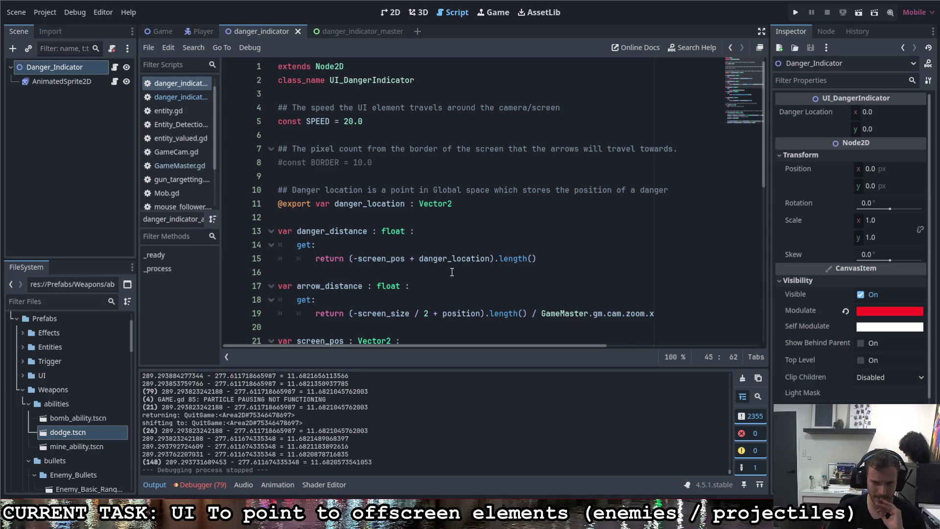
mouse_move(450, 265)
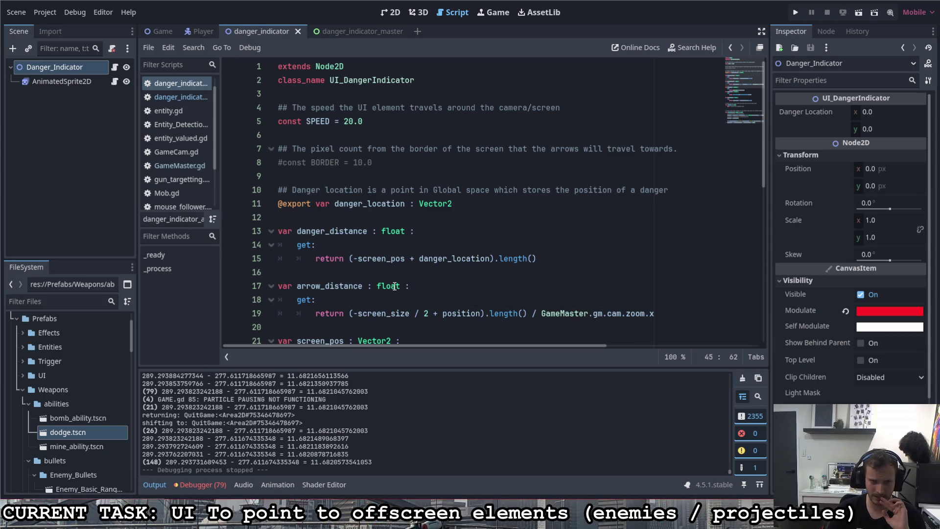
scroll(392, 277, down, 1)
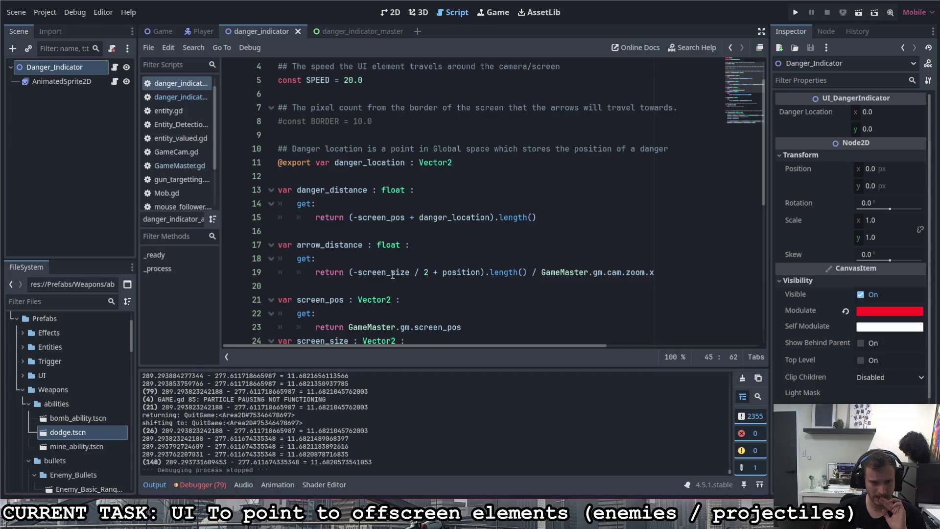
mouse_move(392, 275)
scroll(392, 275, down, 1)
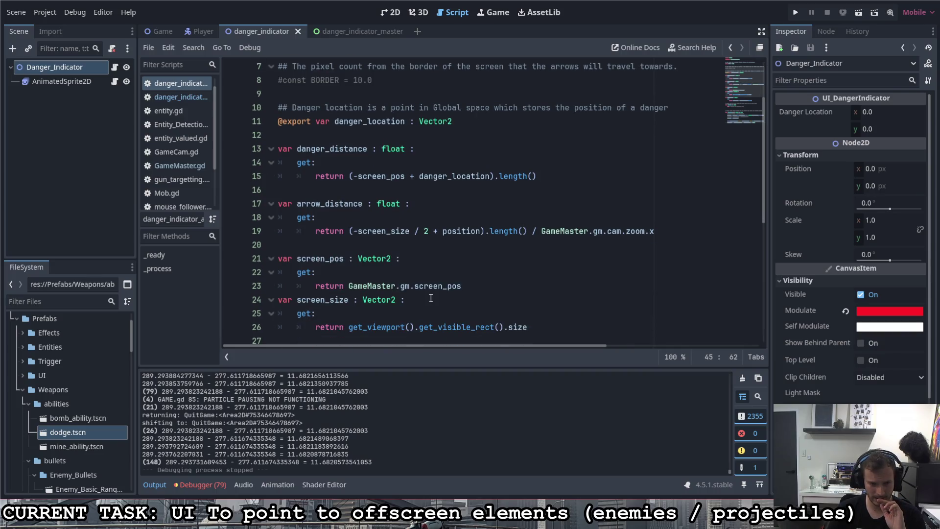
Add a blank line after the screen_pos getter and select line 31's -screen_pos + danger_location expression.
click(484, 289)
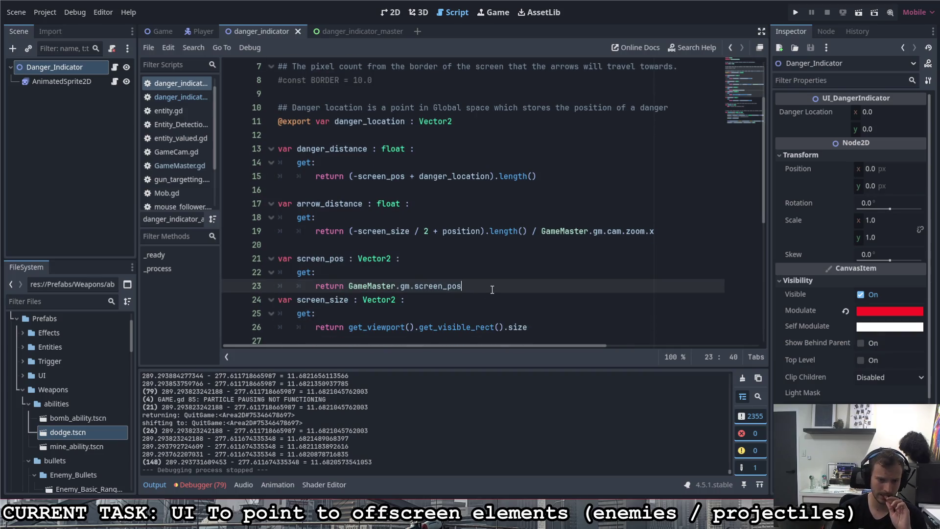
key(Return)
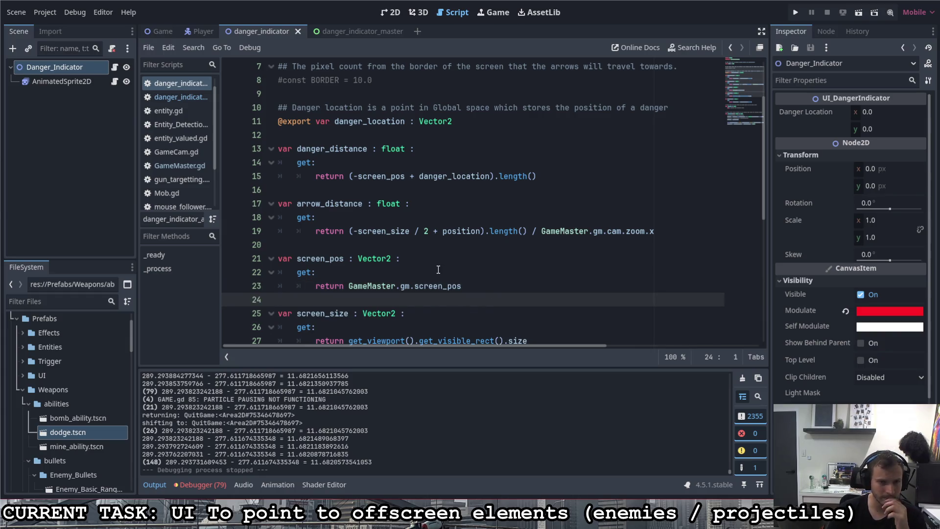
scroll(431, 274, down, 1)
scroll(423, 268, down, 3)
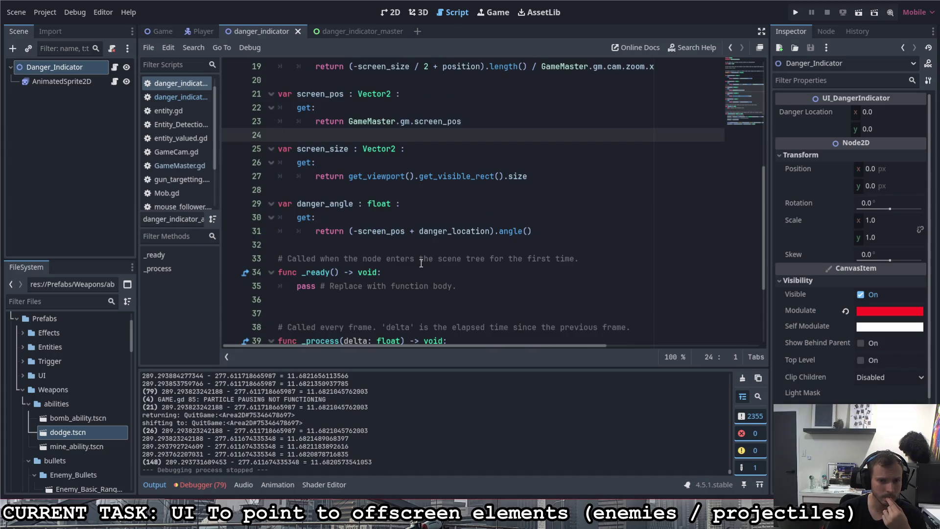
scroll(421, 263, up, 1)
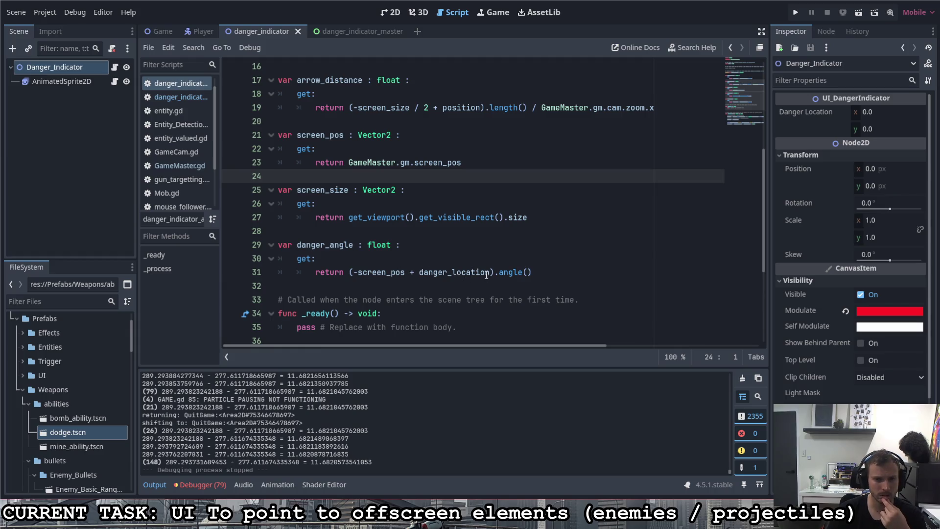
drag(354, 272, 492, 275)
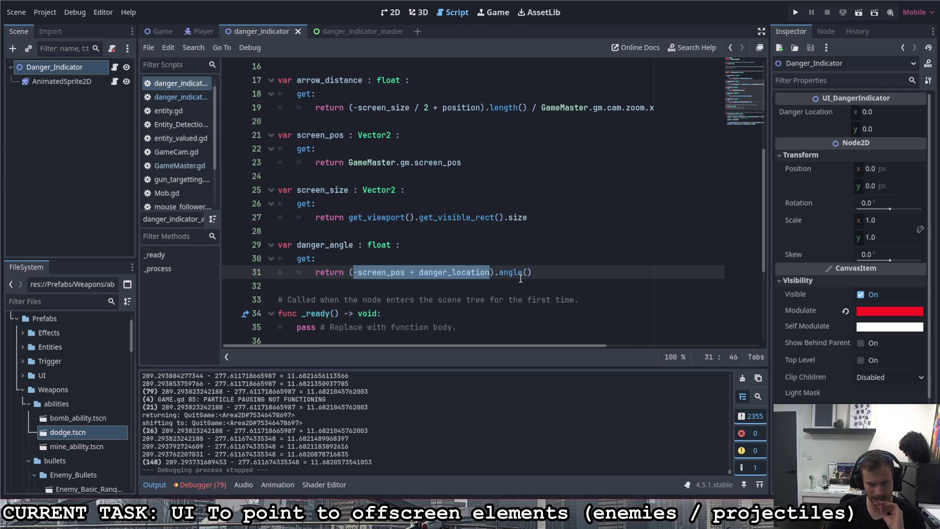
Rewrite line 31 so danger_angle returns screen_pos.angle_to(danger_location).
click(356, 273)
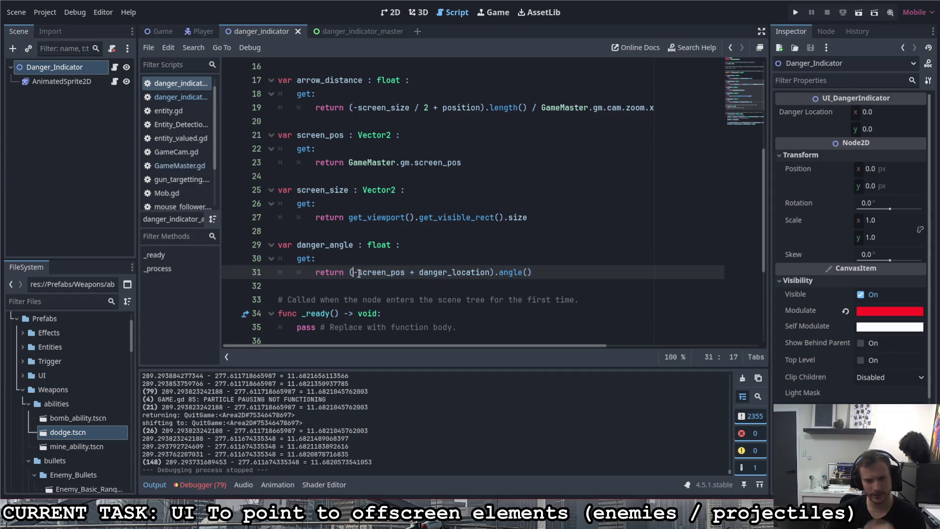
key(Delete)
key(Delete)
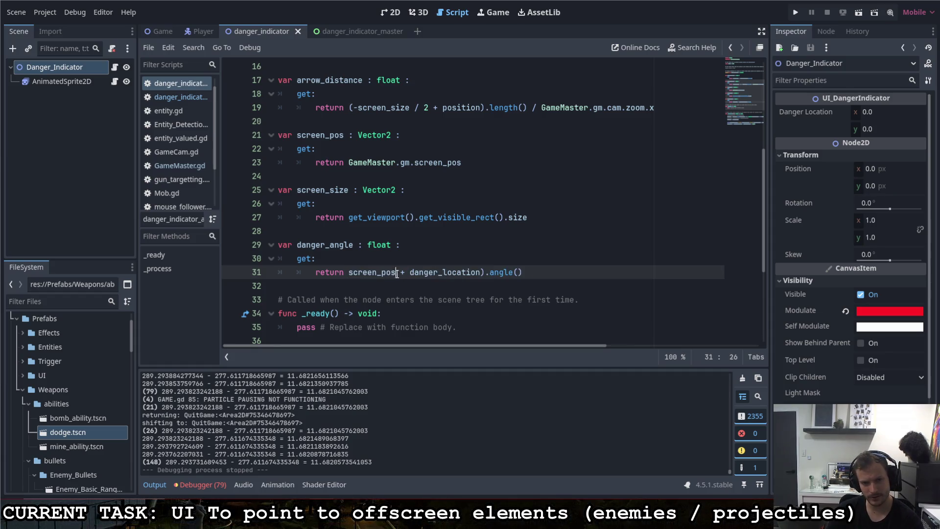
key(BackSpace)
text(_to)
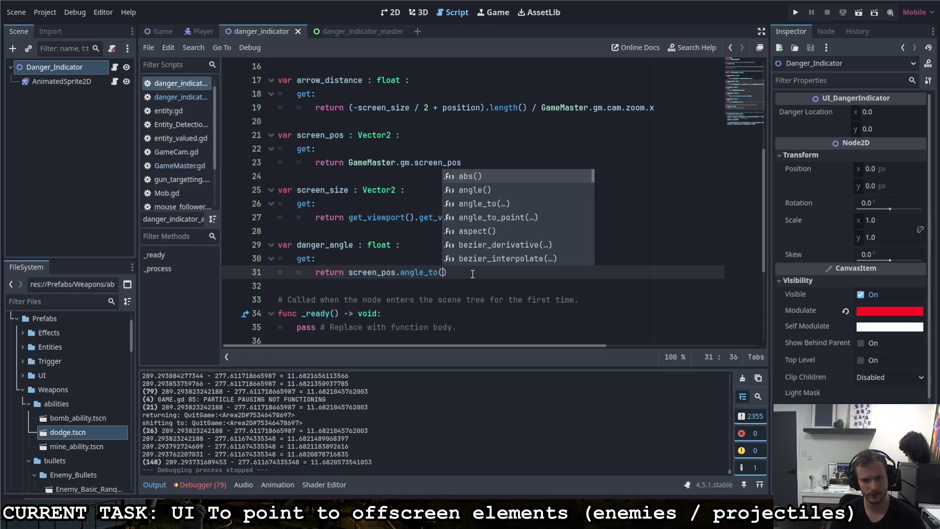
key(Return)
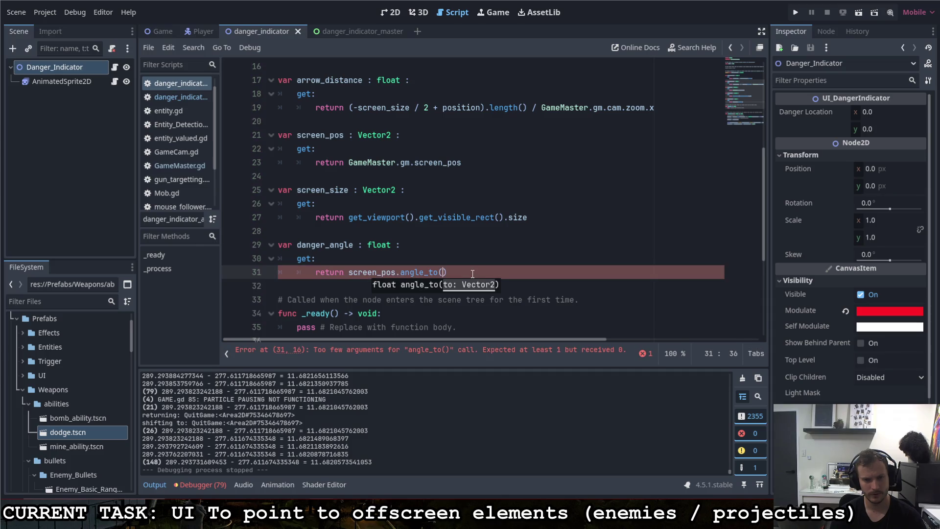
text(danger)
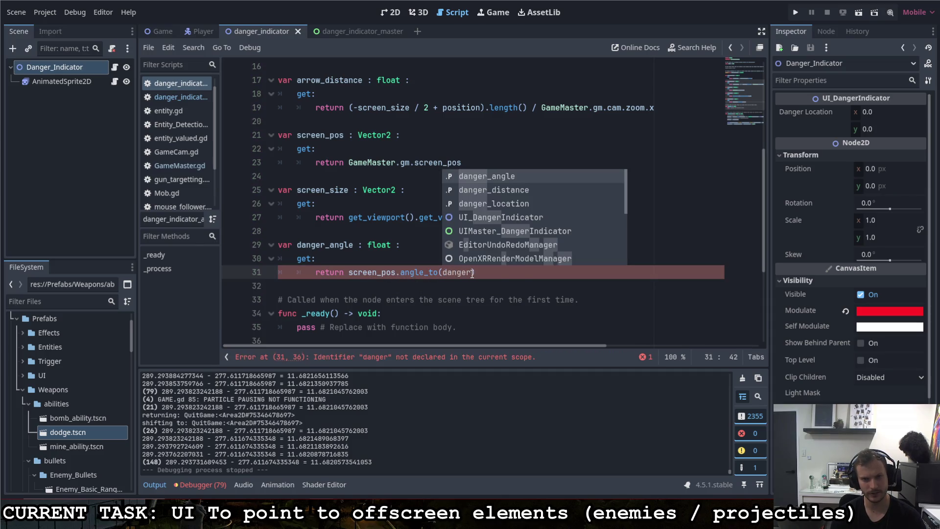
key(Down)
key(Down)
key(Return)
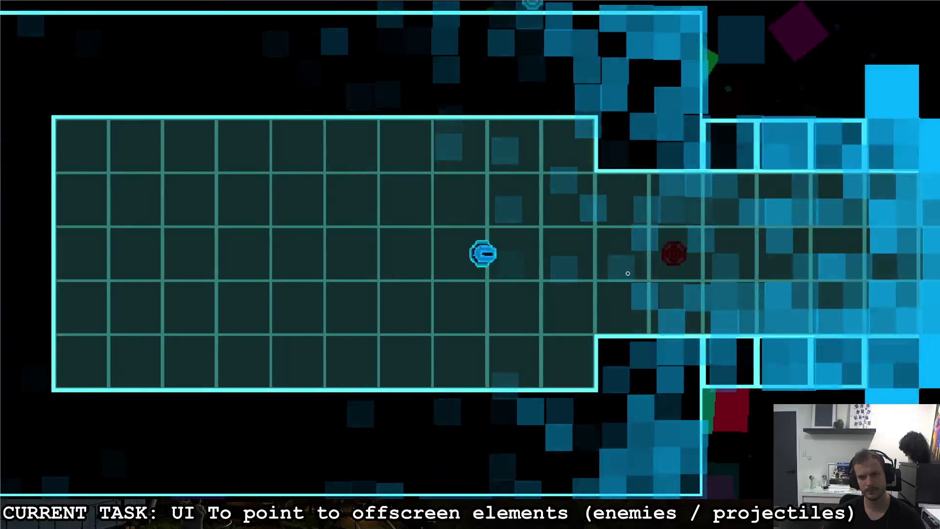
Steer the ship left, right, up and down through the narrow corridor while watching the edge arrows.
key(d)
key(a)
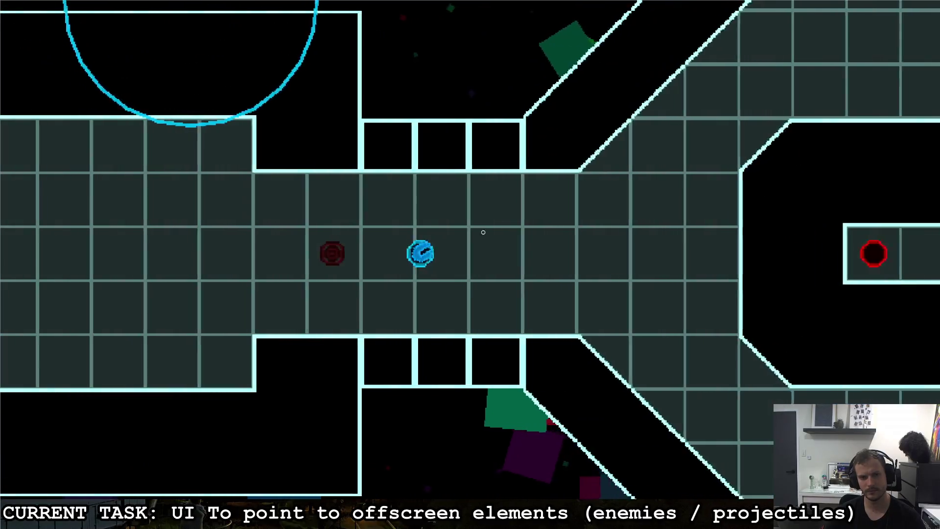
key(w)
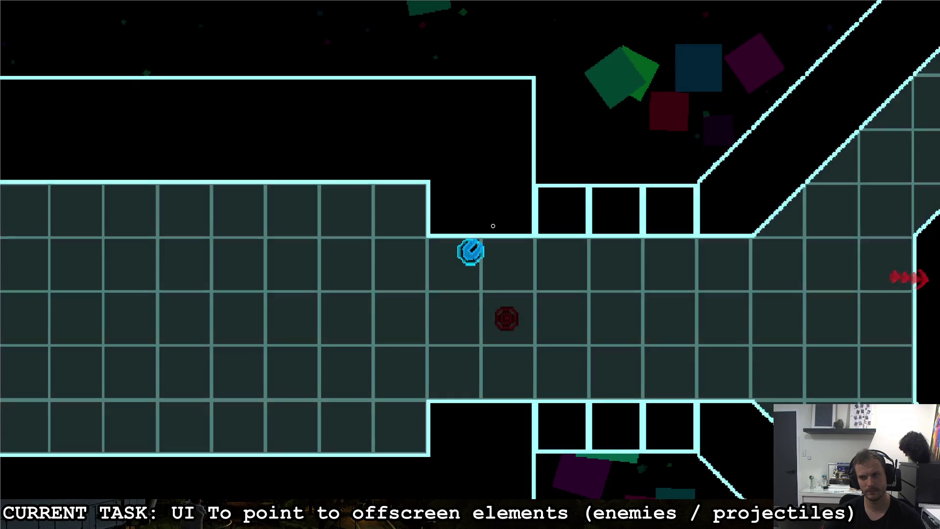
key(s)
key(a)
key(w)
key(d)
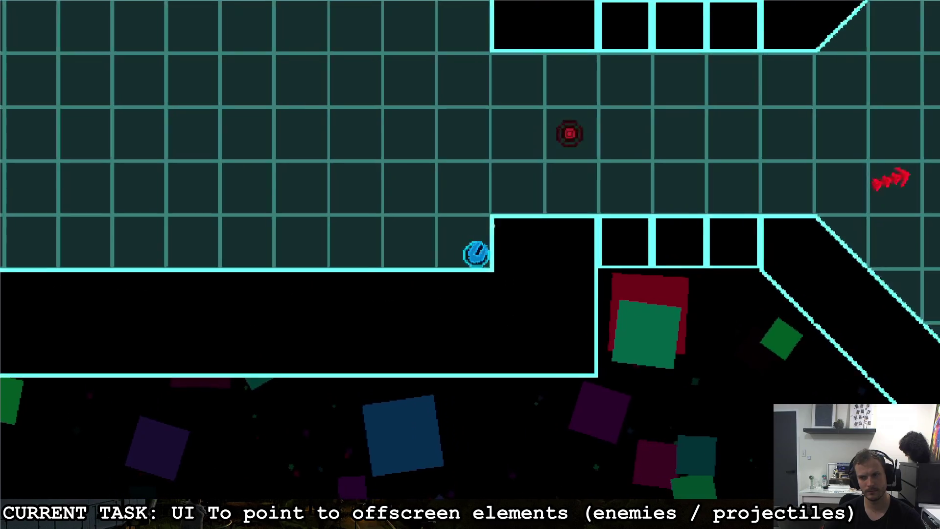
key(d)
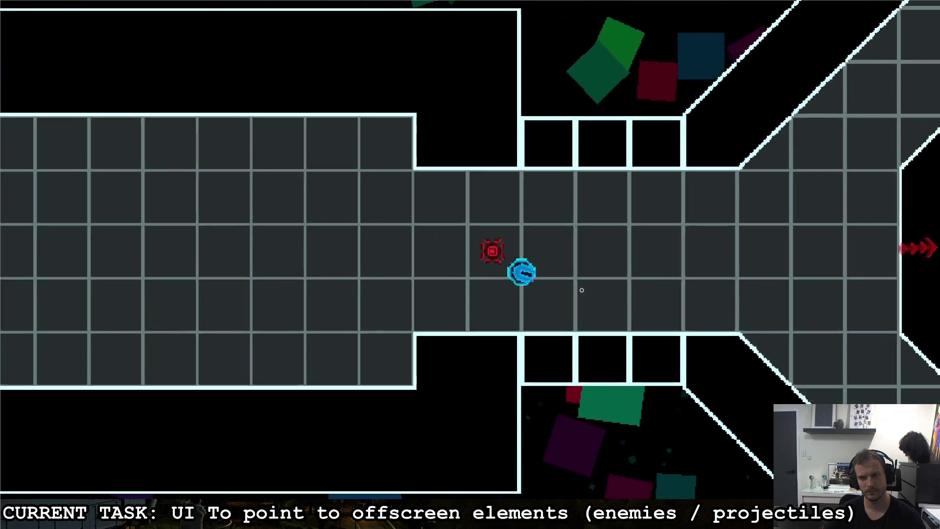
key(a)
key(w)
key(d)
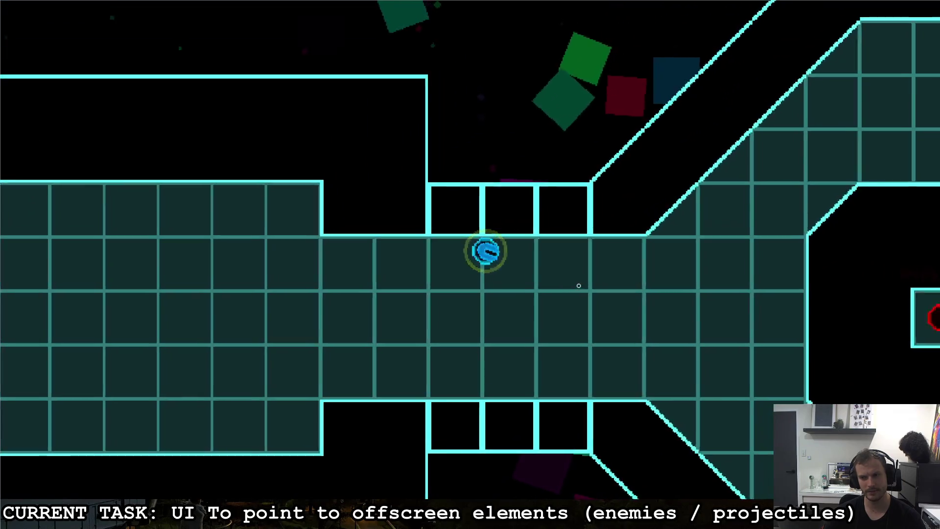
key(a)
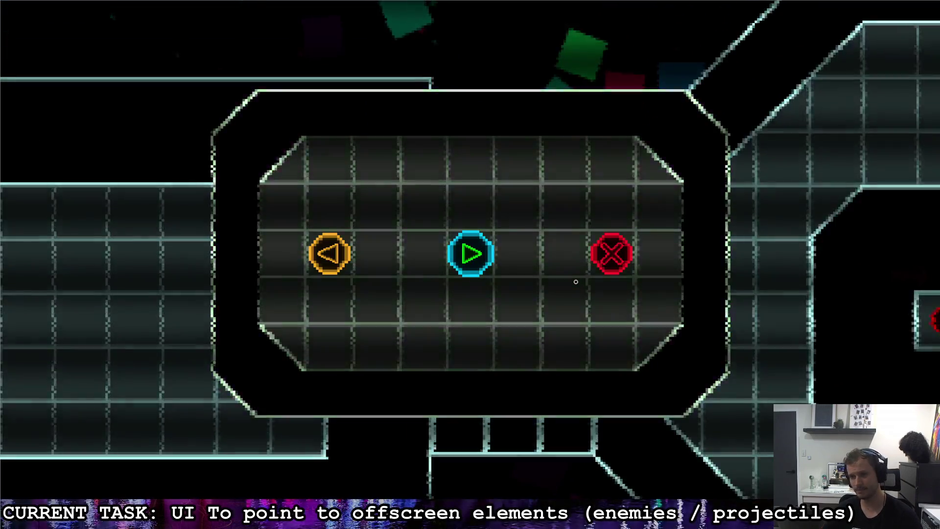